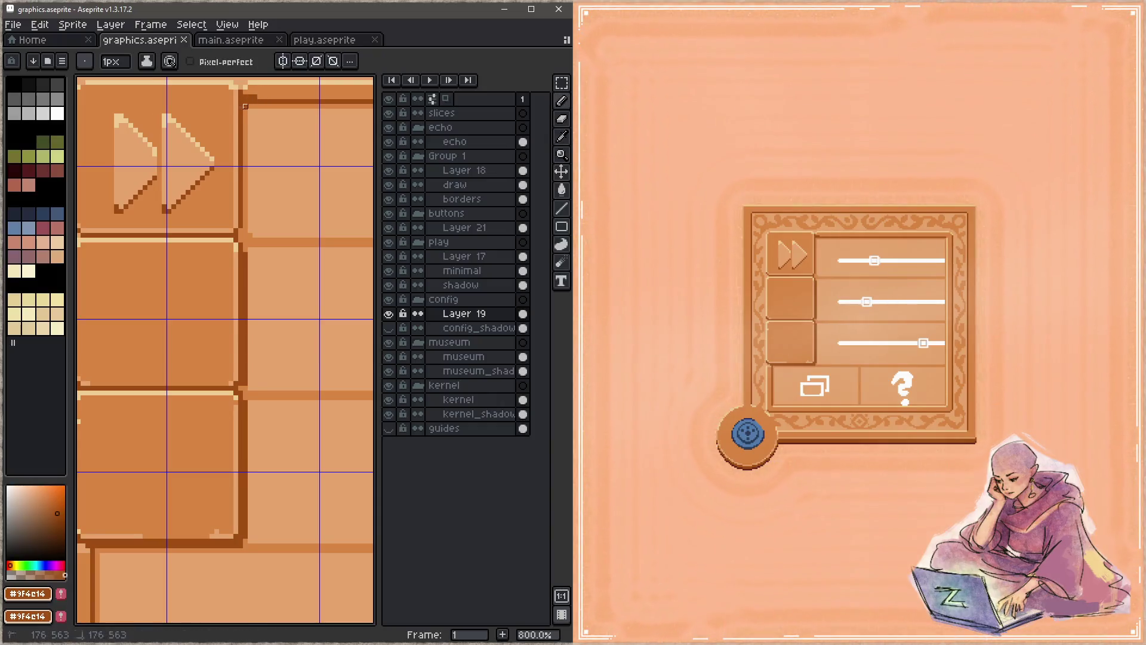
Sample the button's orange #e5a46e, save graphics.aseprite, and pan out over the sprite sheet
left_click(255, 105, "alt")
key("ctrl+s")
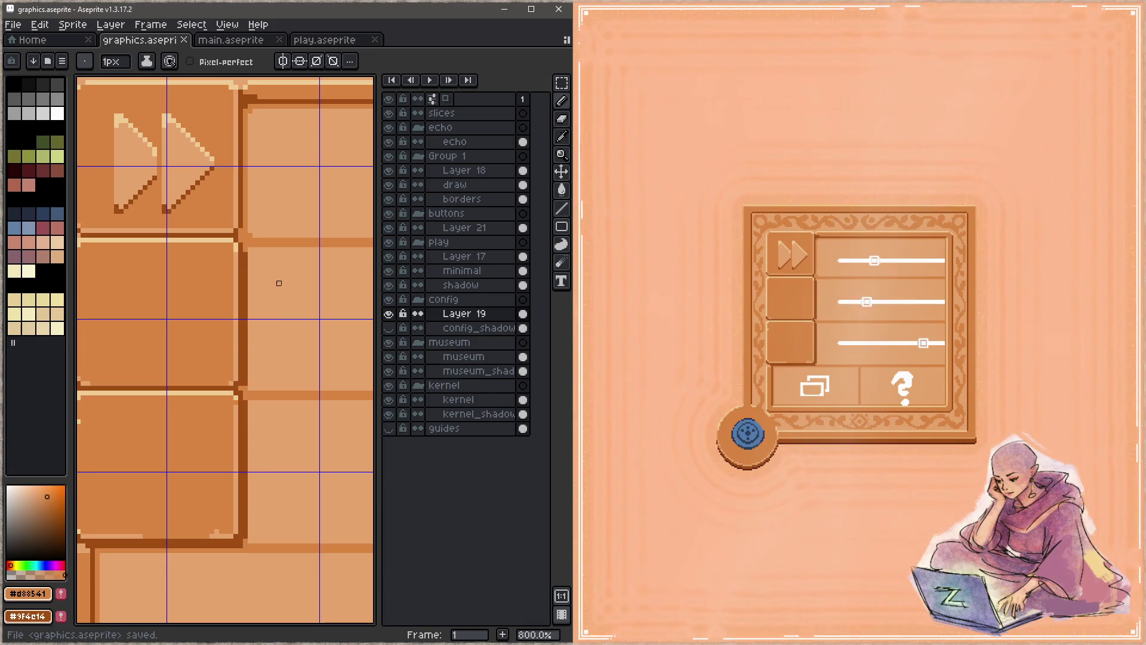
mouse_move(215, 225)
left_mouse_down()
mouse_move(276, 287)
mouse_move(256, 197)
mouse_move(282, 233)
mouse_move(108, 243)
left_mouse_up()
key("1")
Zoom to 1200% on the config panel's empty second button
scroll(149, 257, "right", 5)
scroll(143, 244, "left", 3)
scroll(197, 242, "right", 3)
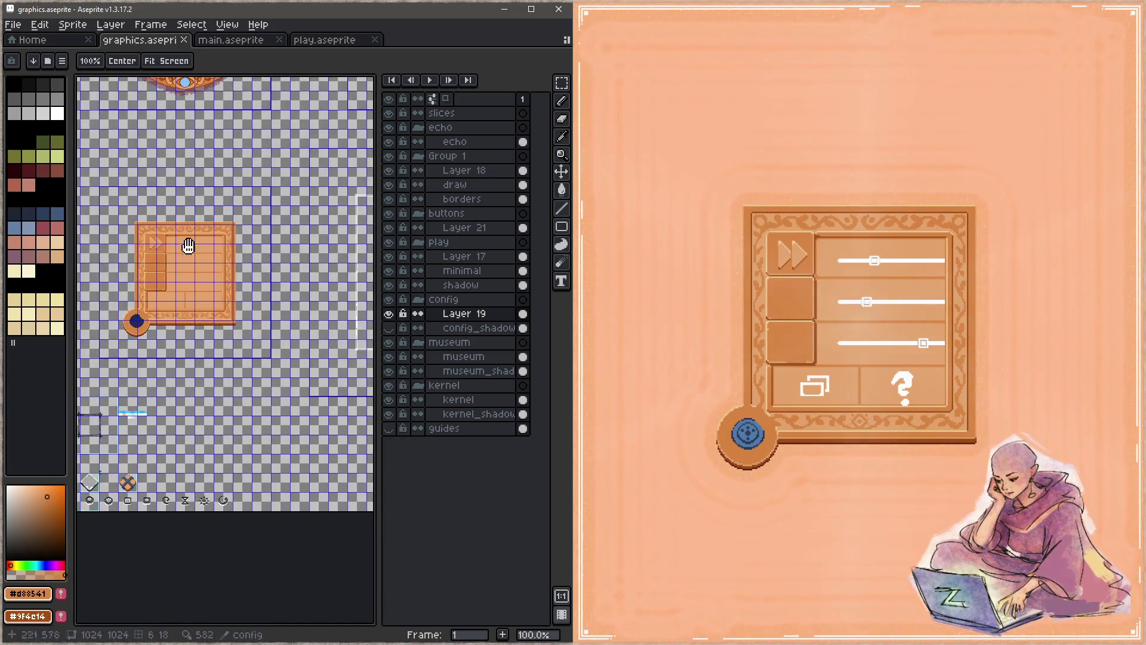
scroll(203, 254, "up", 8)
scroll(241, 233, "up", 2)
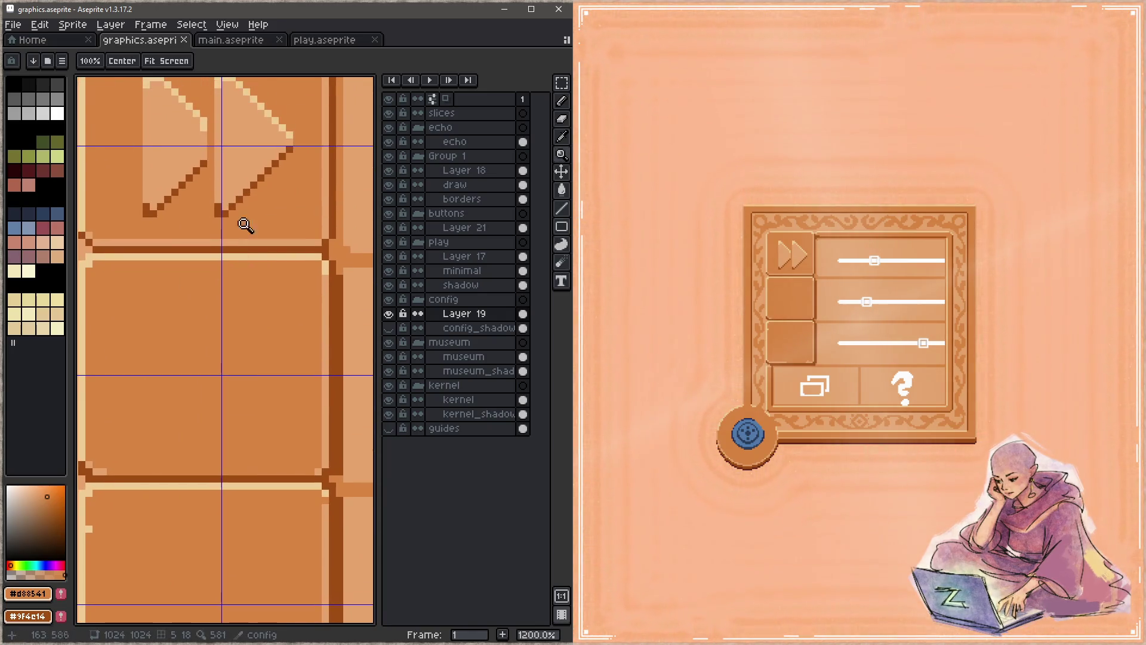
scroll(259, 211, "down", 4)
scroll(259, 211, "down", 1)
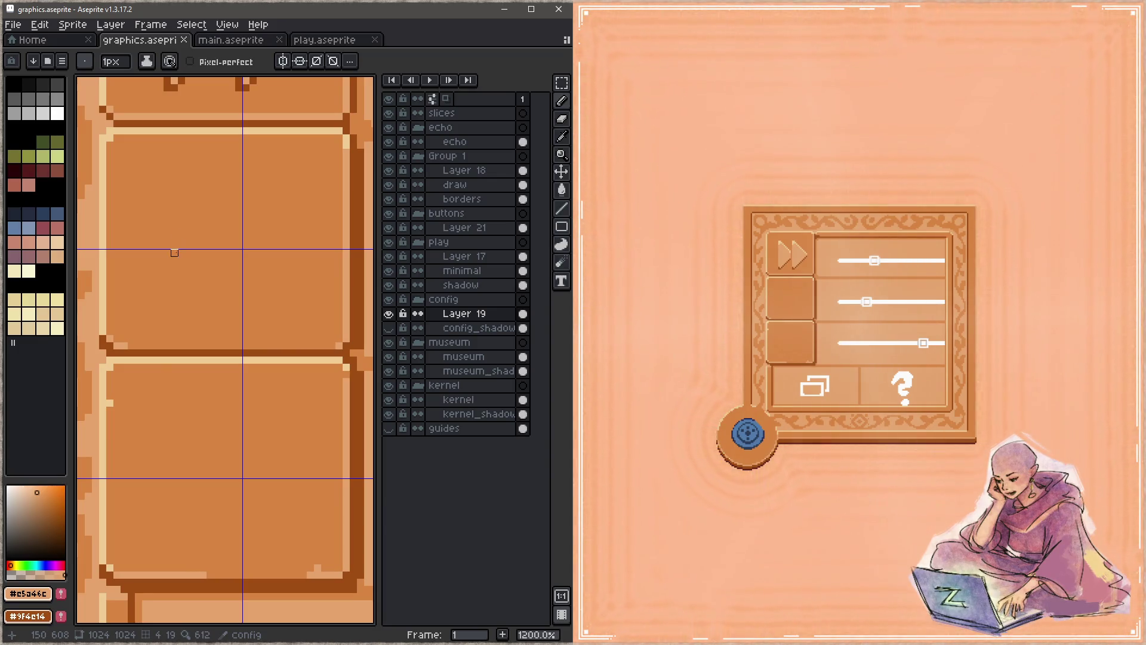
Sketch a light inverted-V zigzag waveform across the second button, extending it left and right
mouse_move(172, 266)
left_mouse_down()
mouse_move(226, 182)
mouse_move(253, 303)
left_mouse_up()
mouse_move(225, 210)
left_mouse_down()
mouse_move(256, 296)
mouse_move(225, 209)
left_mouse_up()
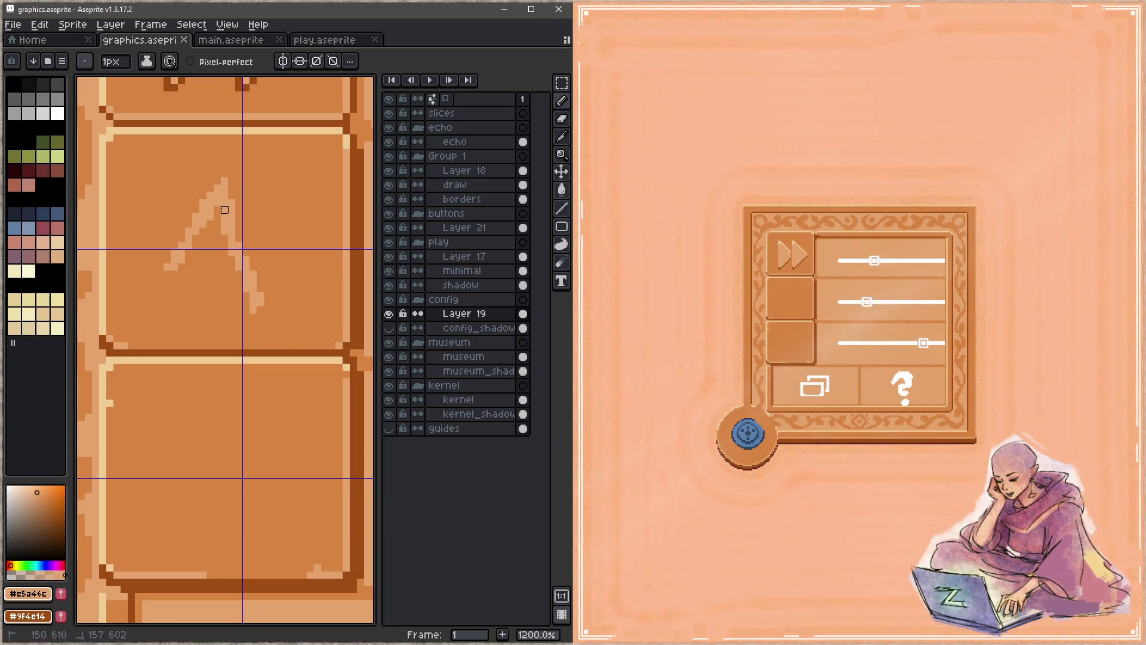
mouse_move(268, 288)
left_mouse_down()
mouse_move(281, 238)
mouse_move(322, 245)
mouse_move(304, 254)
left_mouse_up()
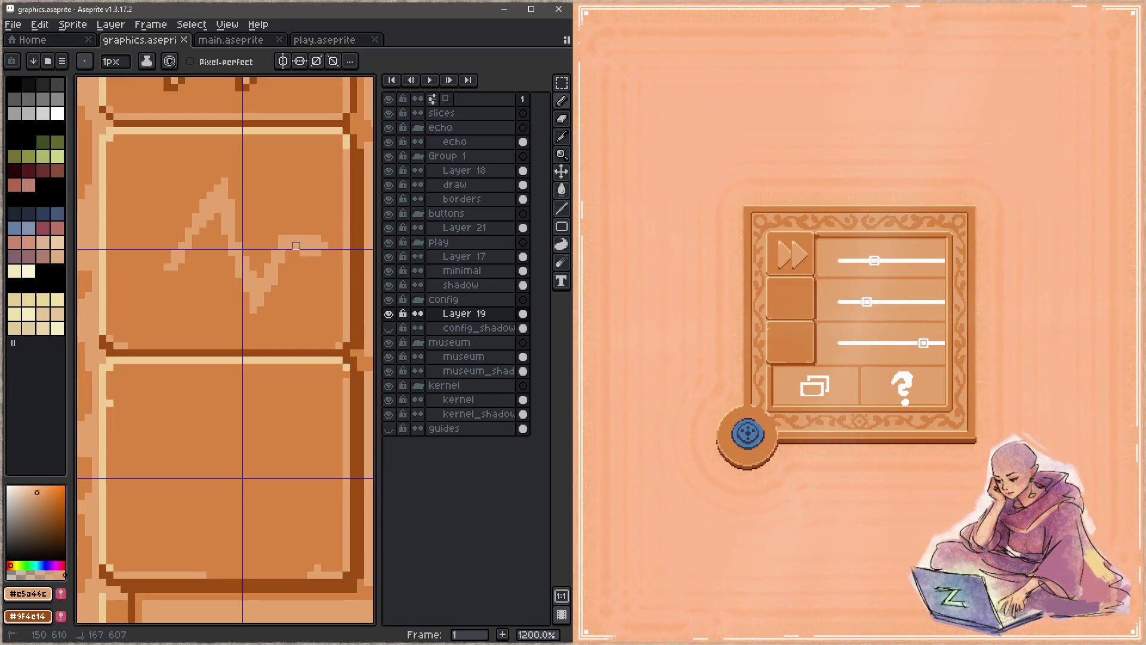
mouse_move(160, 260)
left_mouse_down()
mouse_move(123, 249)
mouse_move(152, 242)
left_mouse_up()
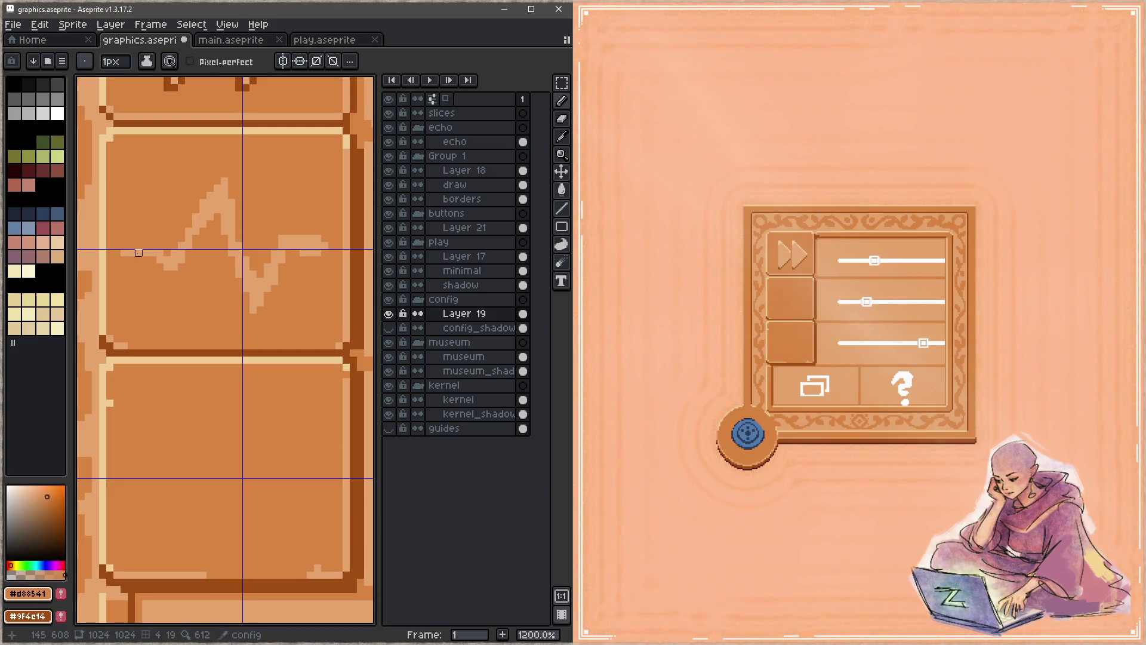
Pick the light tan from the canvas and add a straight segment and a taller waveform peak
key("alt")
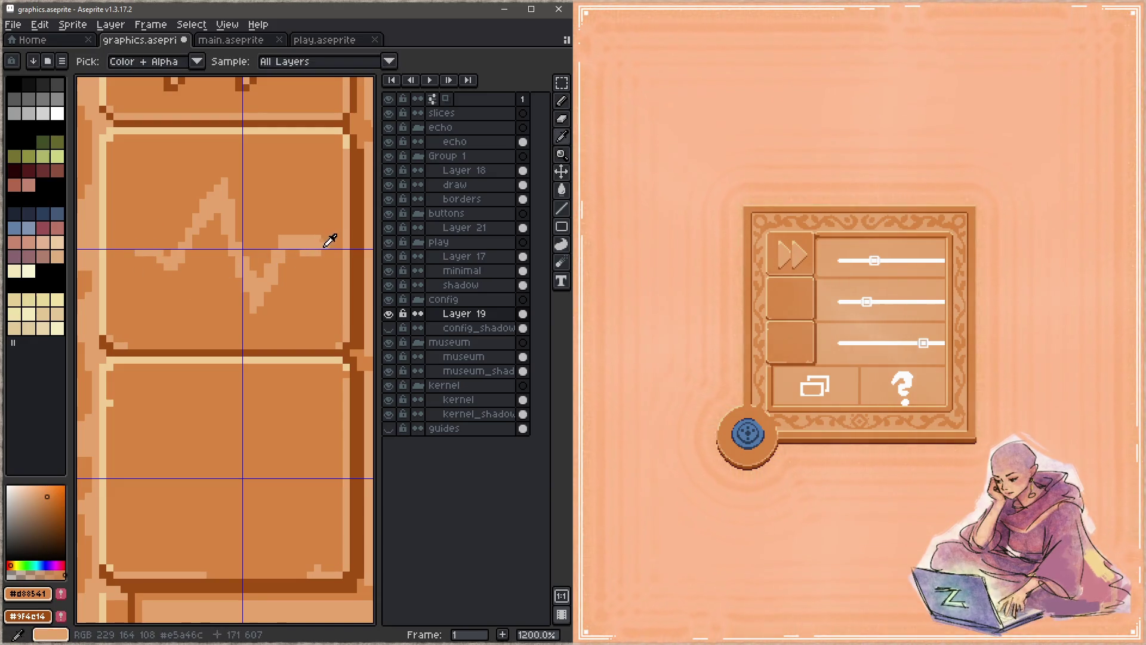
left_click(317, 238, "alt")
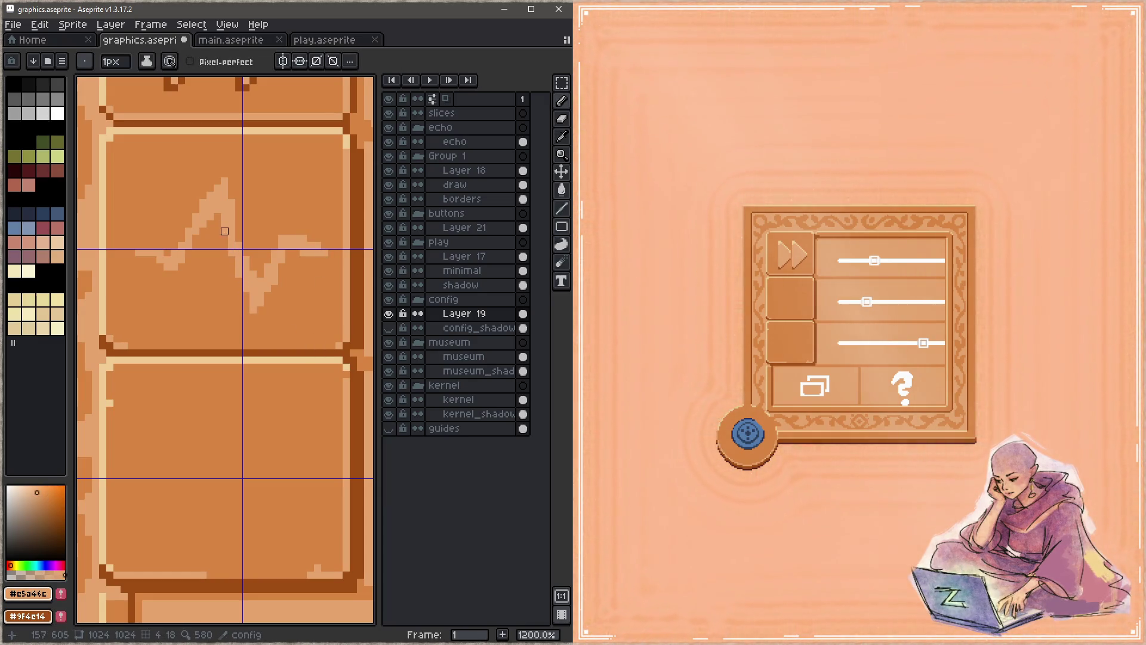
left_click(253, 317, "shift")
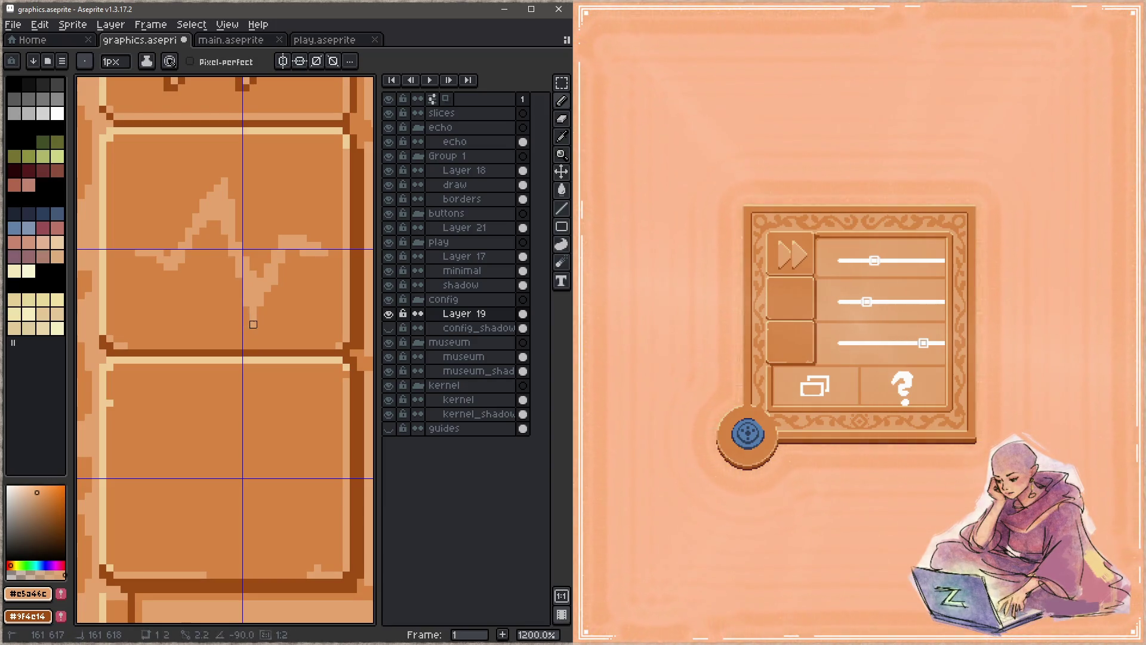
left_click(289, 252, "shift")
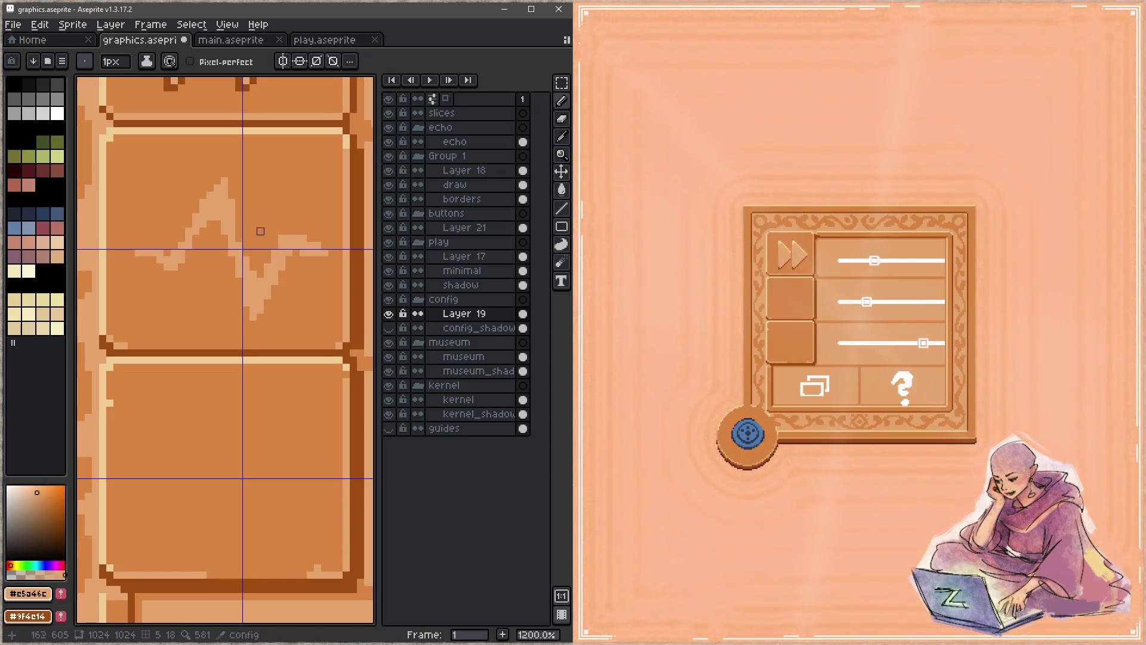
left_click_drag(242, 255, 216, 165)
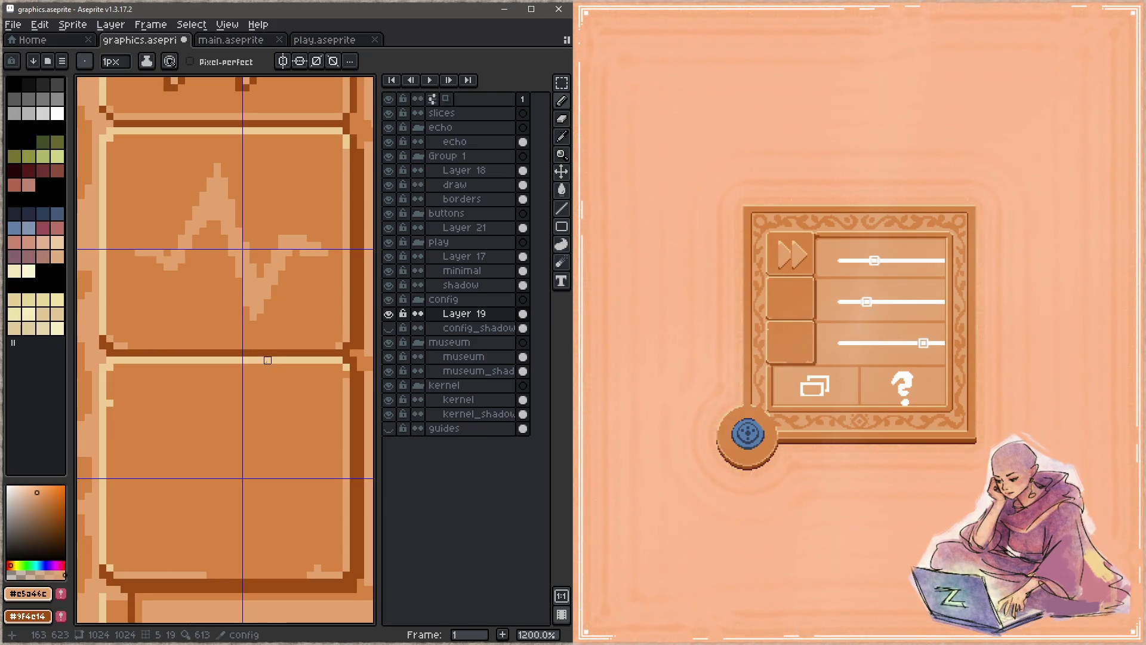
Save, undo the last stroke, and trace a dark brown #9f4e14 shadow line along the waveform
key("ctrl+s")
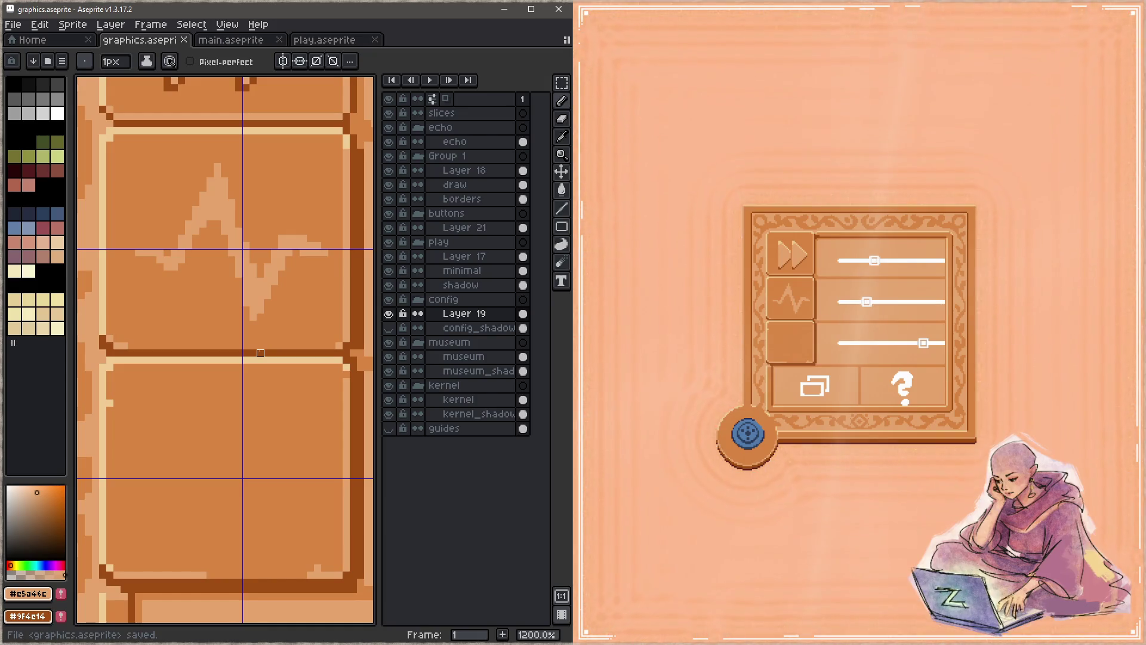
key("ctrl+z")
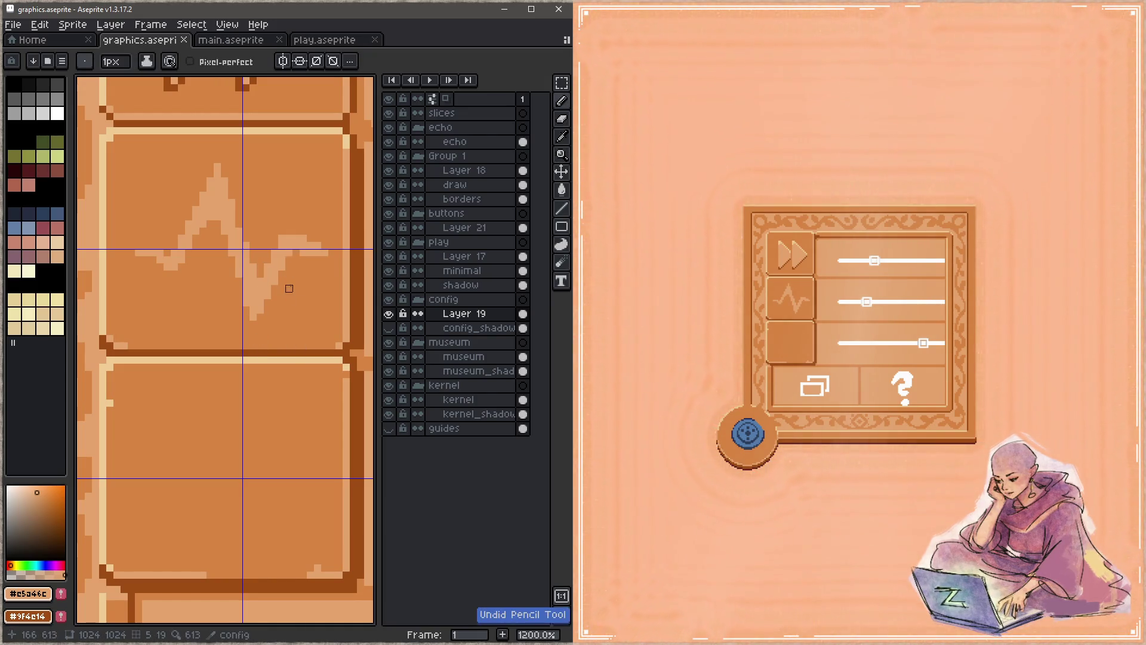
scroll(239, 235, "up", 3)
scroll(239, 236, "down", 3)
key("space")
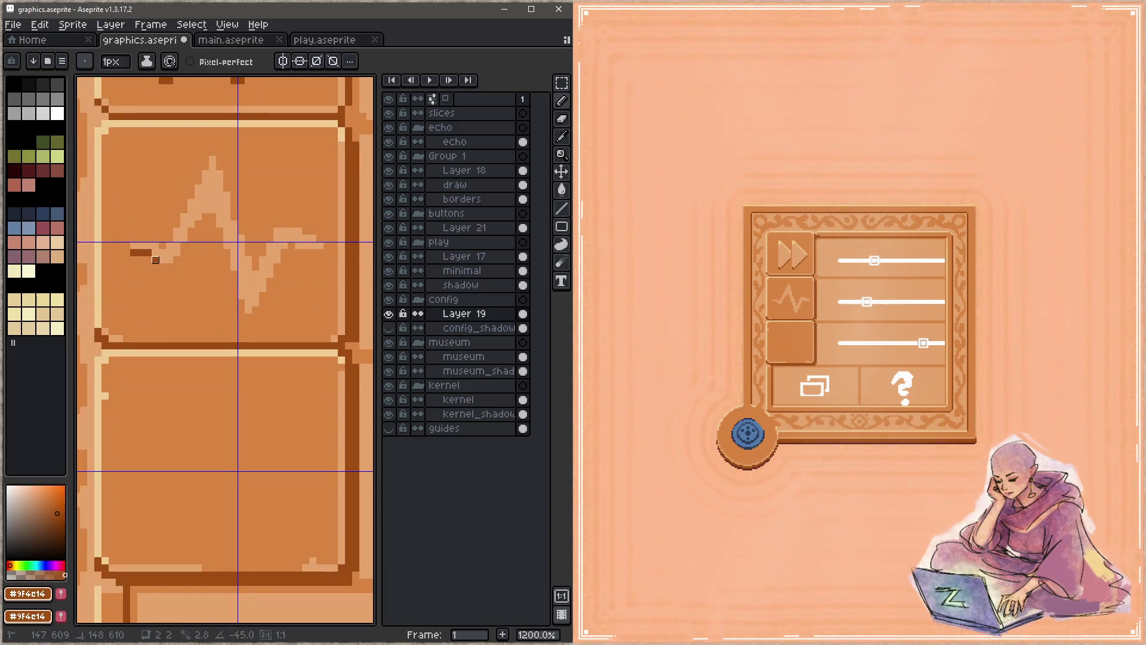
left_click(170, 266)
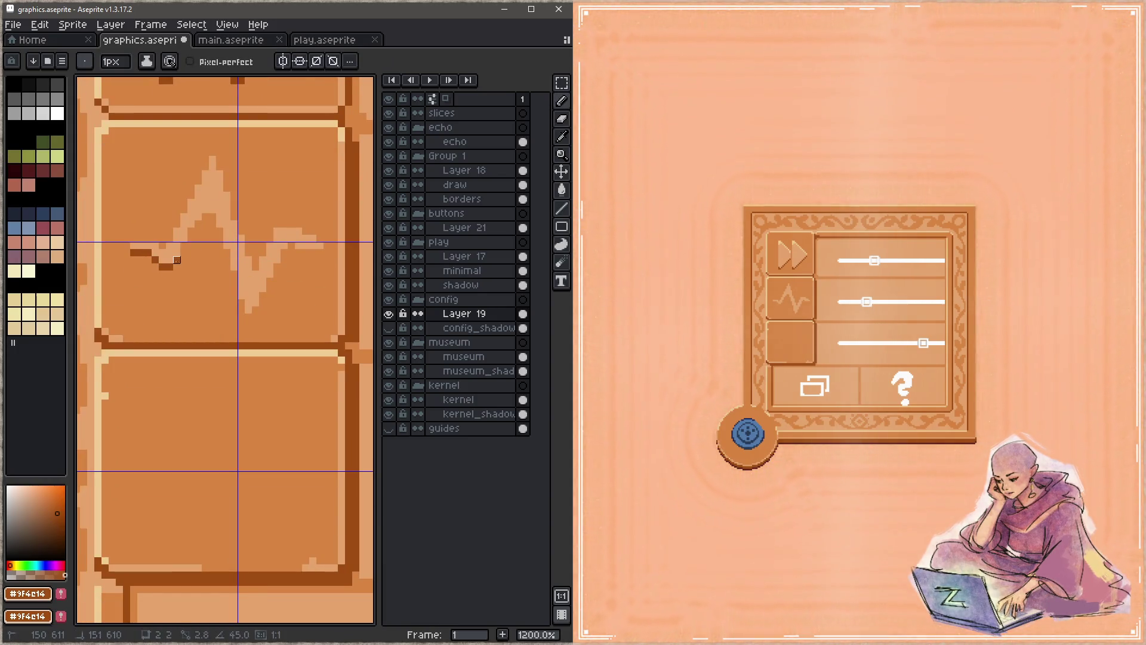
mouse_move(177, 260)
left_mouse_down()
mouse_move(216, 208)
mouse_move(248, 324)
mouse_move(292, 246)
left_mouse_up()
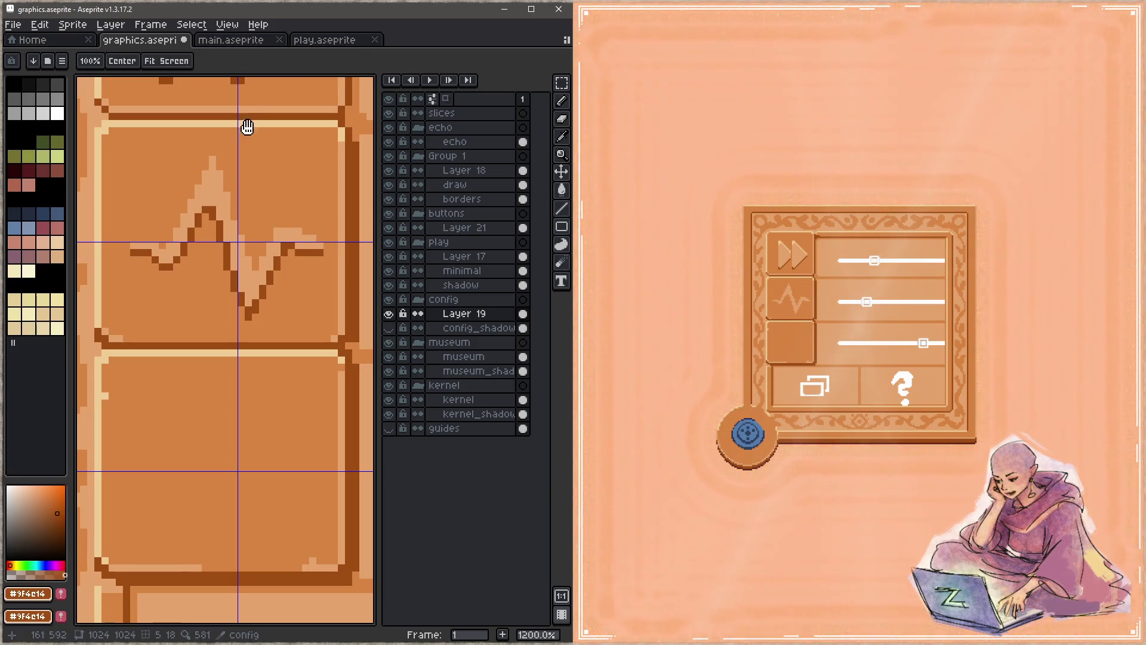
Paint a pale #efcc94 highlight along the waveform and save
scroll(258, 138, "up", 3)
left_click(311, 114, "alt")
scroll(185, 296, "down", 1)
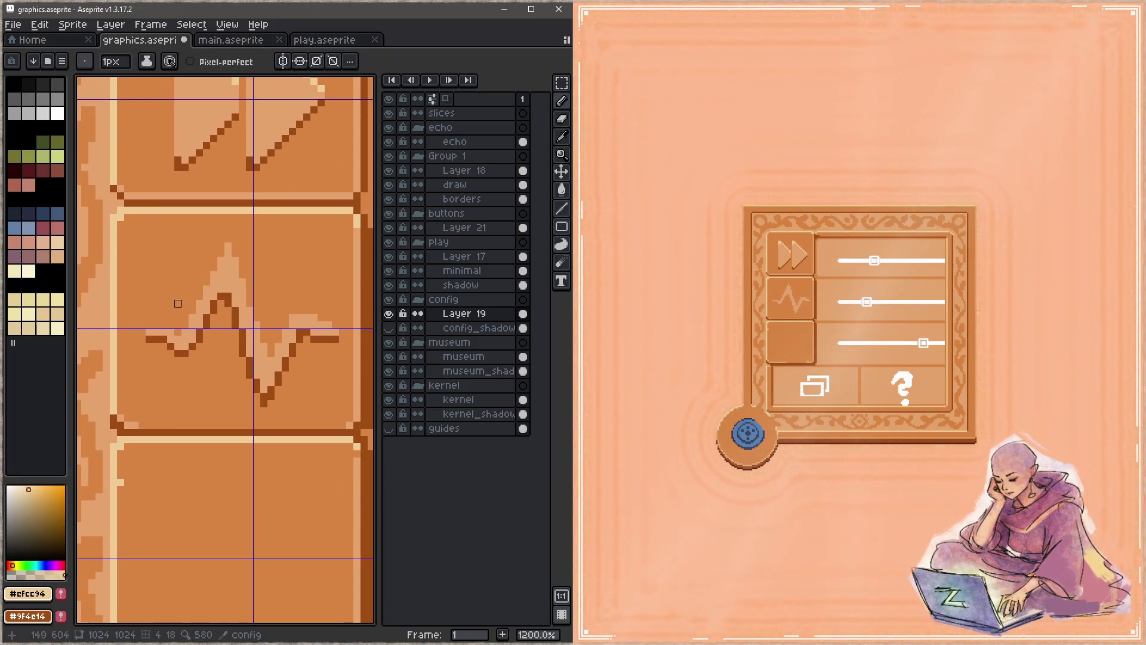
mouse_move(149, 325)
left_mouse_down()
mouse_move(178, 327)
mouse_move(226, 238)
mouse_move(261, 348)
mouse_move(299, 308)
mouse_move(336, 326)
left_mouse_up()
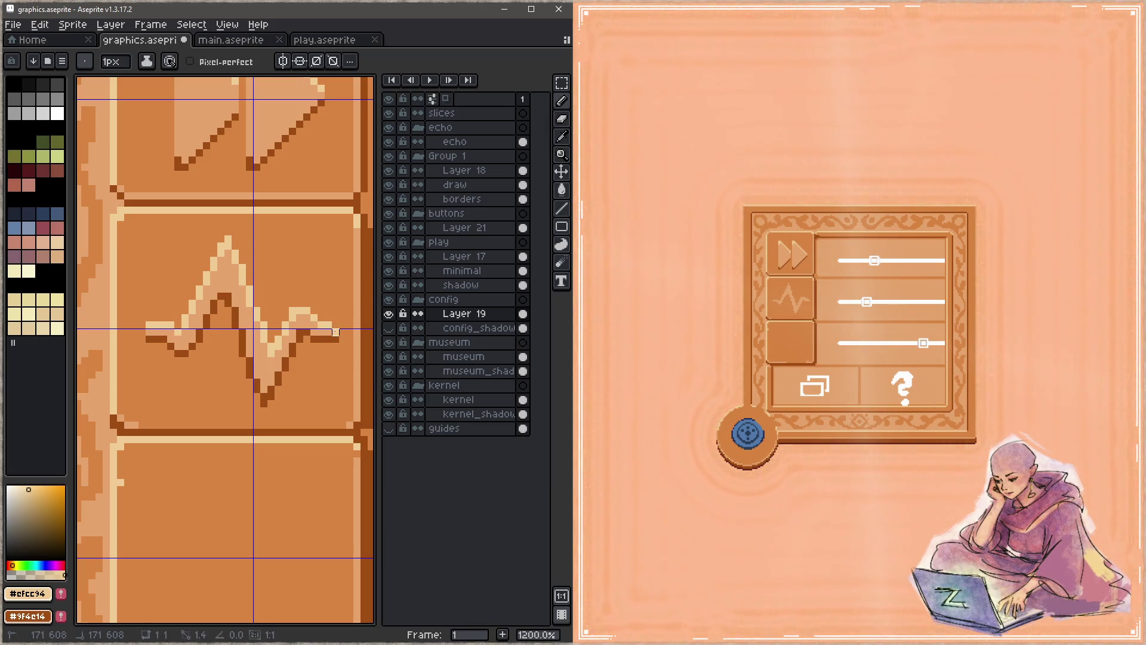
key("ctrl+s")
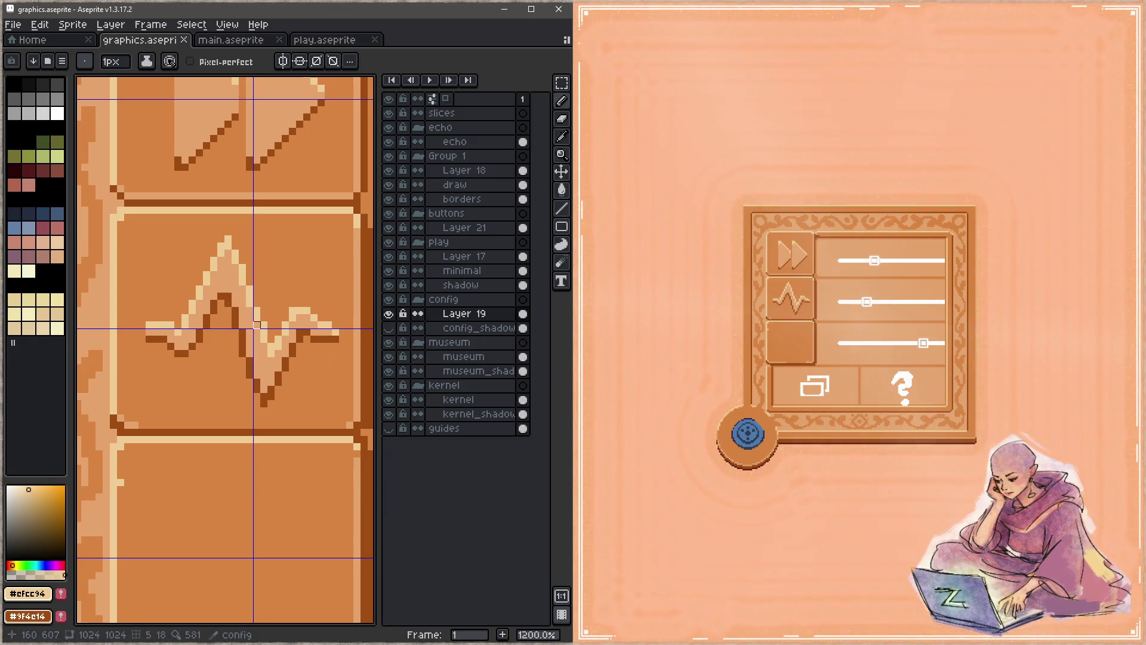
Eyedrop the light tan and dark brown shades from the artwork, saving after each
left_click(228, 296, "alt")
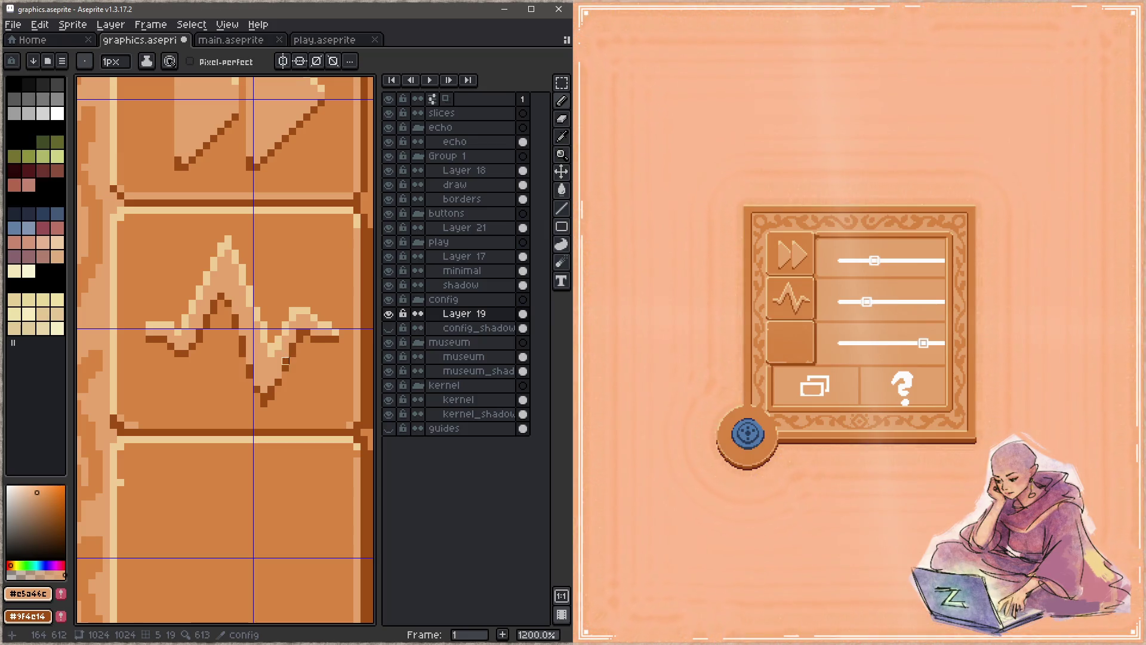
key("ctrl+s")
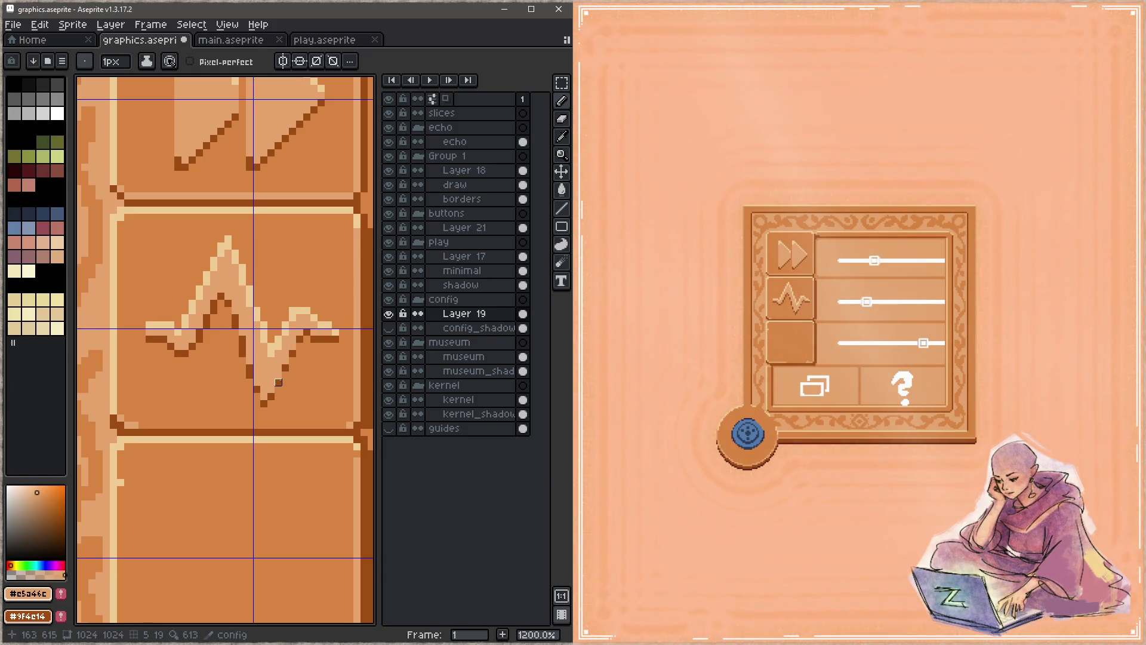
left_click(275, 383, "alt")
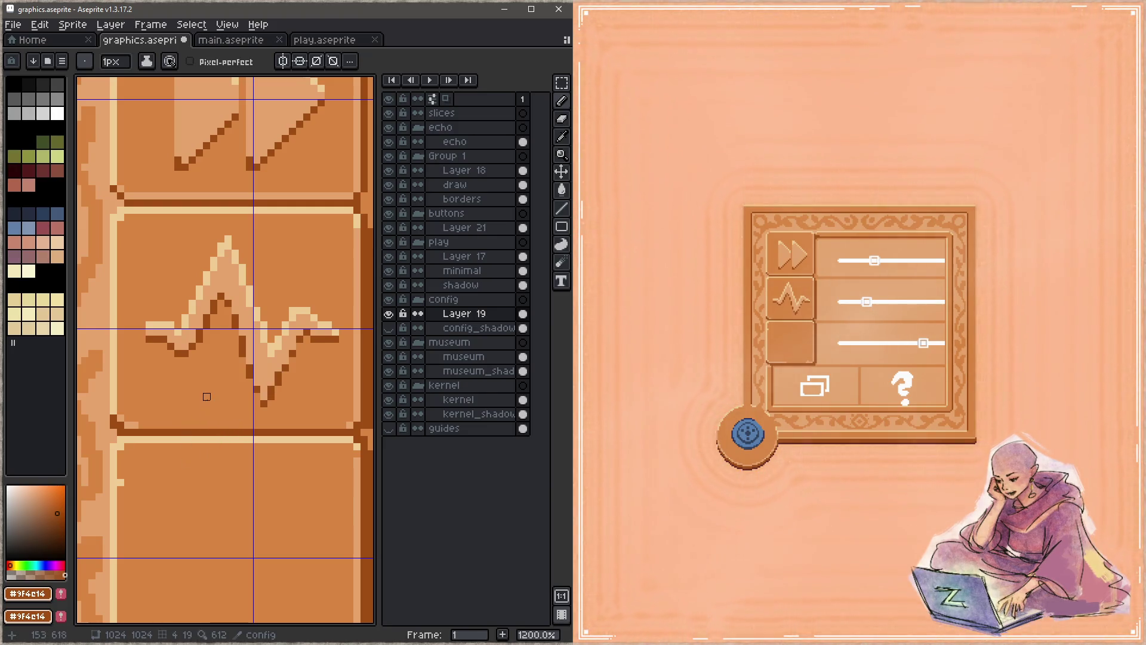
key("ctrl+s")
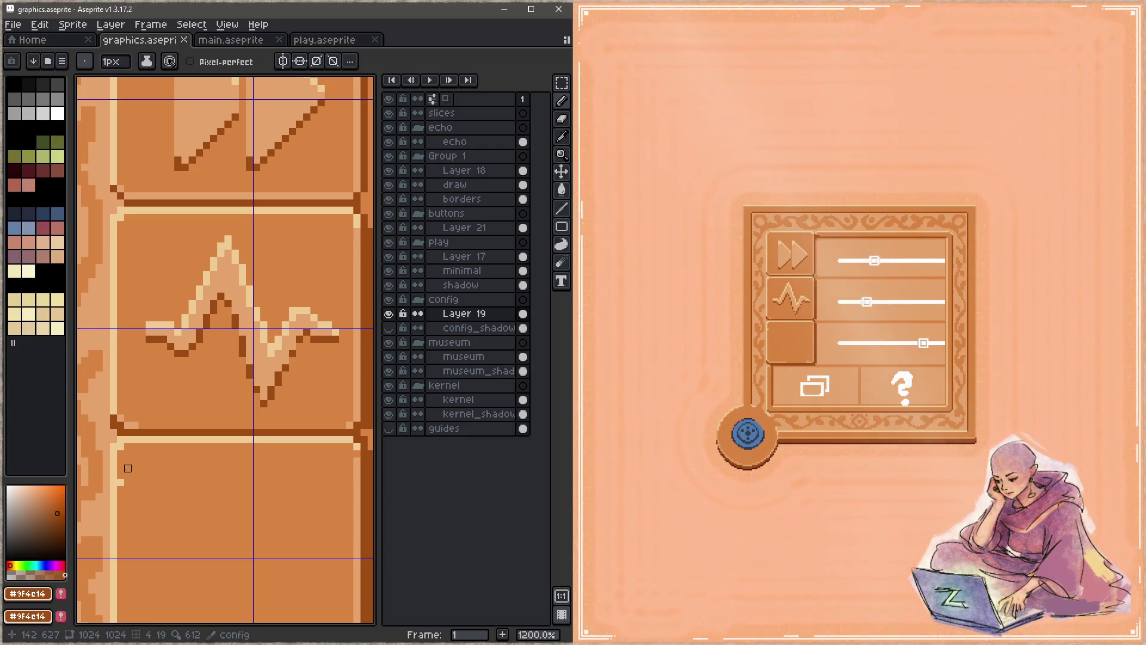
key("space")
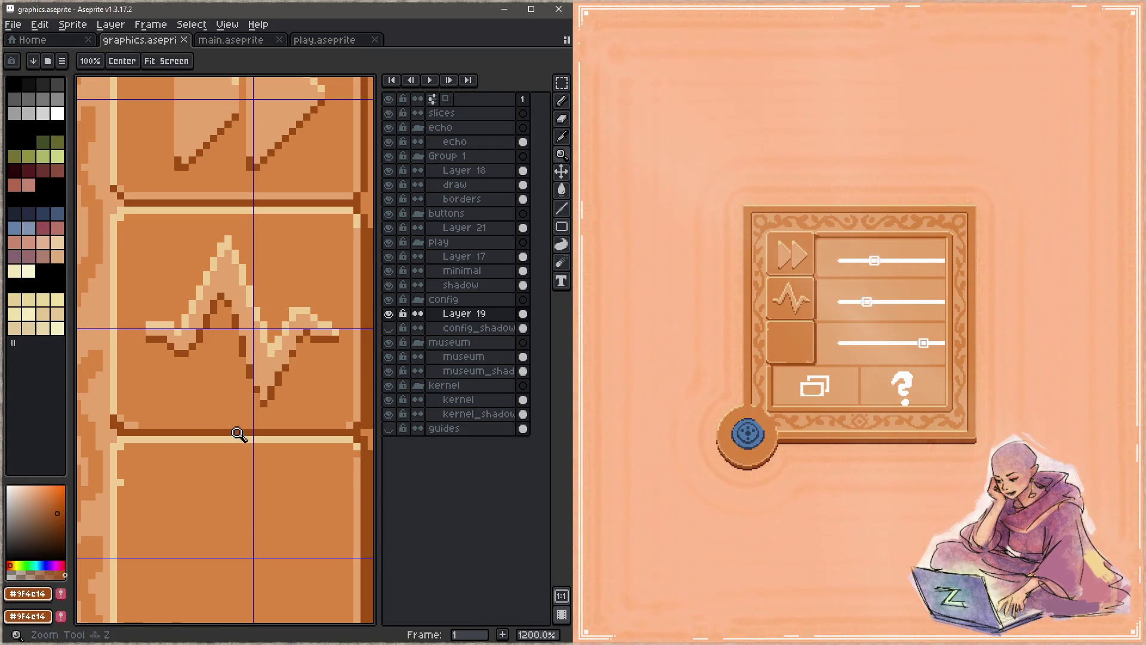
Move to the empty third button tile and draw light rounded music-note heads
scroll(238, 436, "down", 4)
mouse_move(238, 461)
left_mouse_down()
mouse_move(217, 294)
mouse_move(227, 299)
left_mouse_up()
scroll(233, 261, "up", 2)
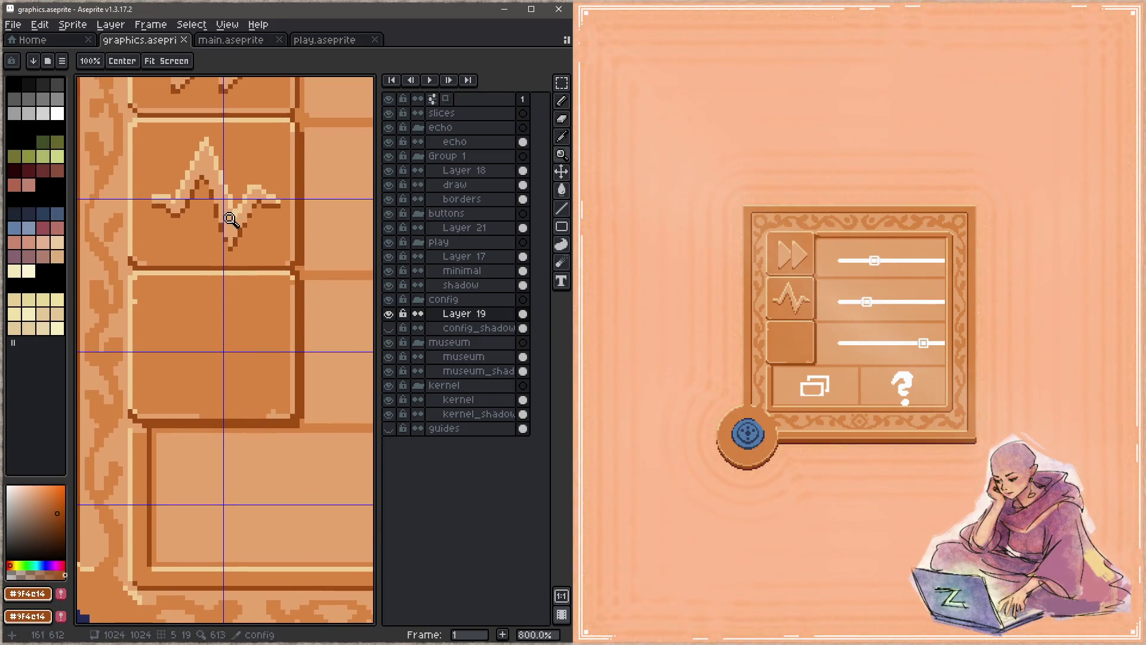
mouse_move(178, 368)
left_mouse_down()
mouse_move(164, 376)
mouse_move(192, 376)
mouse_move(178, 355)
mouse_move(176, 367)
mouse_move(239, 373)
mouse_move(245, 359)
mouse_move(245, 373)
left_mouse_up()
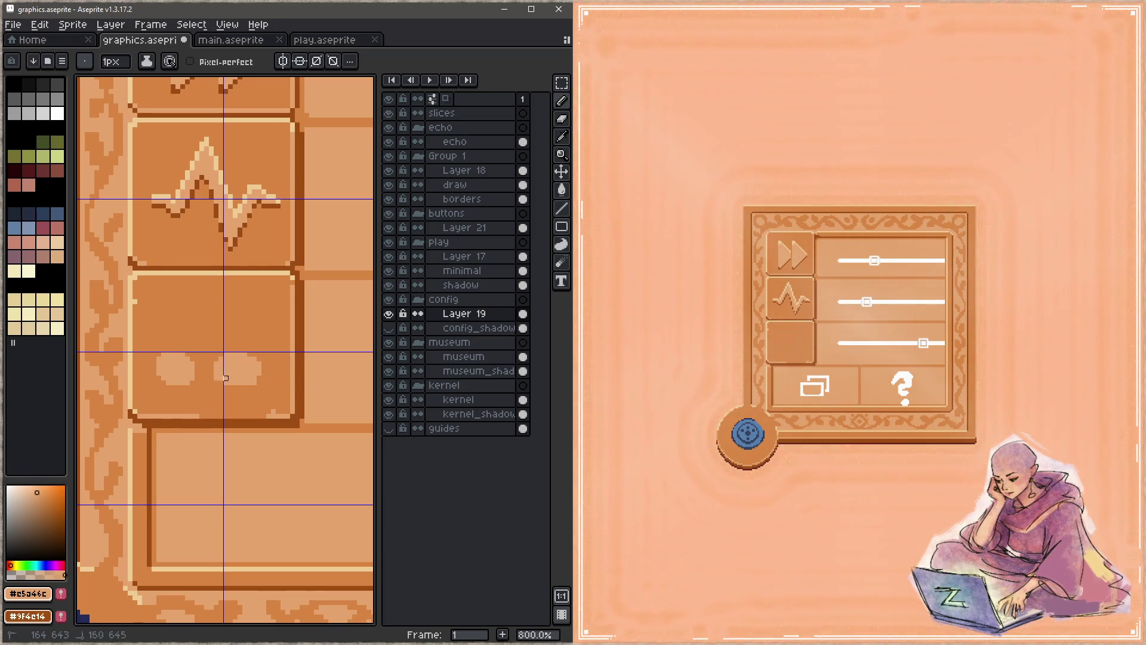
Add light stems to both note heads and cover stray pixels with the base orange
left_click(271, 376, "alt")
left_click(238, 367, "alt")
left_click_drag(198, 310, 189, 349)
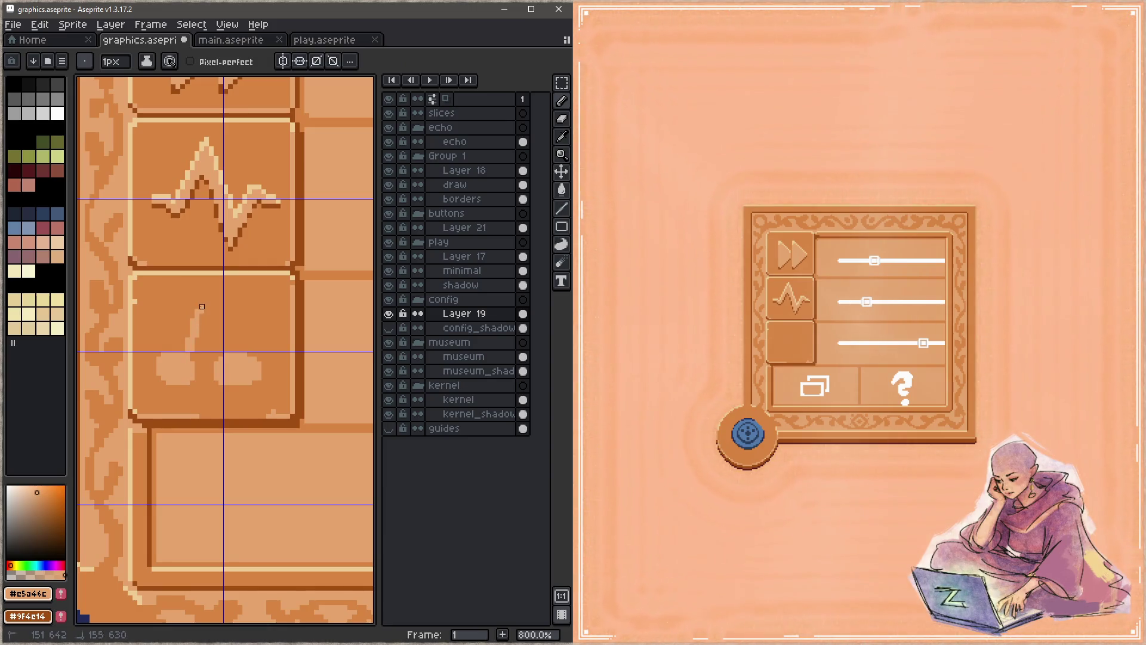
mouse_move(268, 314)
left_mouse_down()
mouse_move(239, 377)
mouse_move(212, 369)
mouse_move(237, 359)
mouse_move(260, 380)
mouse_move(226, 363)
mouse_move(231, 392)
left_mouse_up()
left_click(249, 351, "alt")
left_click(264, 350, "alt")
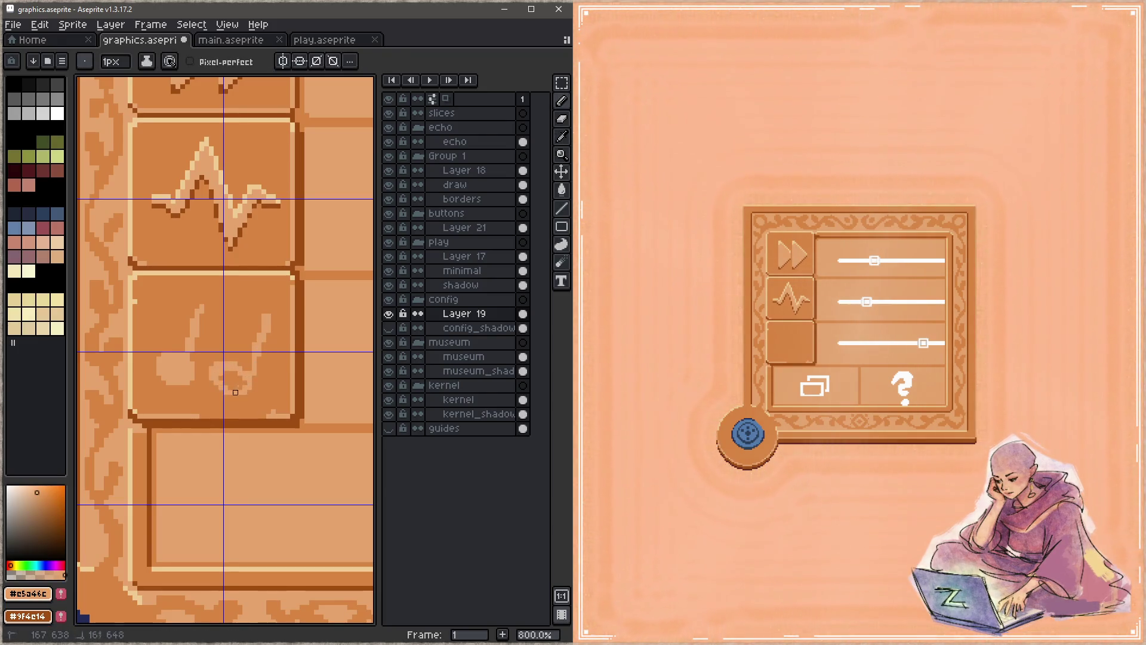
Join the notes with a top beam, undo a stray dark stroke, and enable pixel-perfect drawing
left_click_drag(174, 345, 154, 358)
mouse_move(200, 317)
left_mouse_down()
mouse_move(266, 305)
mouse_move(212, 296)
mouse_move(255, 331)
left_mouse_up()
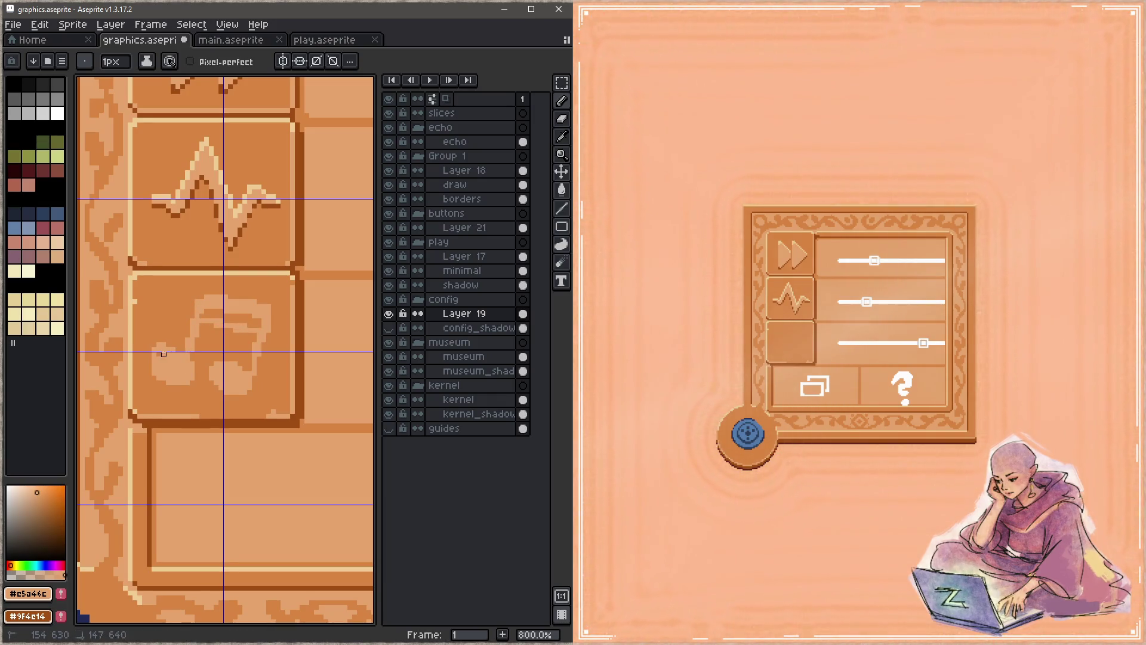
left_click(230, 229, "alt")
left_click_drag(149, 363, 187, 382)
key("ctrl+z")
left_click(190, 61)
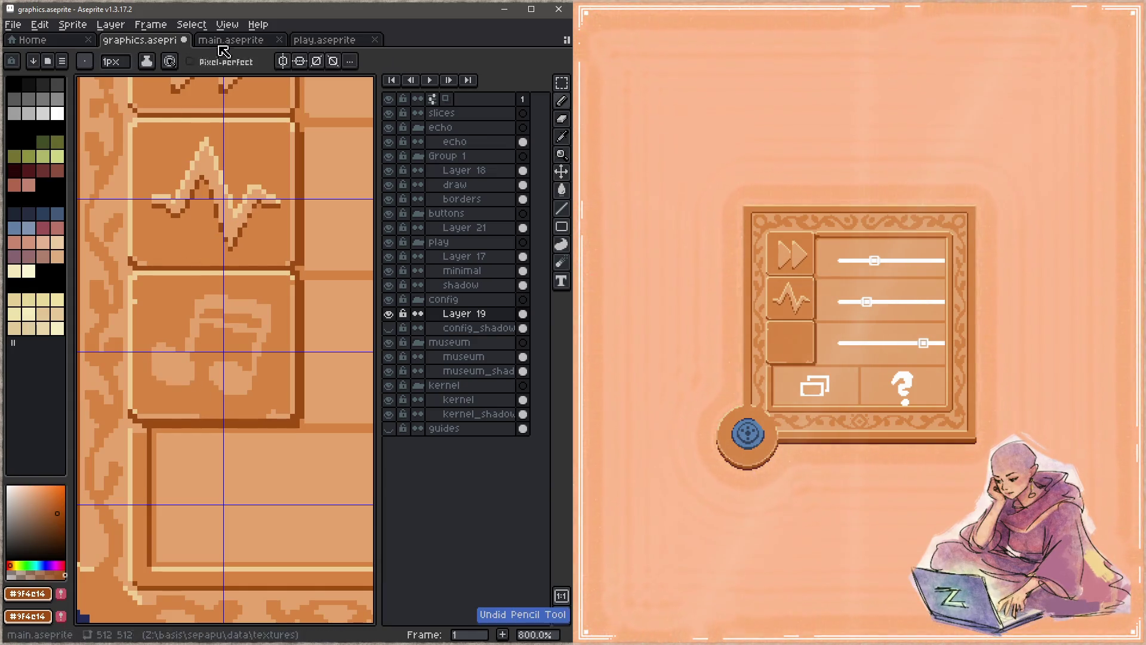
Outline the note head, beam and stem in dark brown
mouse_move(210, 372)
left_mouse_down()
mouse_move(215, 386)
mouse_move(250, 388)
left_mouse_up()
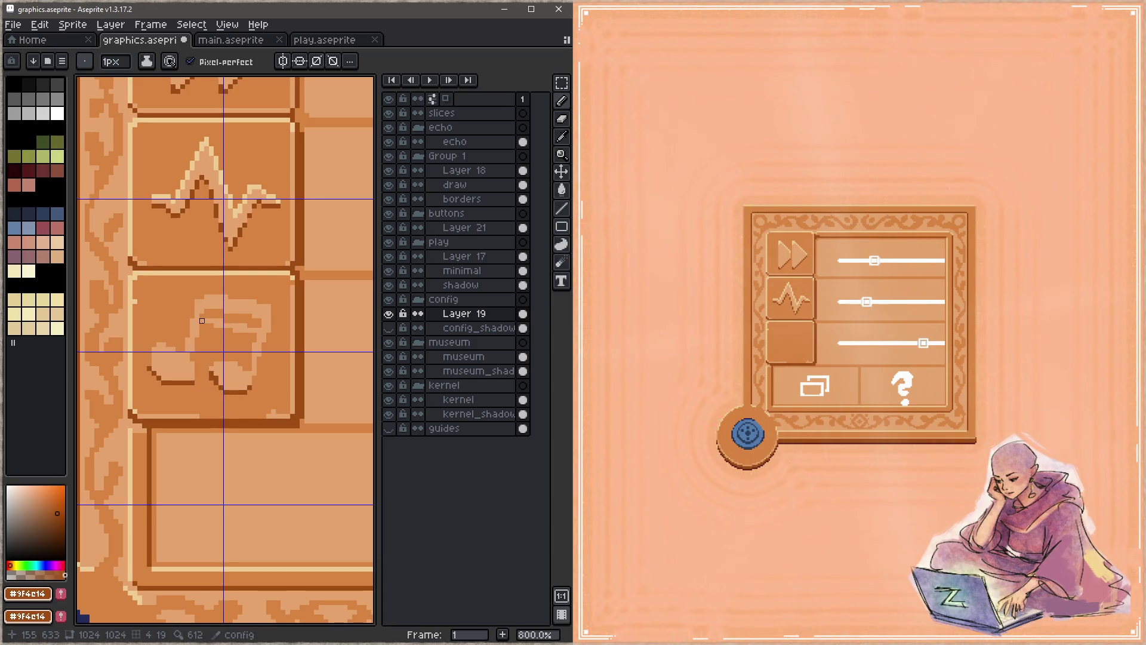
left_click_drag(216, 331, 255, 335)
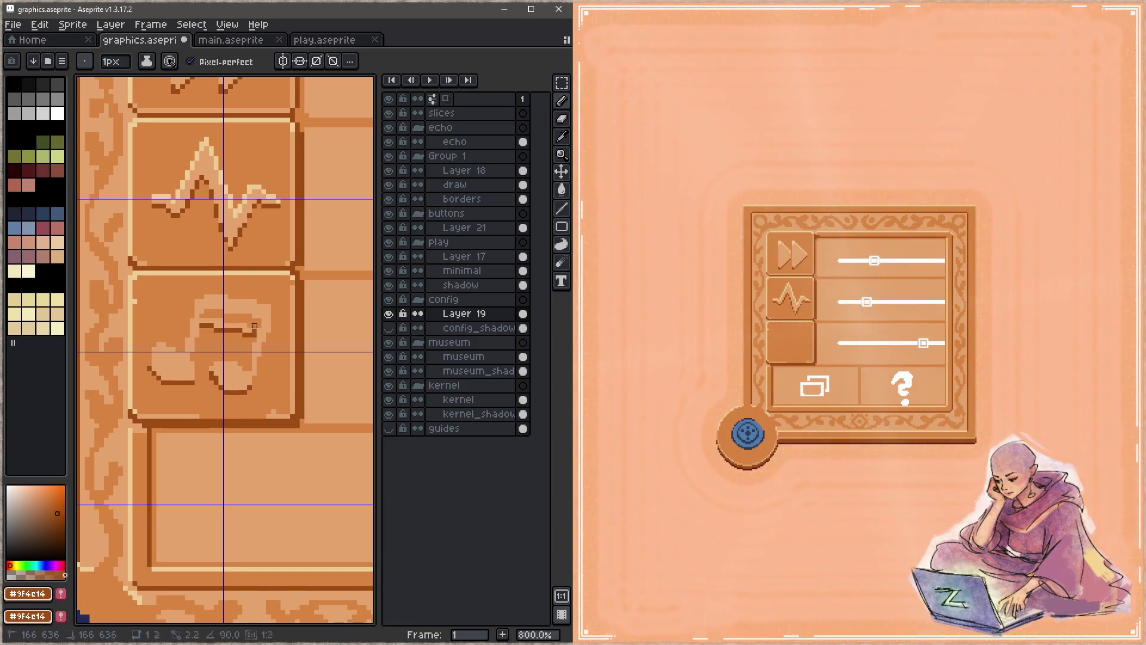
mouse_move(209, 307)
left_mouse_down()
mouse_move(254, 320)
mouse_move(252, 393)
mouse_move(250, 382)
left_mouse_up()
left_click_drag(197, 330, 183, 377)
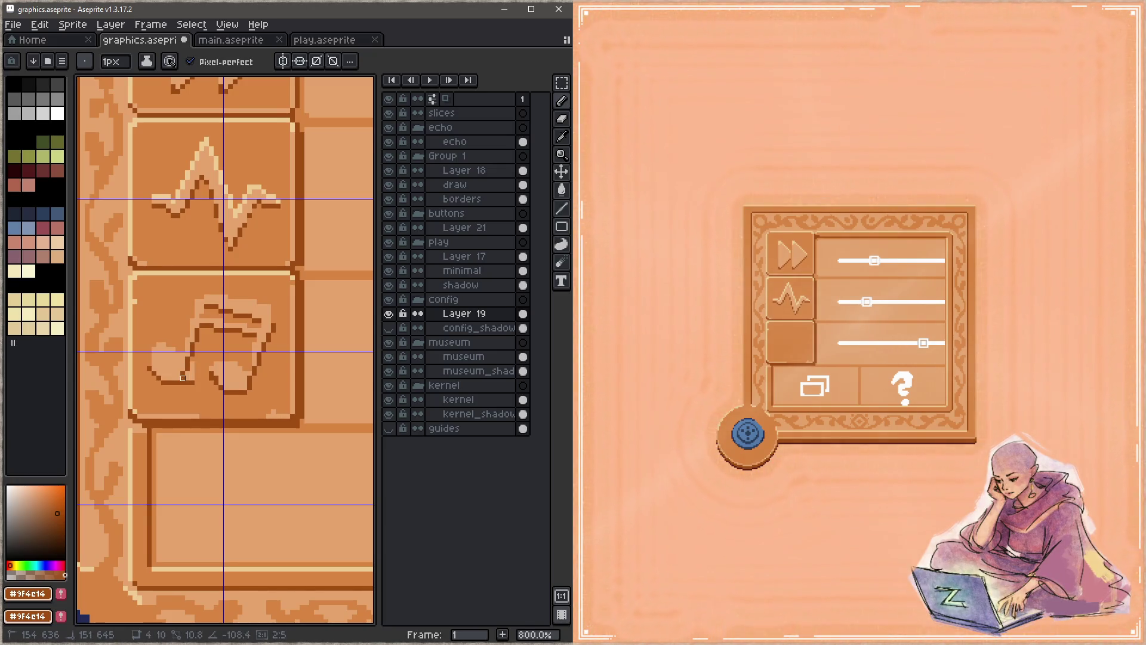
Add #efcc94 highlights to the note head, beam and stem, and save
left_click(197, 374, "alt")
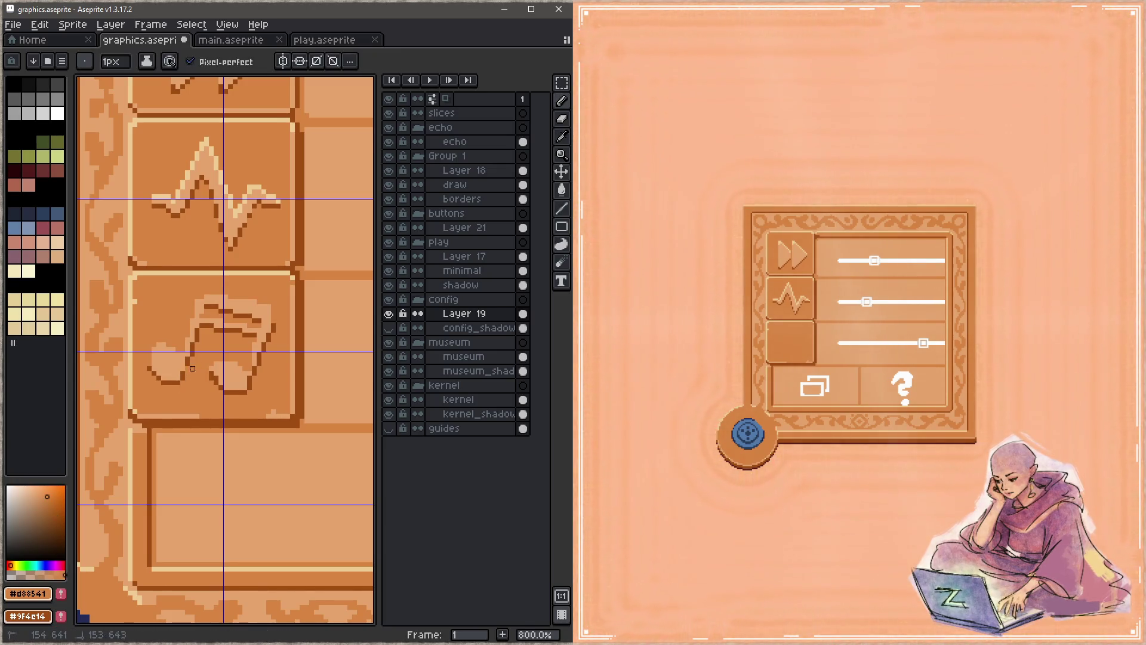
left_click(210, 137, "alt")
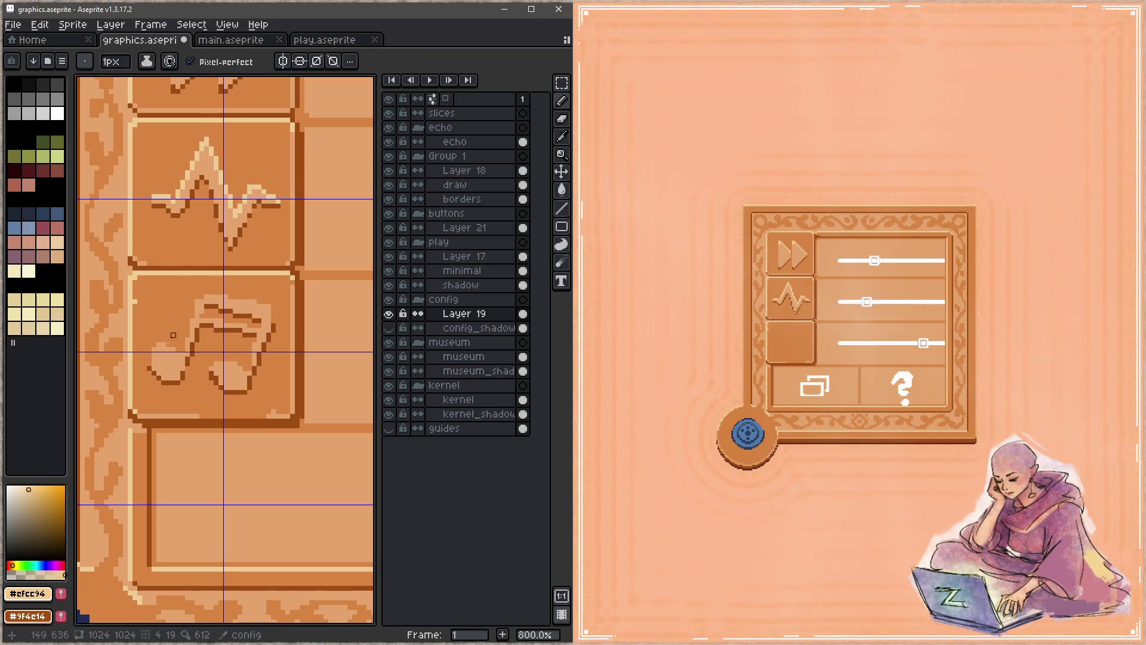
left_click_drag(154, 354, 174, 345)
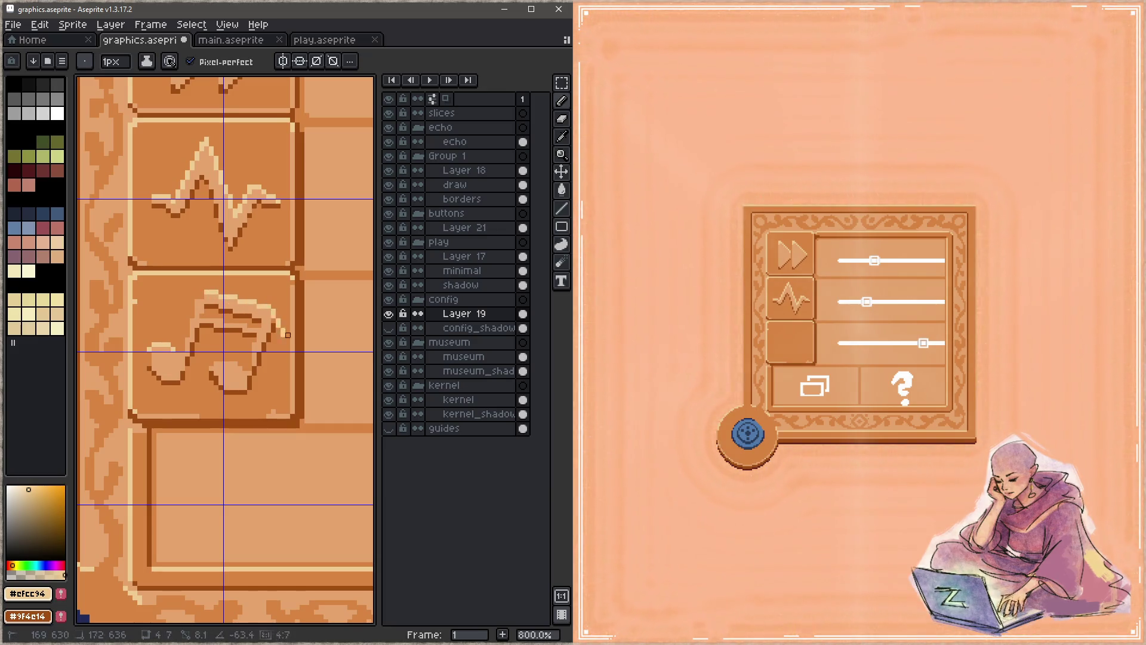
mouse_move(212, 322)
left_mouse_down()
mouse_move(248, 326)
mouse_move(237, 330)
left_mouse_up()
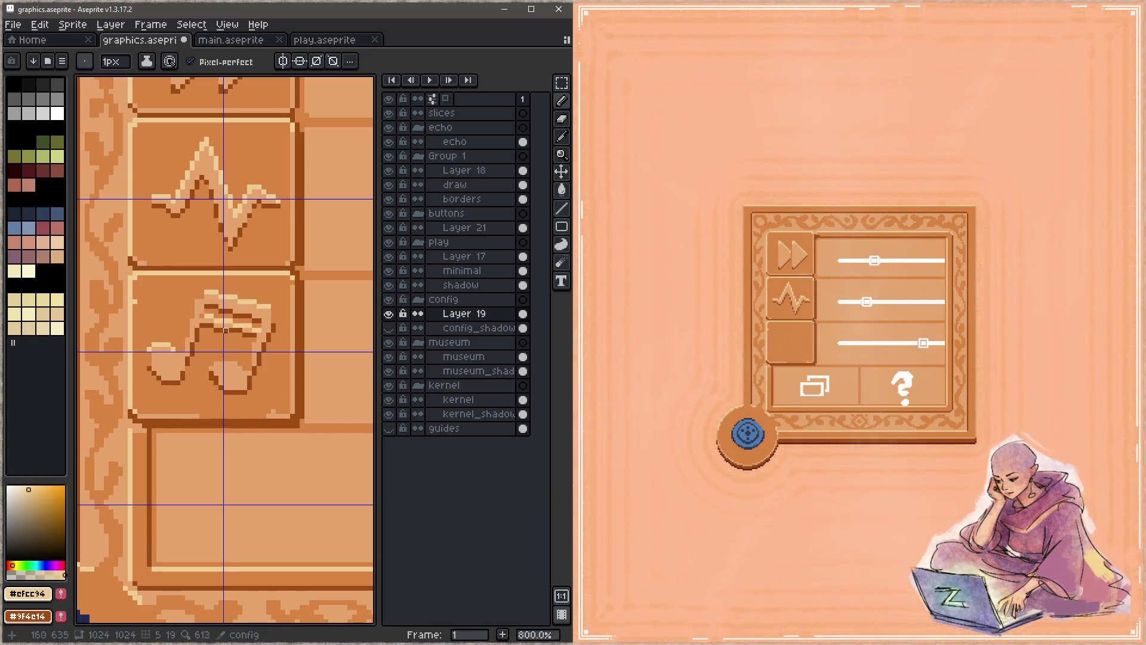
mouse_move(197, 297)
left_mouse_down()
mouse_move(192, 353)
mouse_move(235, 364)
left_mouse_up()
key("ctrl+s")
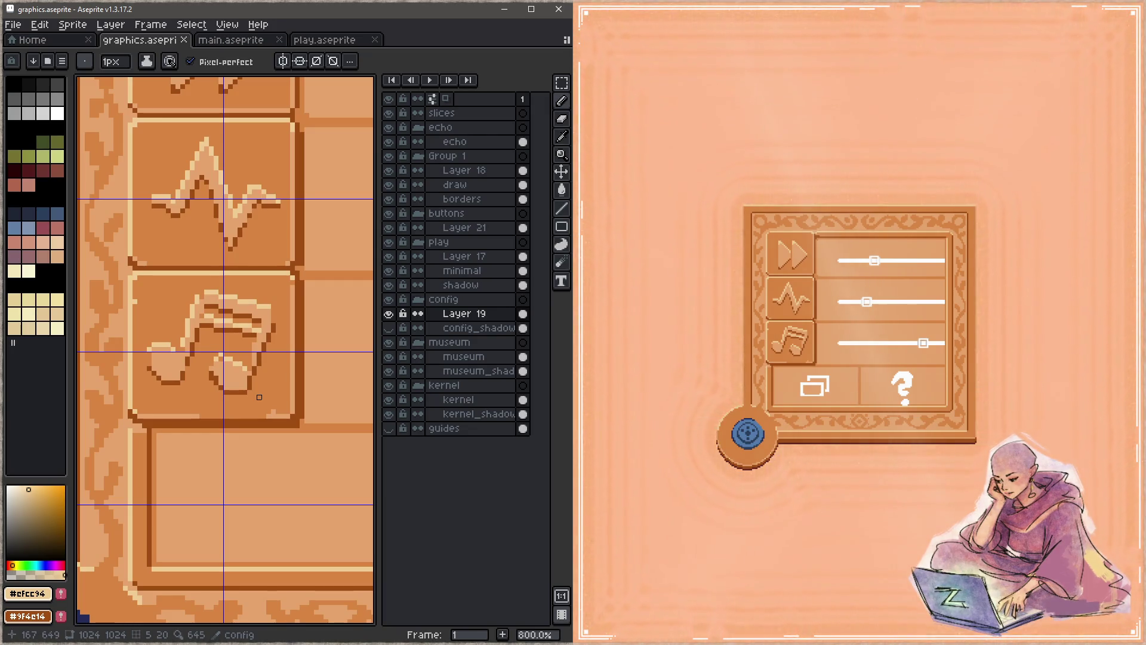
Touch up a pixel on the music note with picked shades and save
left_click(187, 334, "alt")
left_click(216, 364)
left_click(214, 357, "alt")
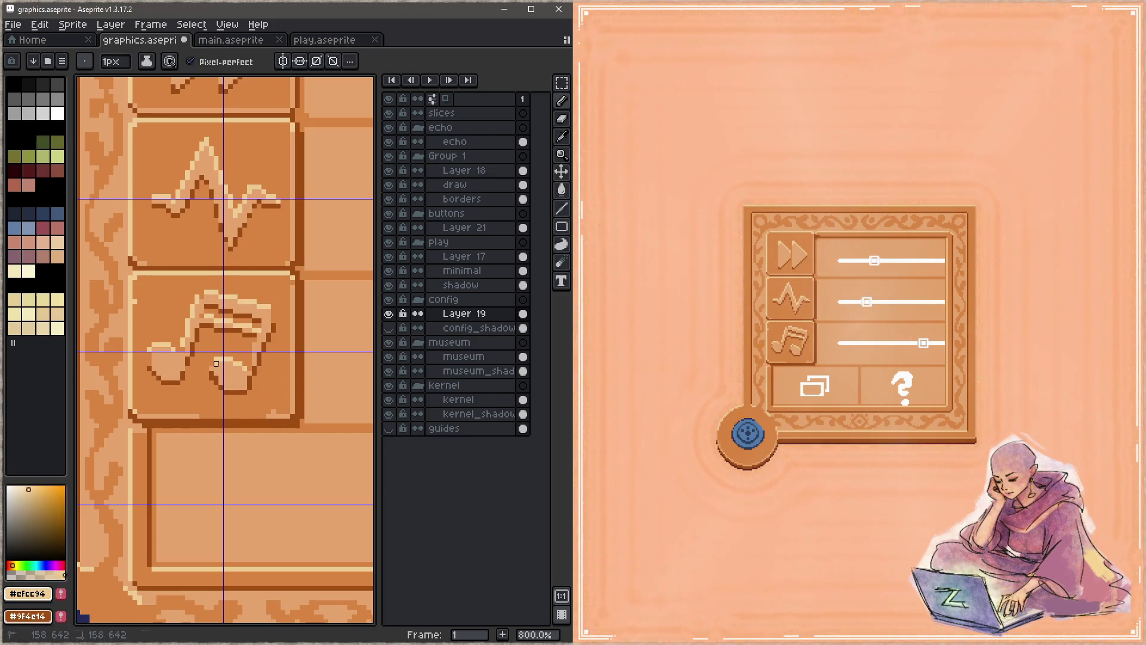
left_click(221, 344, "alt")
key("ctrl+s")
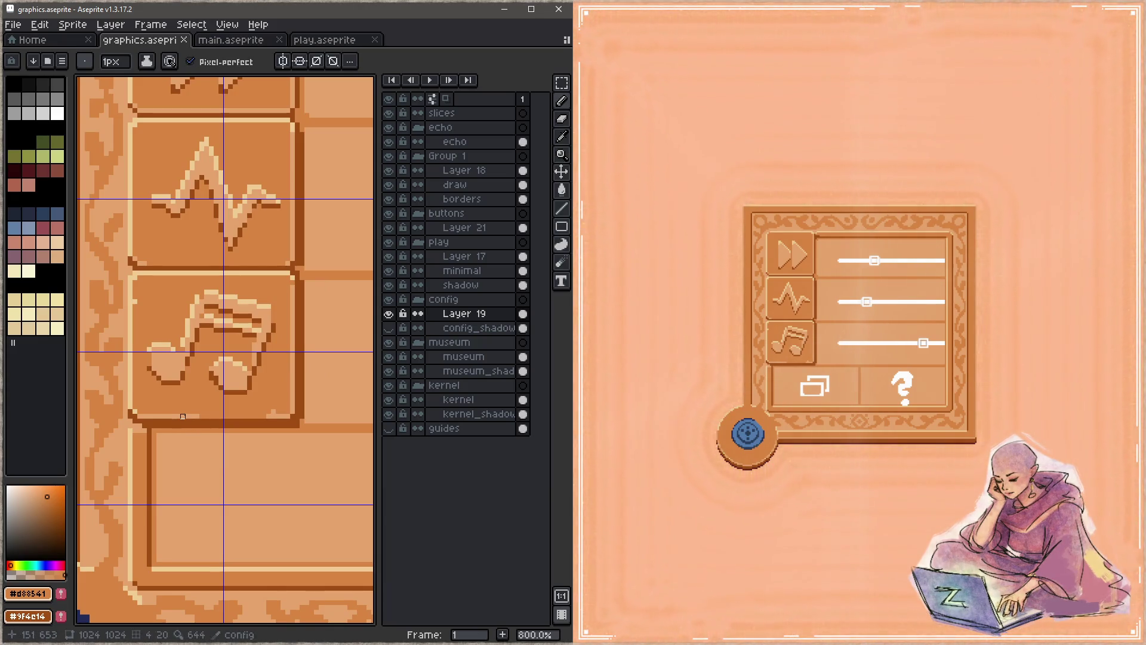
Zoom in on the question-mark and window icon sprites, then select Layer 21 in buttons
scroll(225, 332, "down", 5)
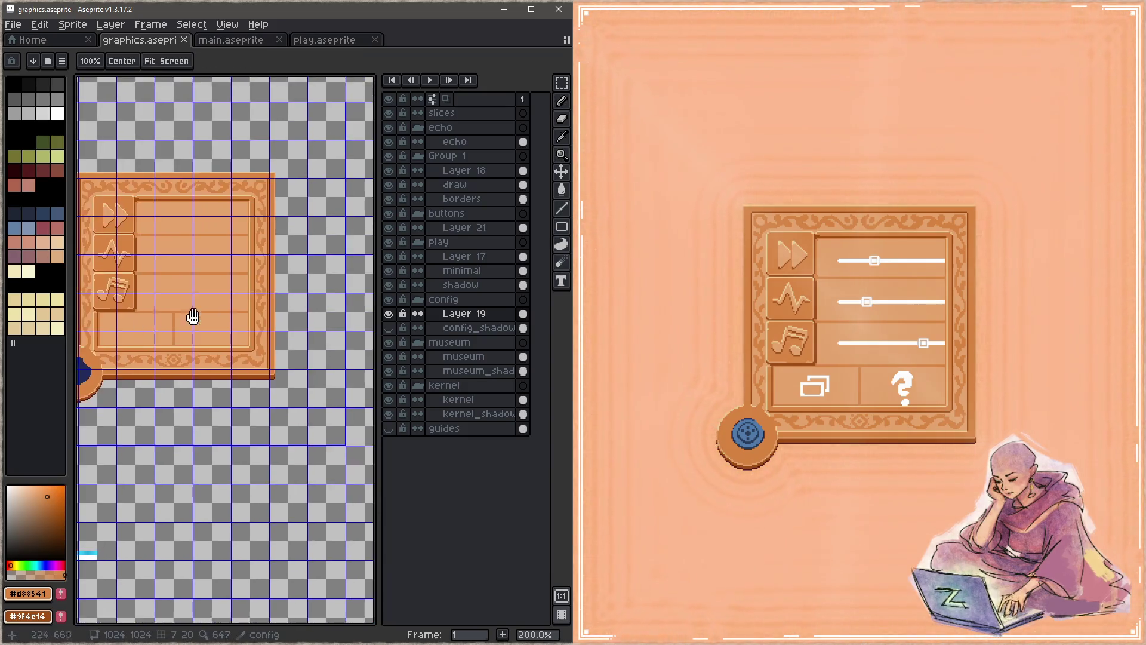
scroll(253, 335, "right", 10)
scroll(266, 376, "down", 5)
scroll(262, 293, "right", 8)
key("z")
left_click(258, 293)
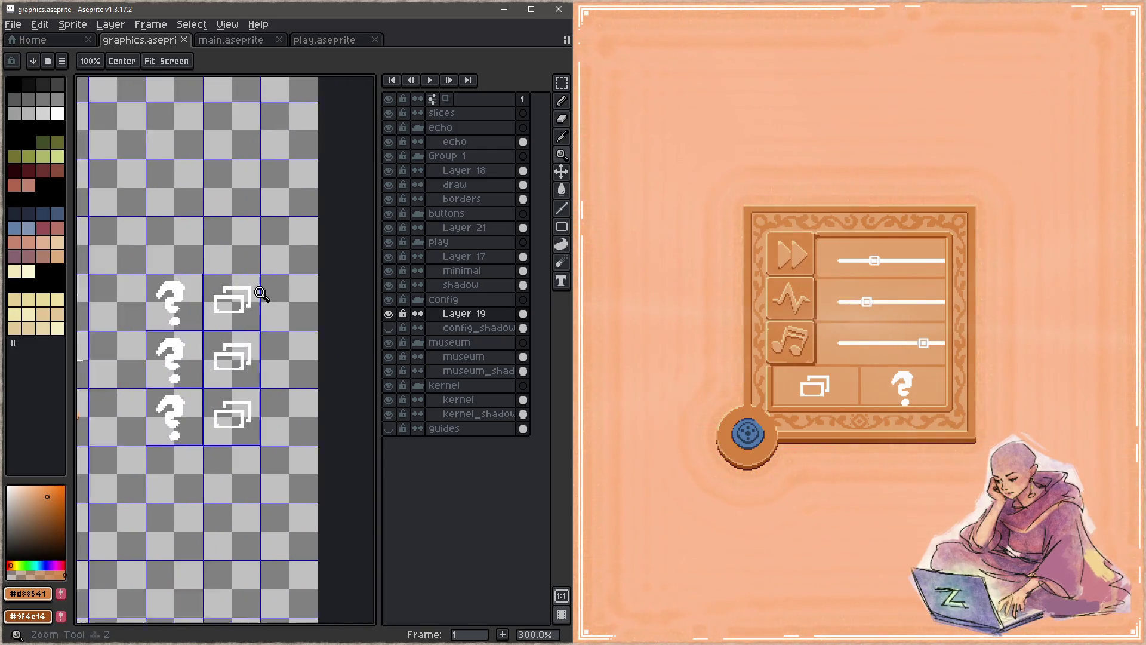
left_click(258, 293)
left_click(258, 293)
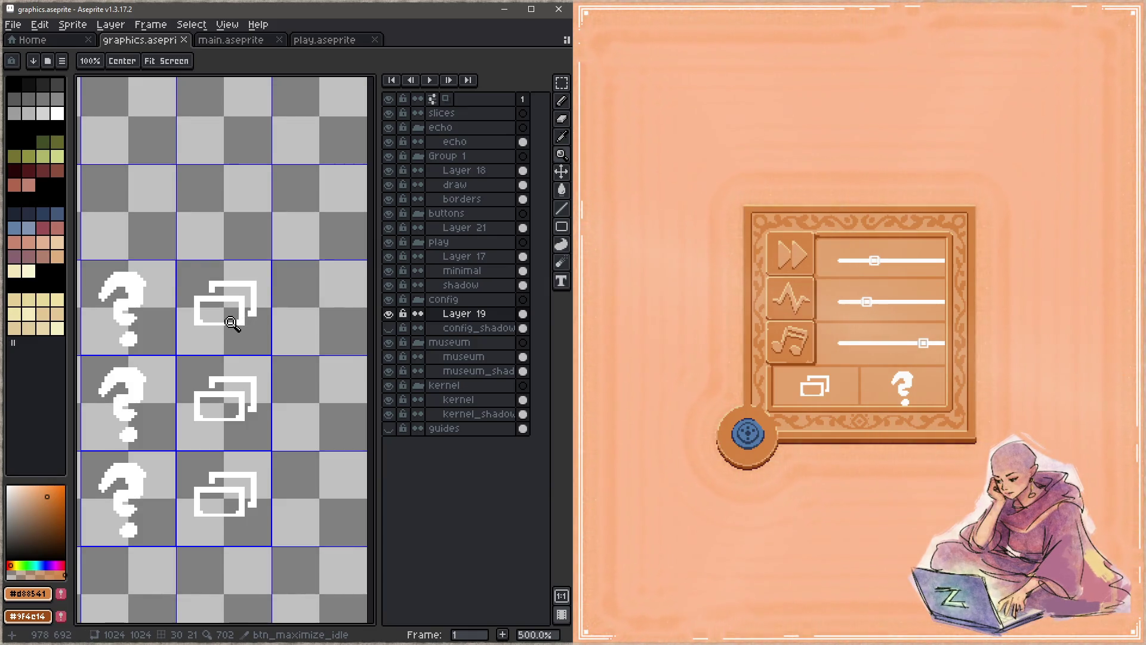
left_click(642, 452)
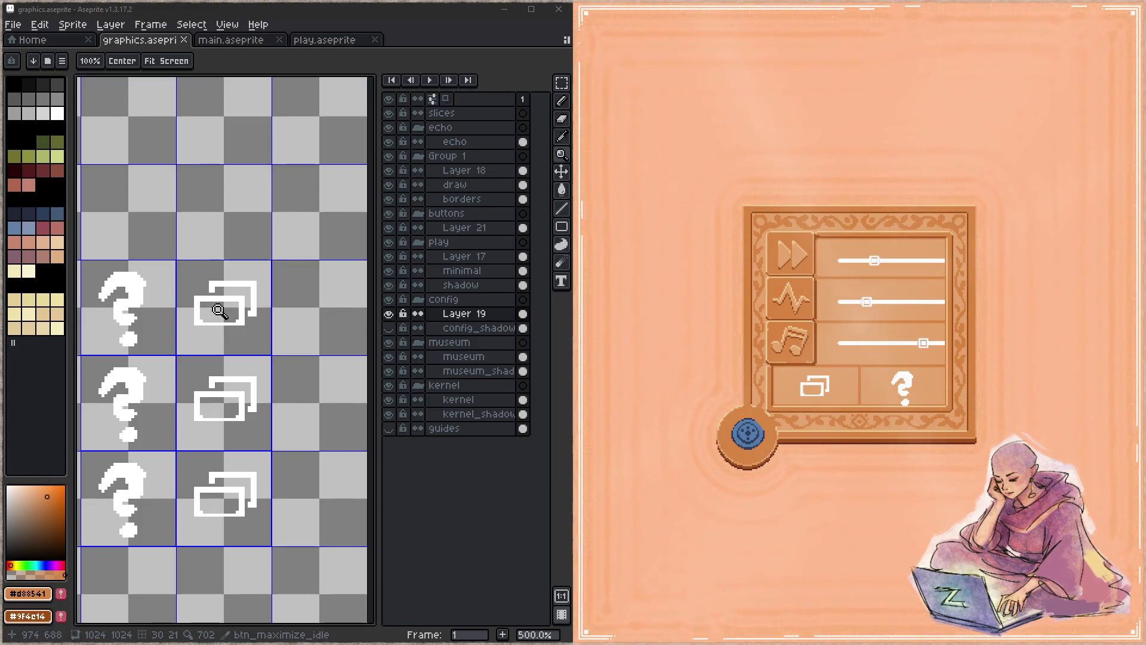
left_click(491, 228)
Create Layer 22, drag it beneath Layer 21 in the buttons group, and pan back to the icons
key("shift+n")
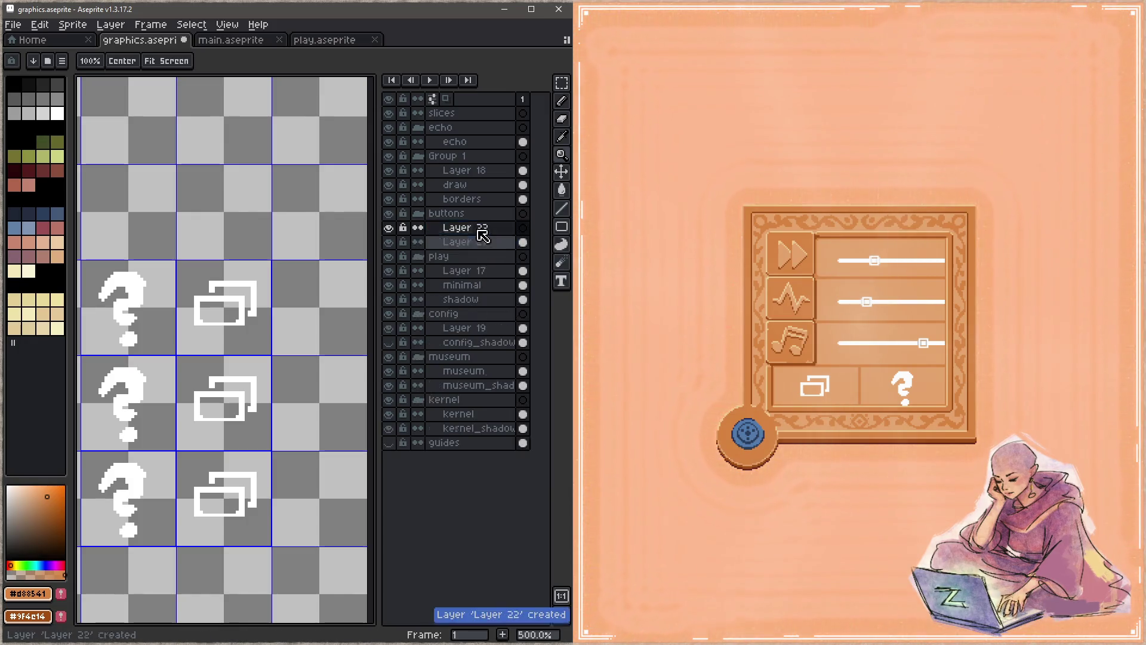
mouse_move(503, 242)
left_mouse_down()
mouse_move(502, 260)
mouse_move(477, 243)
mouse_move(493, 248)
left_mouse_up()
key("z")
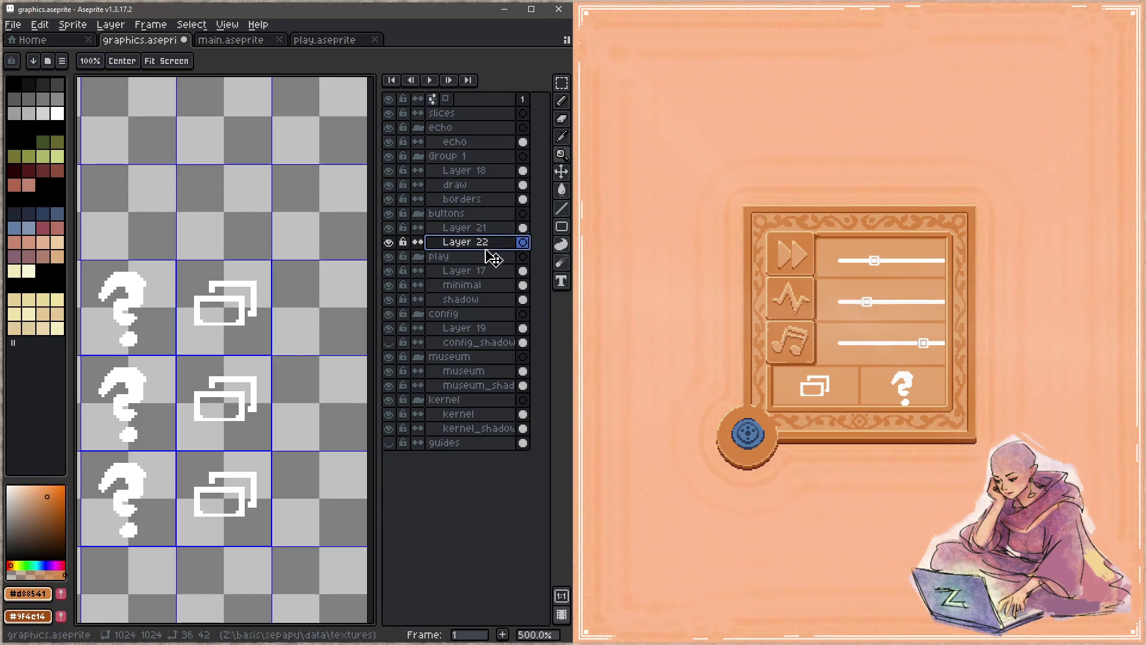
scroll(295, 263, "down", 4)
scroll(197, 281, "up", 5)
key("b")
key("h")
scroll(294, 374, "down", 3)
scroll(300, 366, "up", 1)
mouse_move(299, 366)
left_mouse_down()
mouse_move(230, 289)
mouse_move(242, 278)
left_mouse_up()
scroll(251, 302, "up", 4)
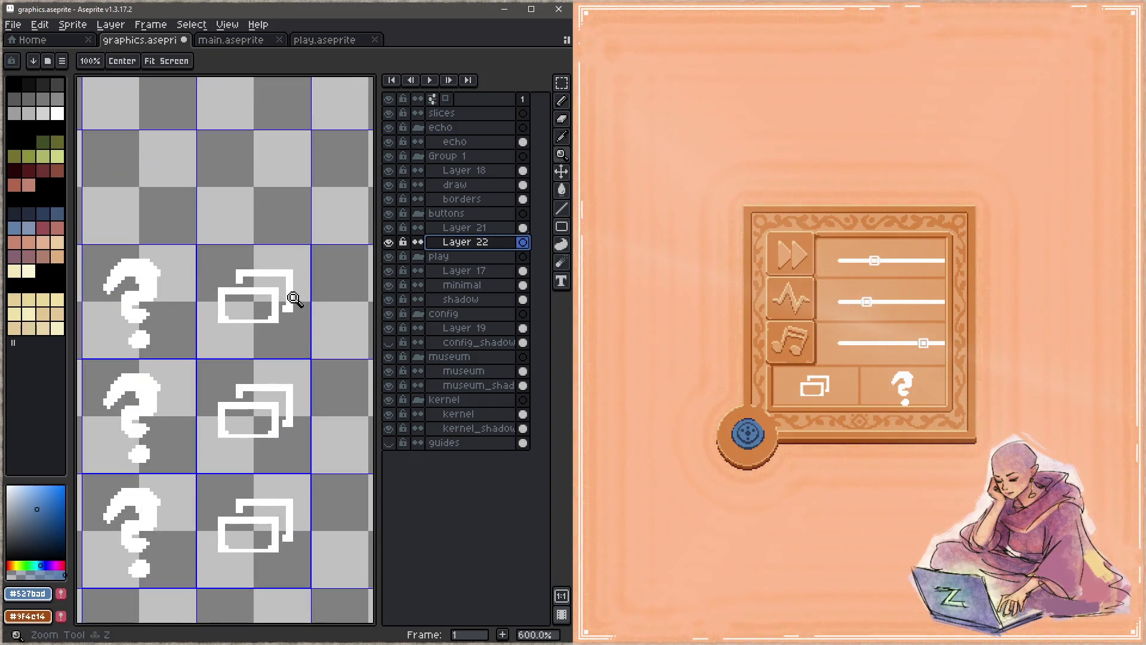
key("b")
scroll(263, 304, "up", 5)
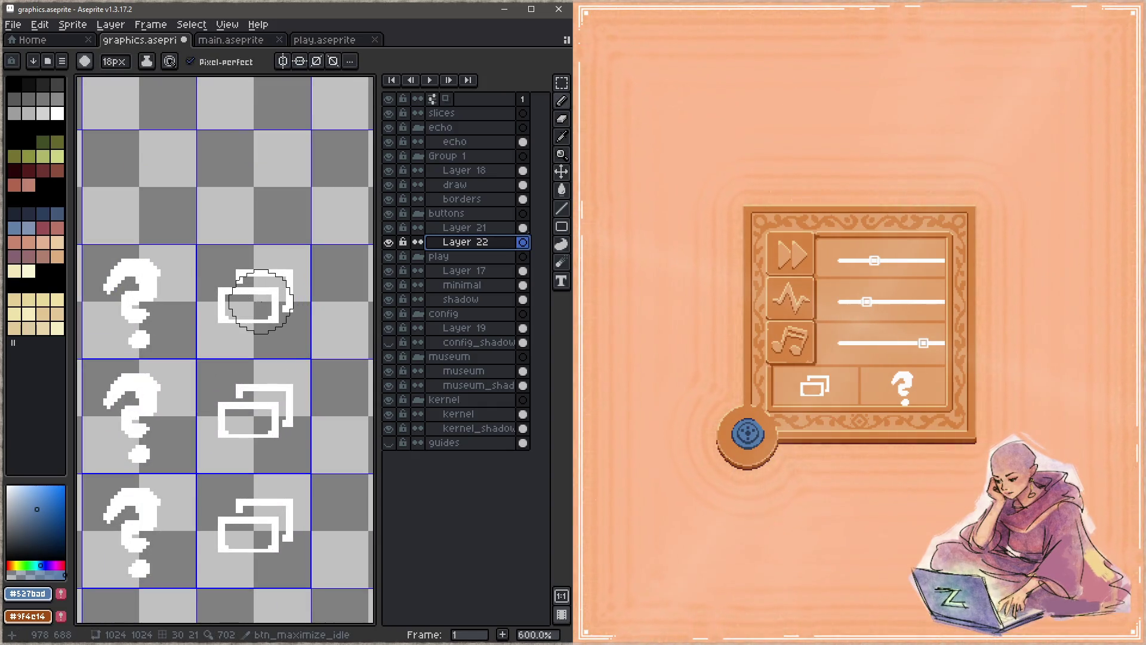
Make the brush square and undo an accidental blue square
left_click(84, 61)
left_click(108, 81)
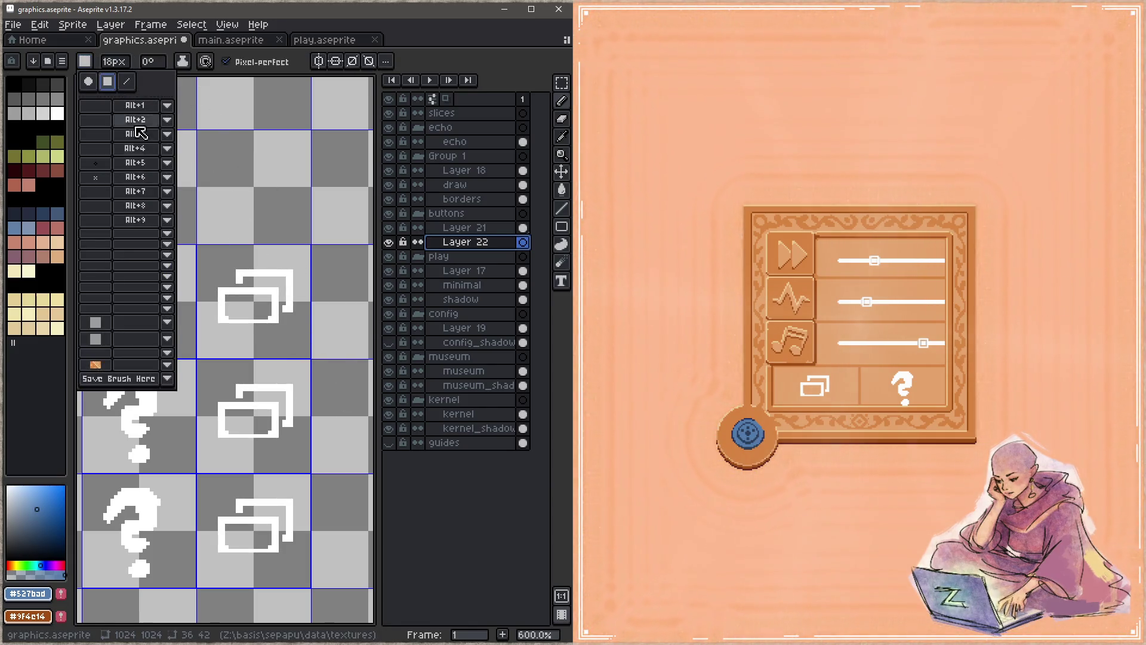
left_click(254, 304)
key("ctrl+z")
key("z")
key("b")
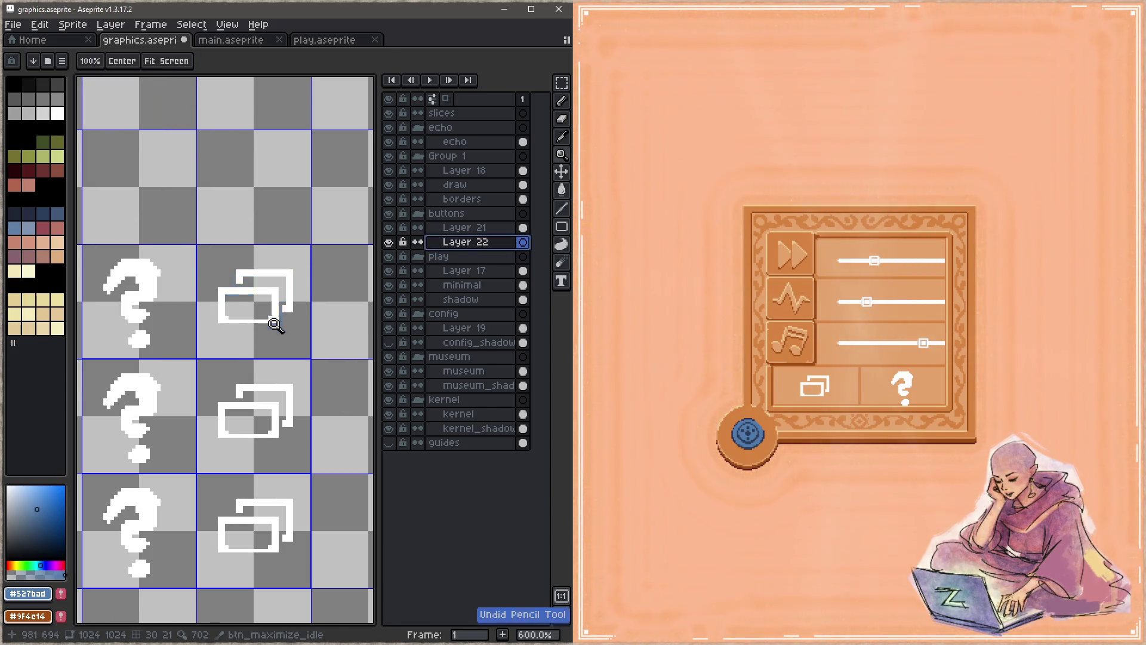
Stamp blue #527bad squares behind the first and lower window icons
scroll(254, 303, "up", 5)
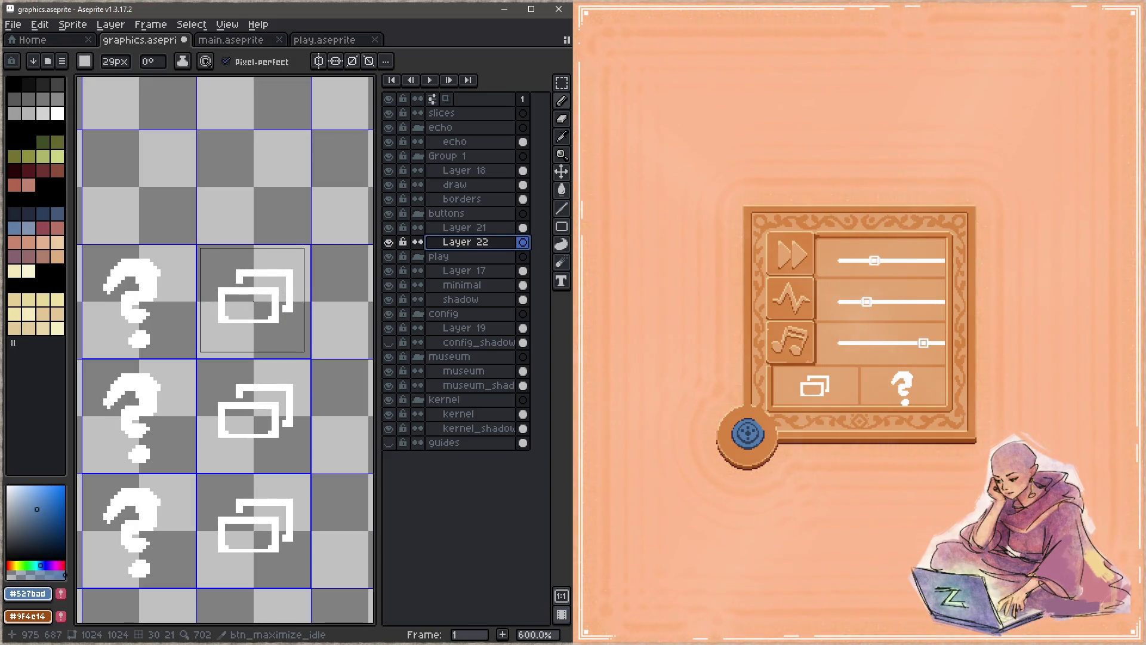
scroll(252, 300, "up", 2)
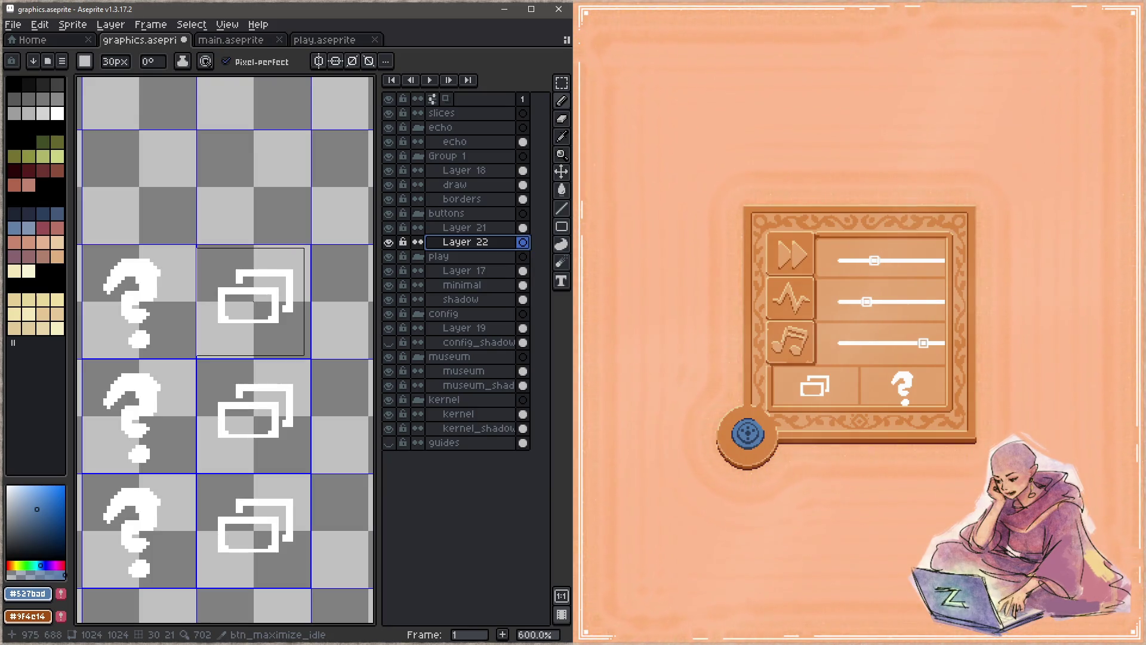
scroll(256, 300, "up", 2)
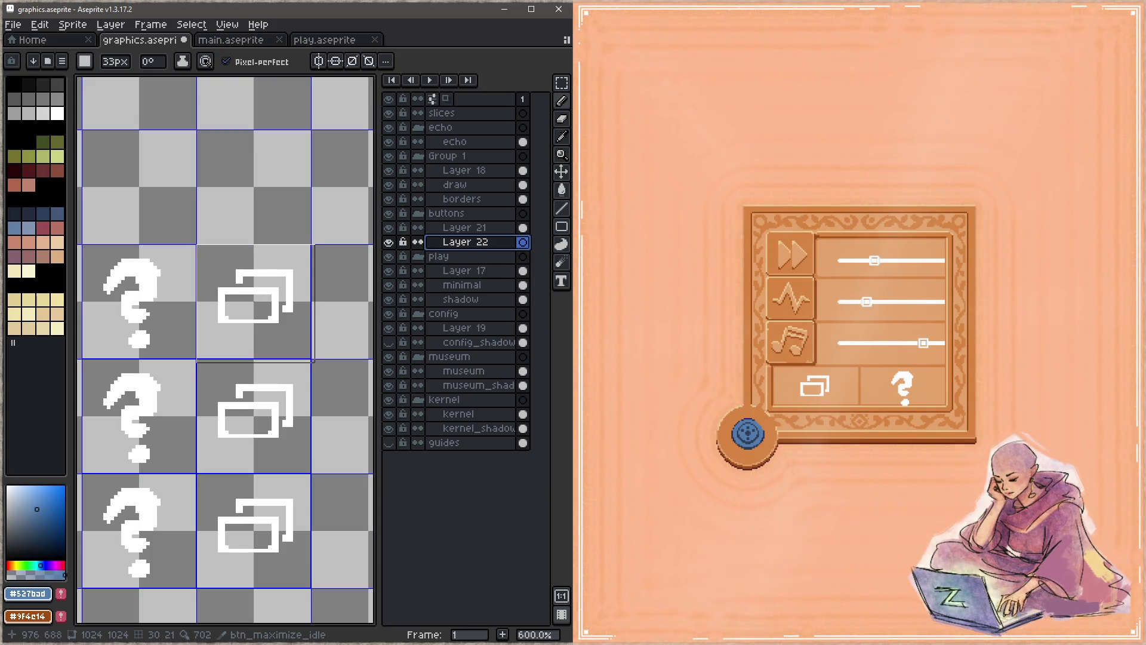
scroll(251, 301, "down", 1)
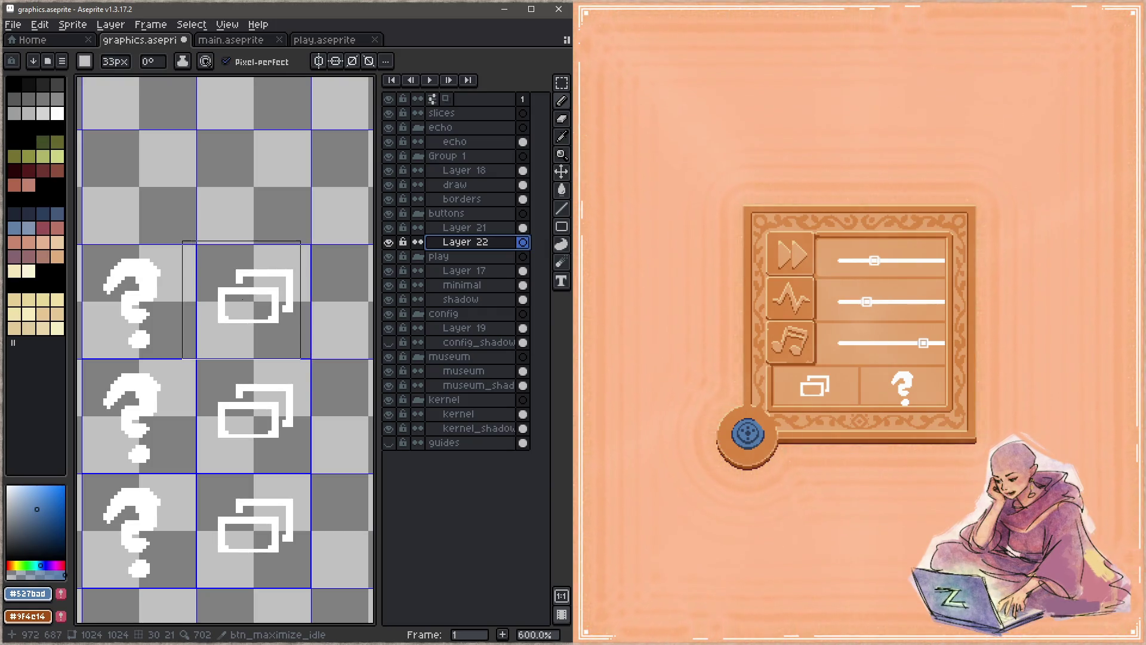
scroll(251, 301, "up", 1)
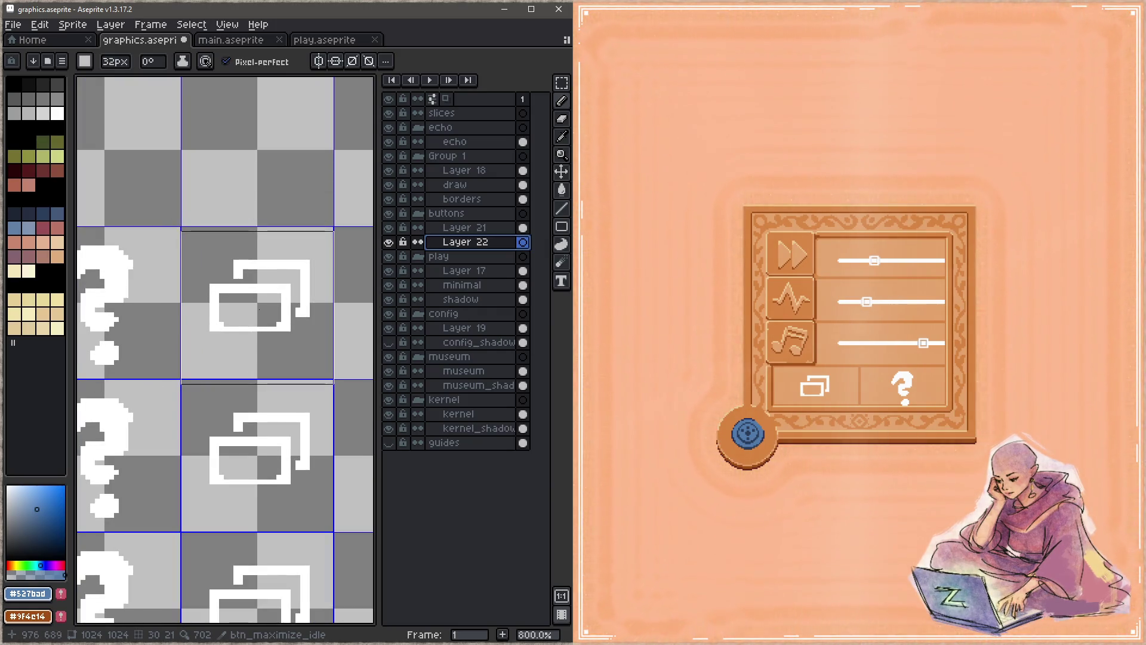
scroll(260, 304, "down", 1)
scroll(259, 303, "down", 1)
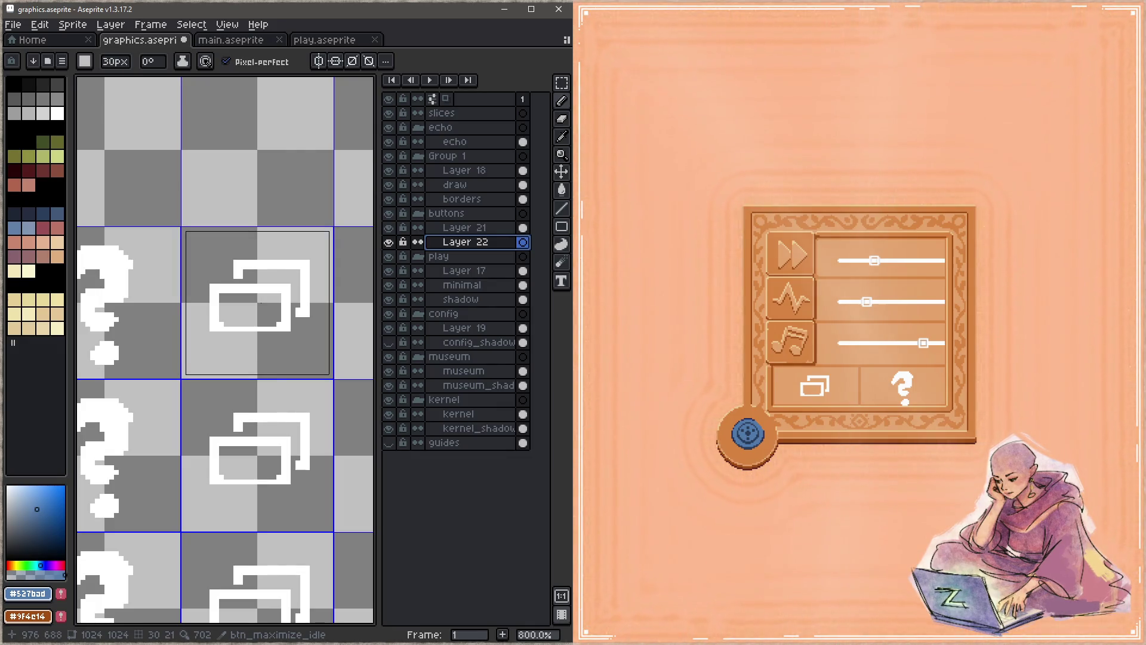
scroll(260, 303, "down", 2)
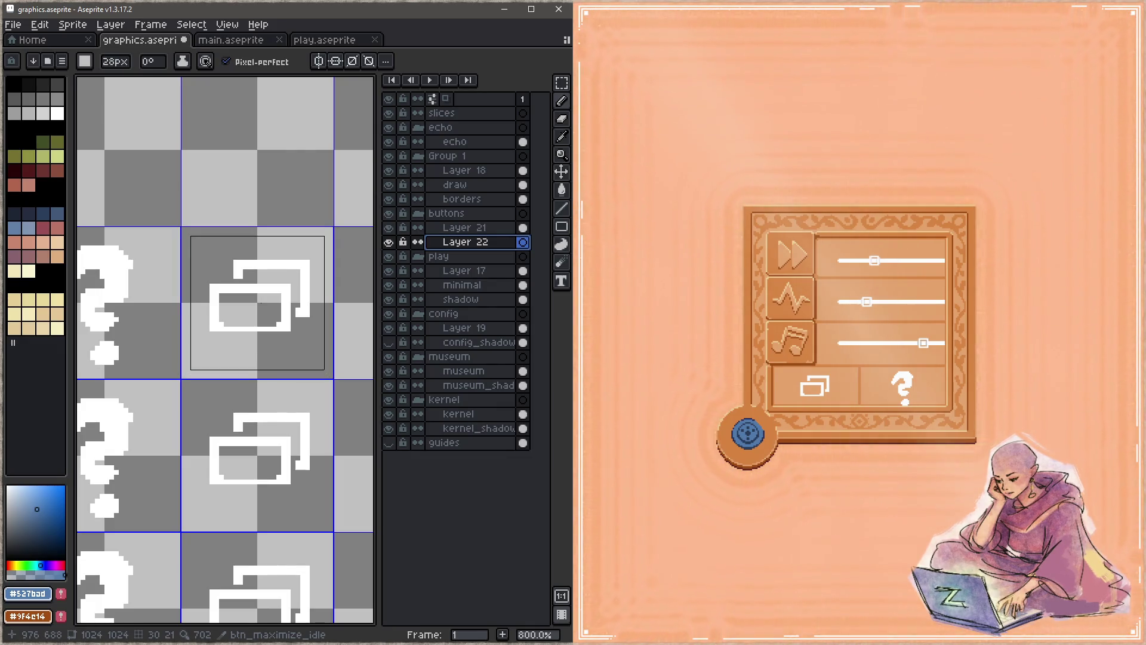
left_click(261, 303)
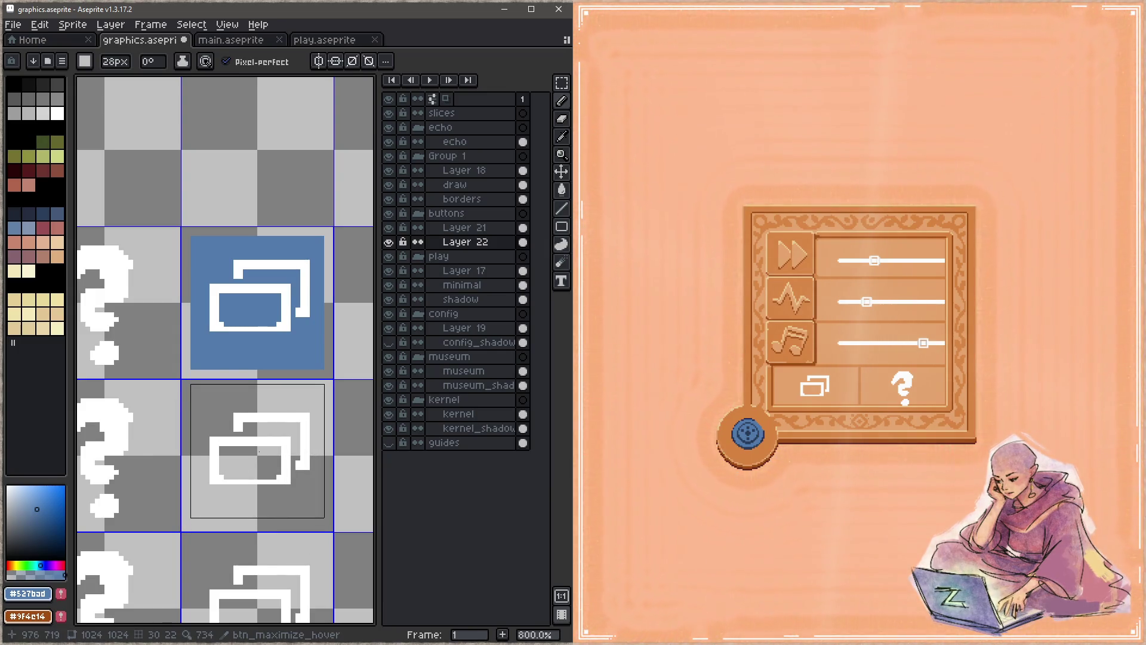
left_click(257, 453)
Stamp a blue square behind the bottom maximize icon and erase its top pixel row with a 1px eraser
scroll(253, 456, "down", 3)
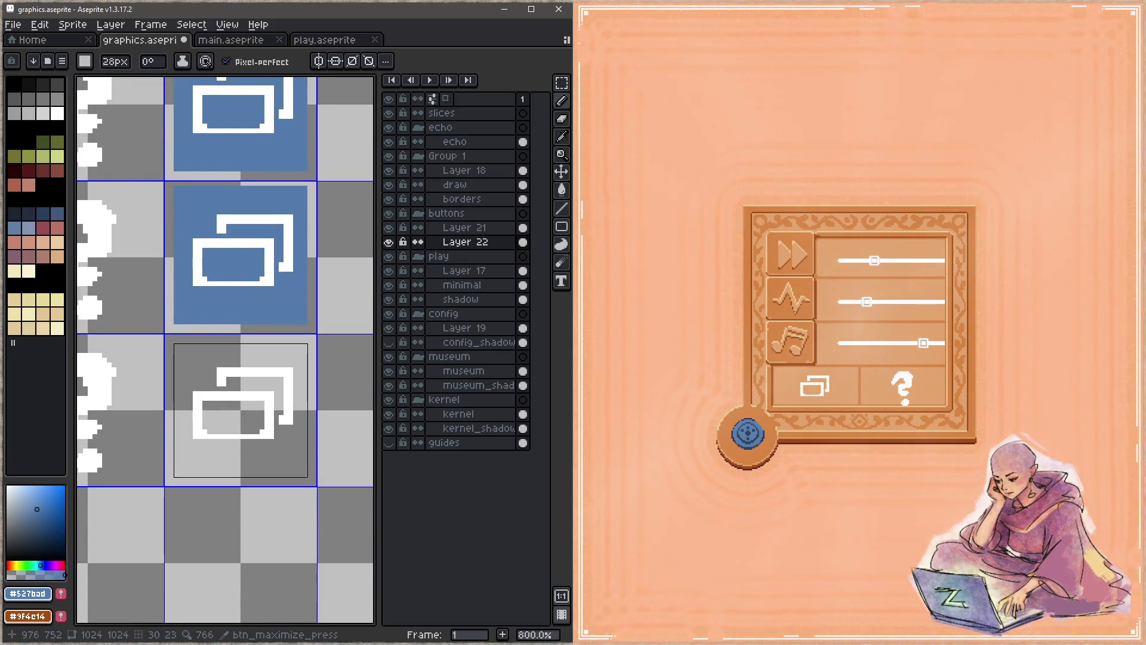
left_click(241, 411)
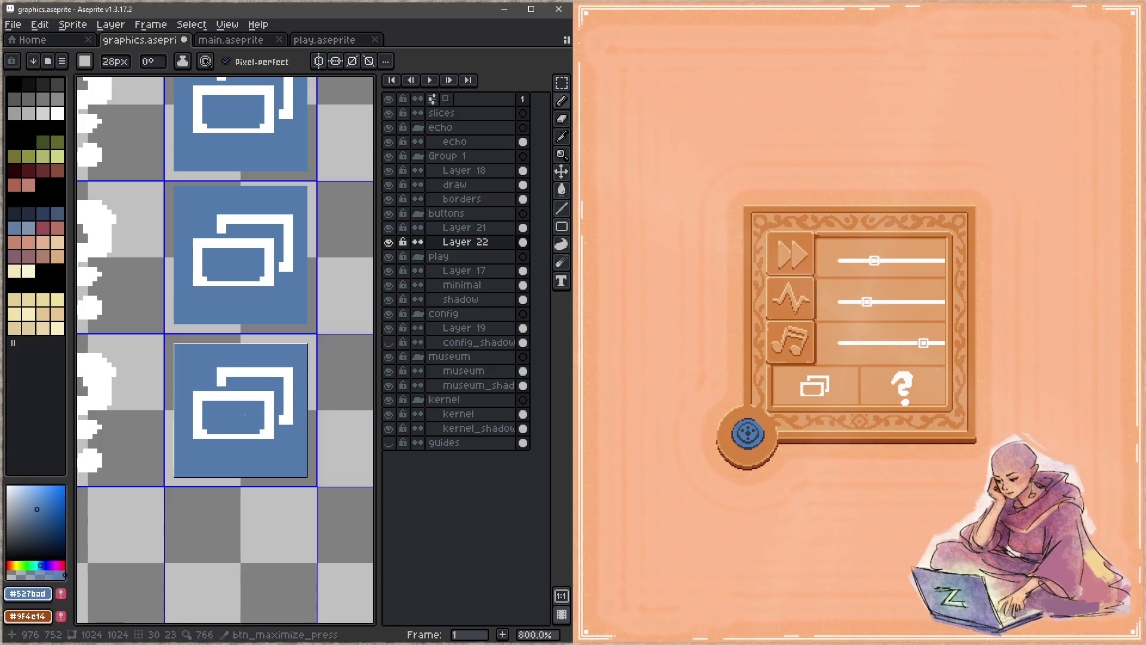
key("e")
left_click_drag(296, 346, 175, 346)
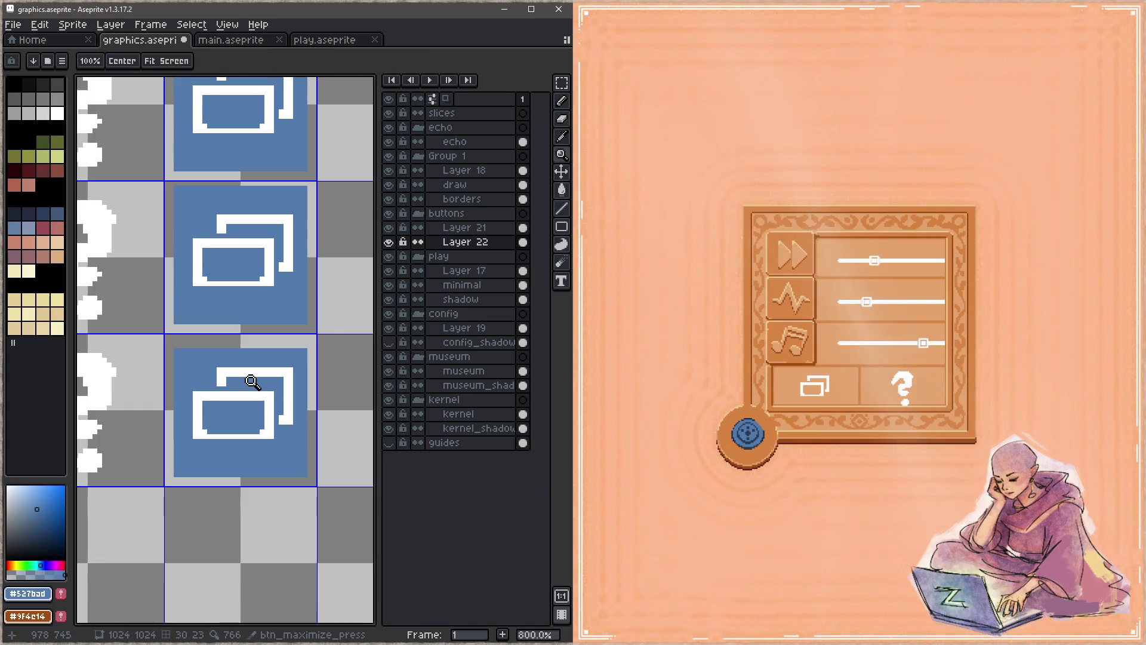
key("ctrl+s")
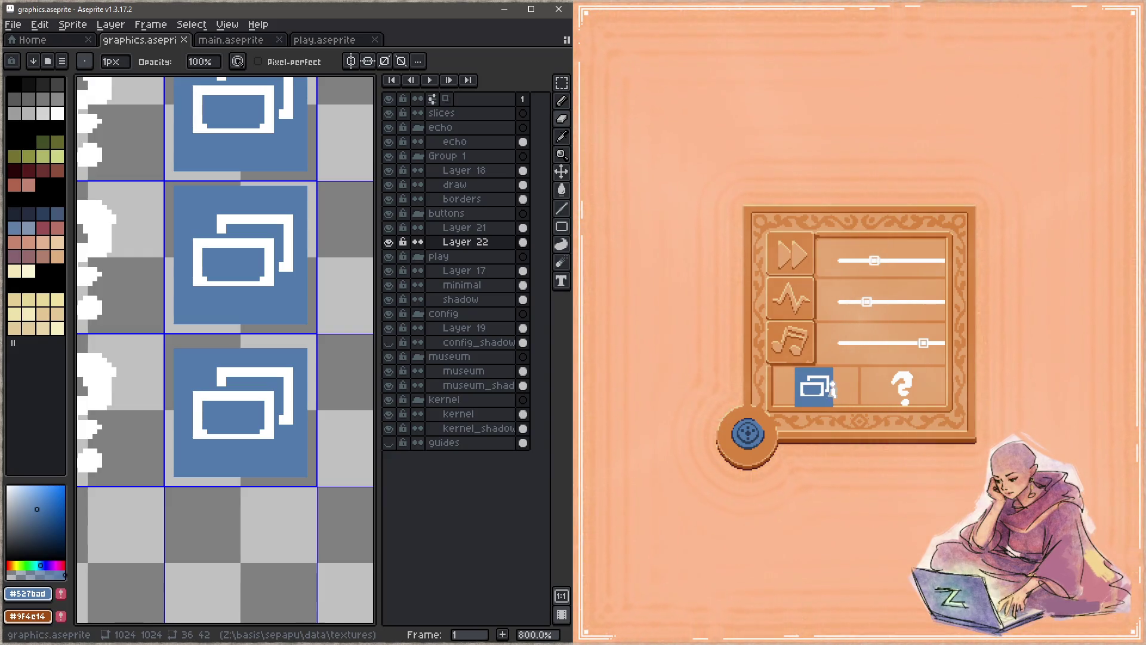
left_click(824, 391)
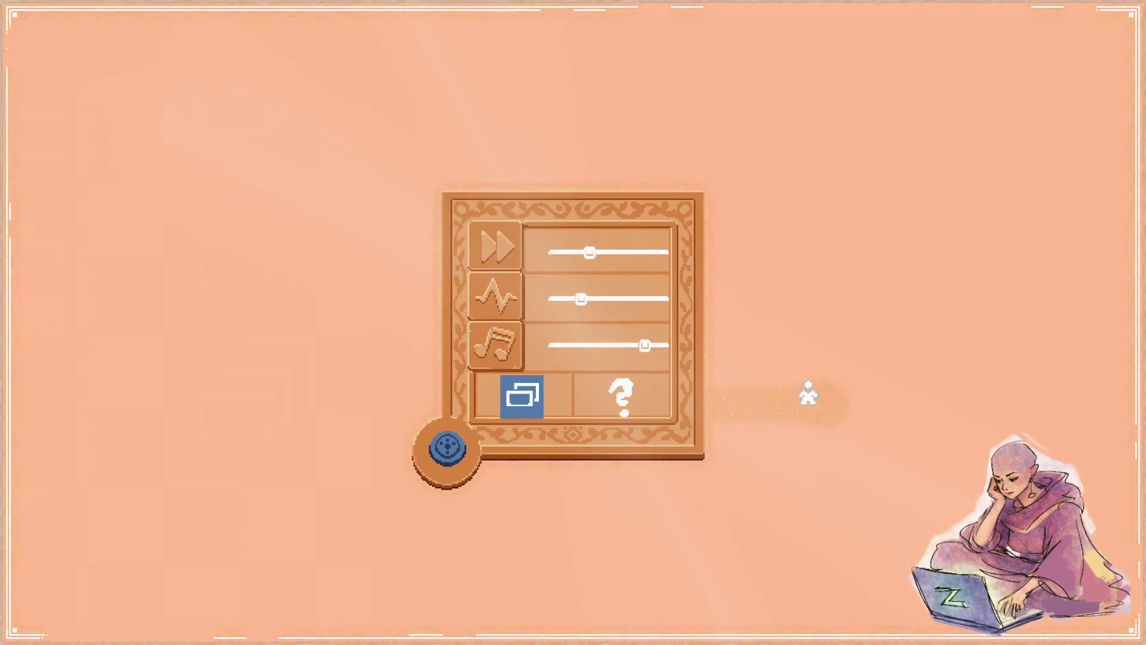
left_click(523, 397)
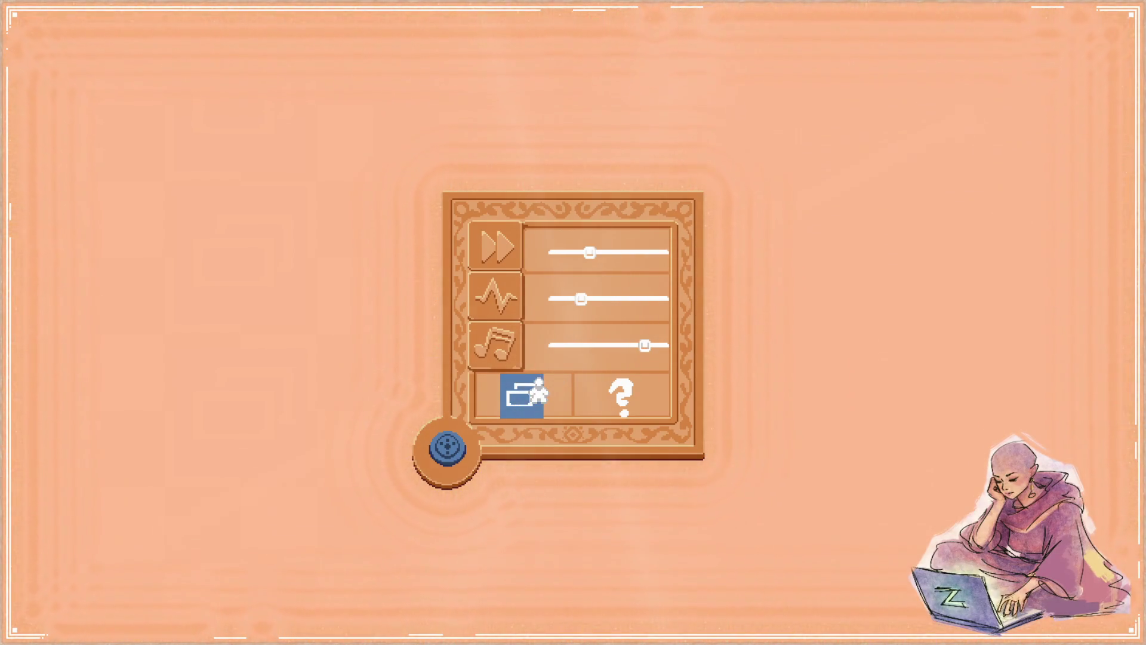
left_click(540, 394)
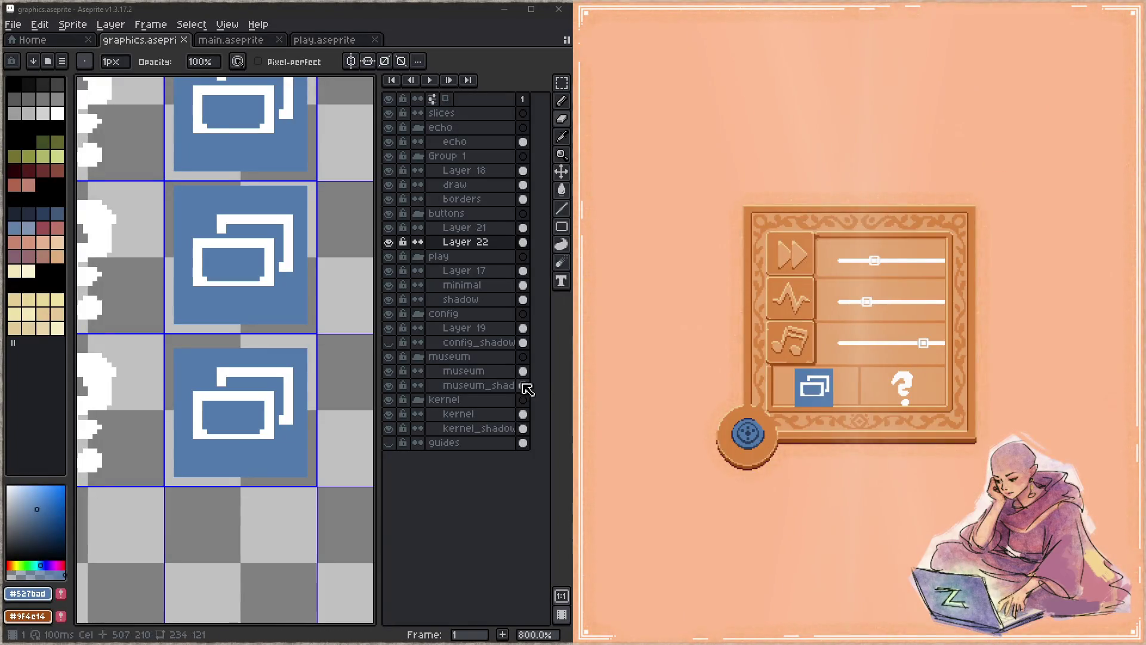
Undo the blue fills in the bottom and middle maximize frames
scroll(273, 461, "down", 1)
scroll(254, 486, "up", 2)
scroll(253, 486, "right", 1)
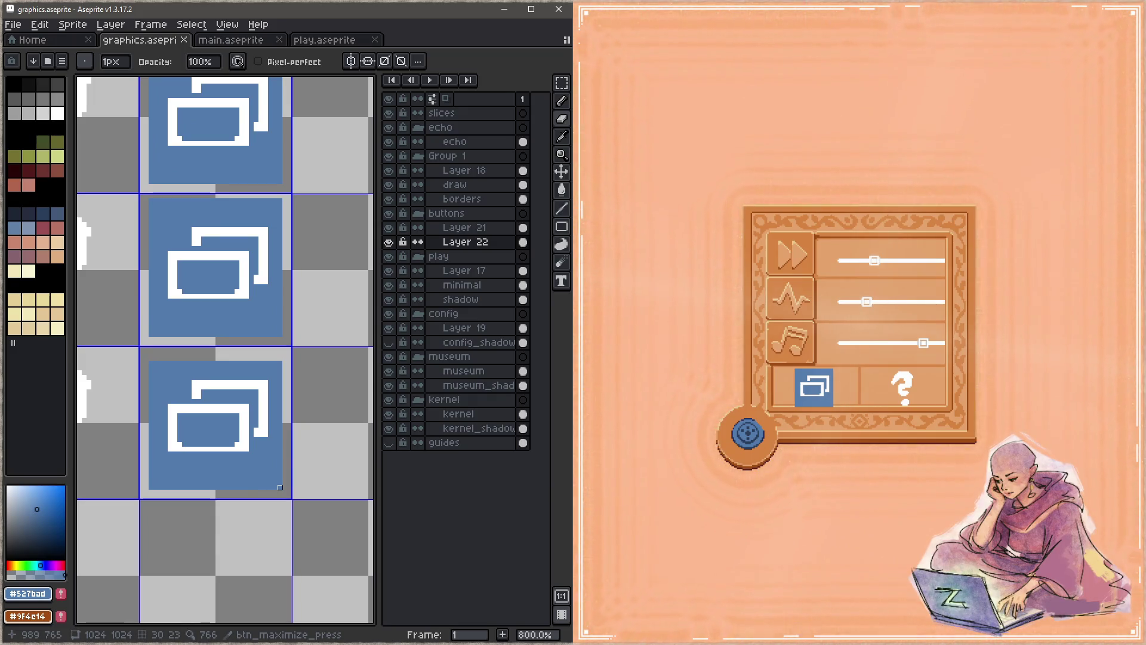
scroll(290, 442, "down", 1)
scroll(275, 388, "up", 2)
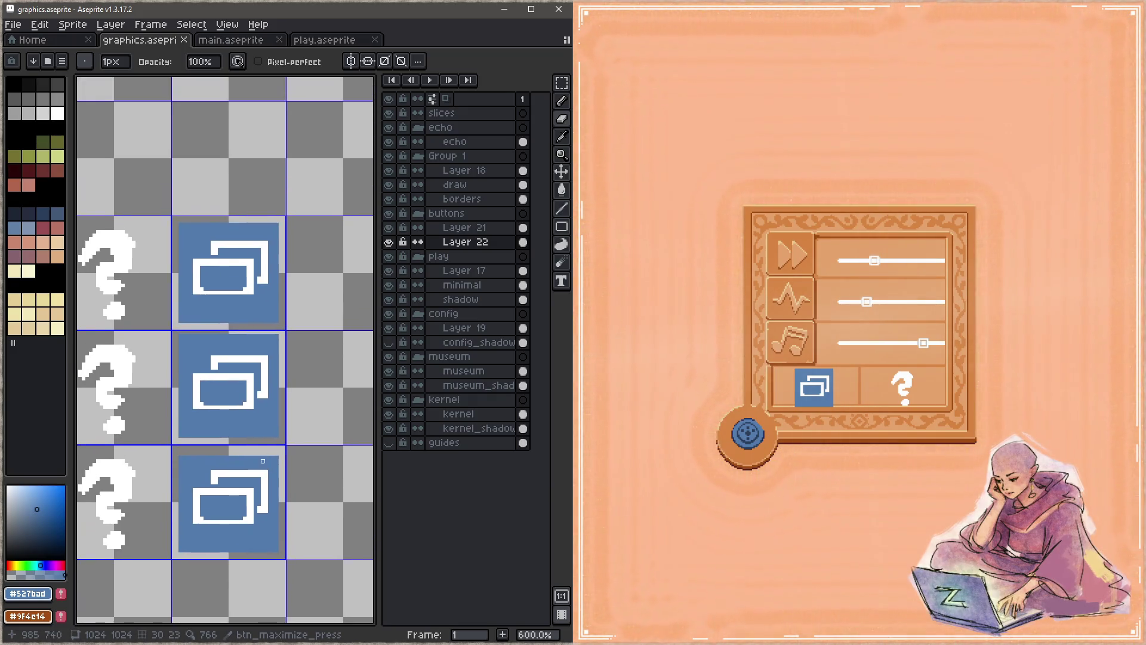
key("z")
key("ctrl+z")
key("ctrl+z")
key("b")
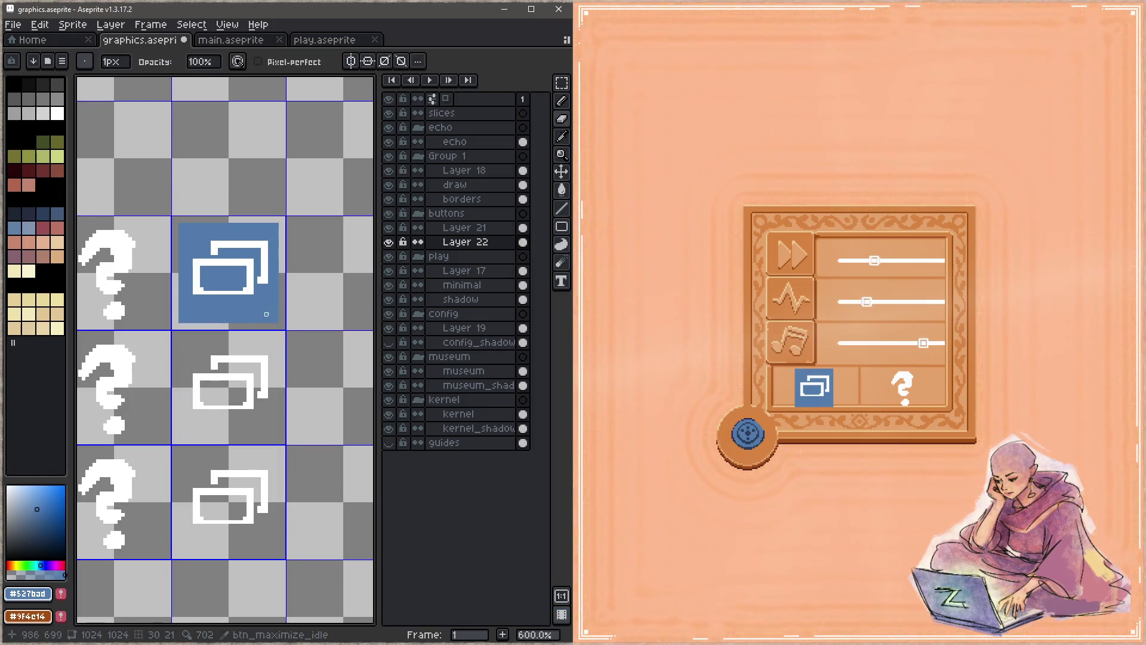
Shrink the square brush to 24px, replace the idle frame's square with a 24px one, and save
key("e")
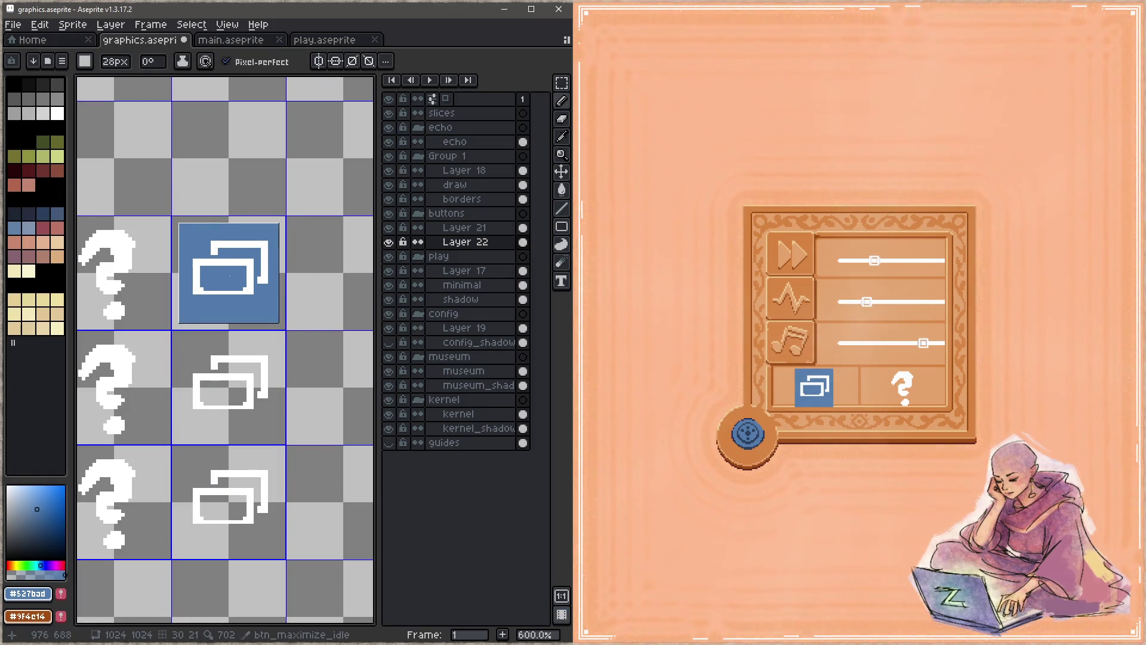
key("minus")
key("minus")
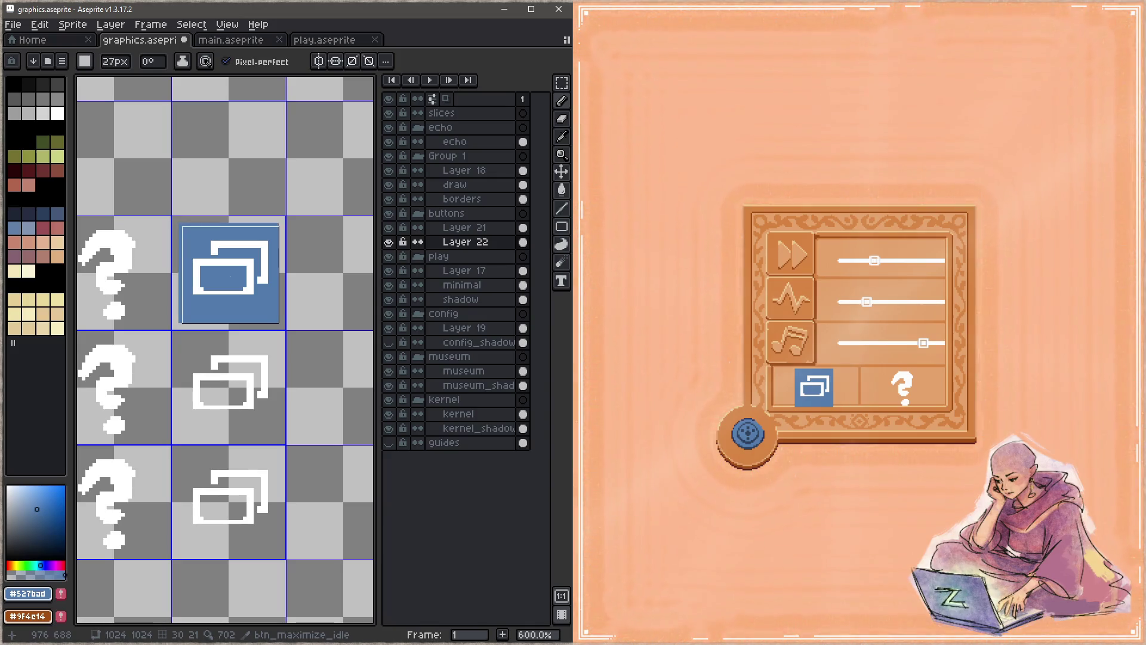
key("minus")
key("minus")
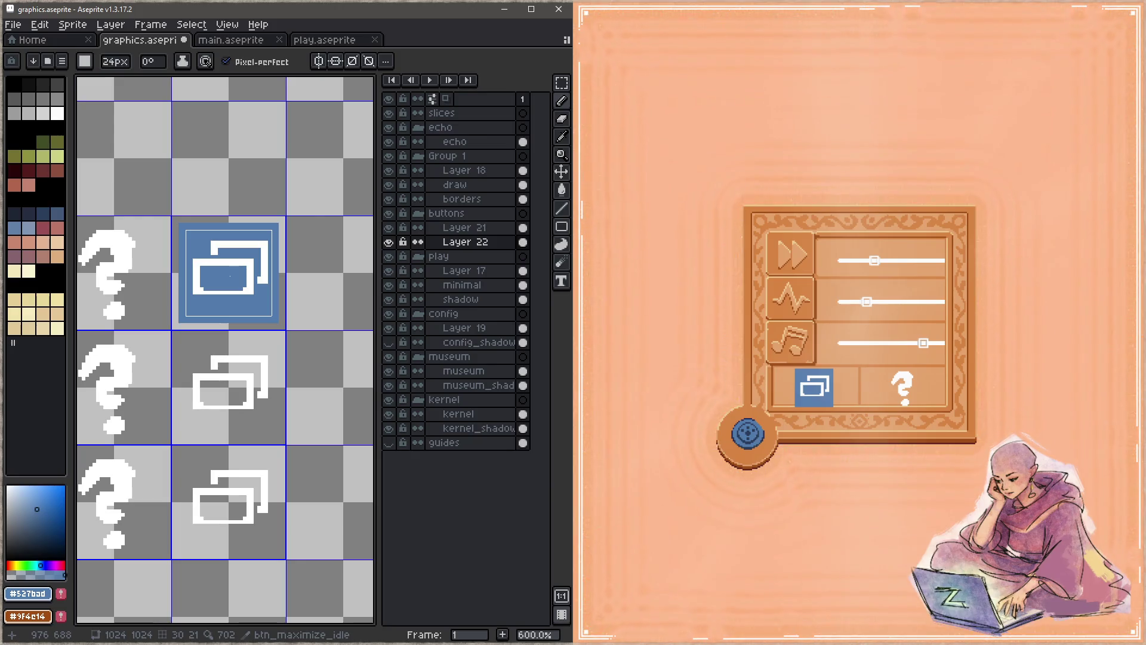
key("ctrl+z")
key("ctrl+z")
key("ctrl+s")
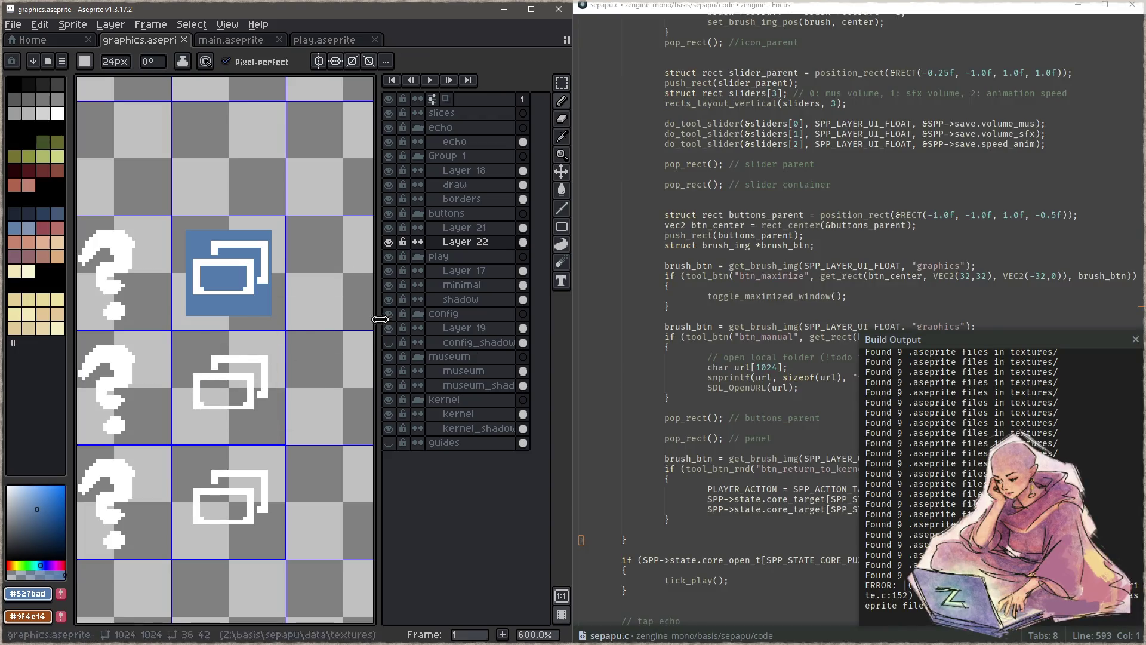
Build and relaunch the game from Focus with F5 and F6 so it loads the new button graphics
left_click(796, 357)
key("F5")
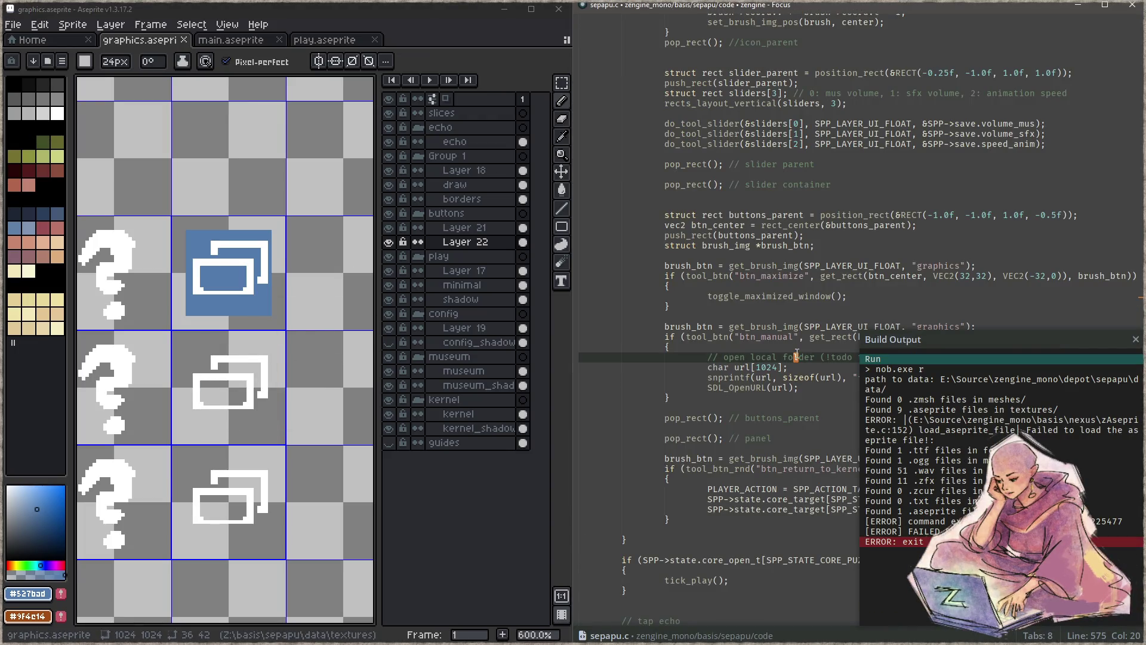
left_click(800, 183)
key("F6")
key("F5")
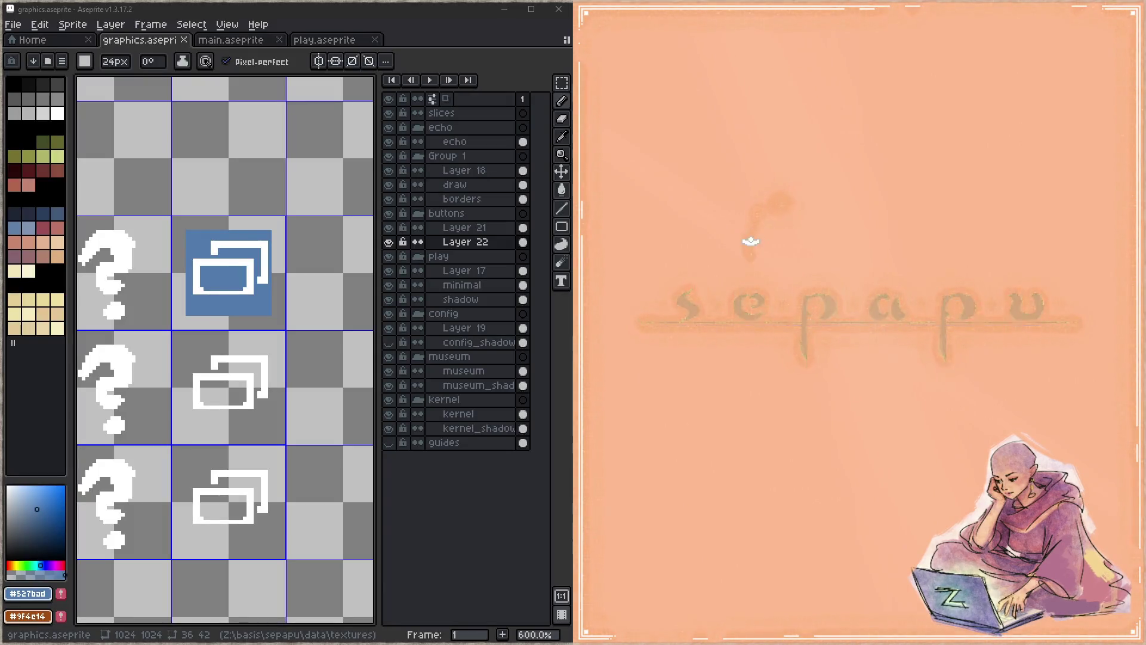
Open the game's settings panel and check the maximize button's hover appearance
left_click(791, 276)
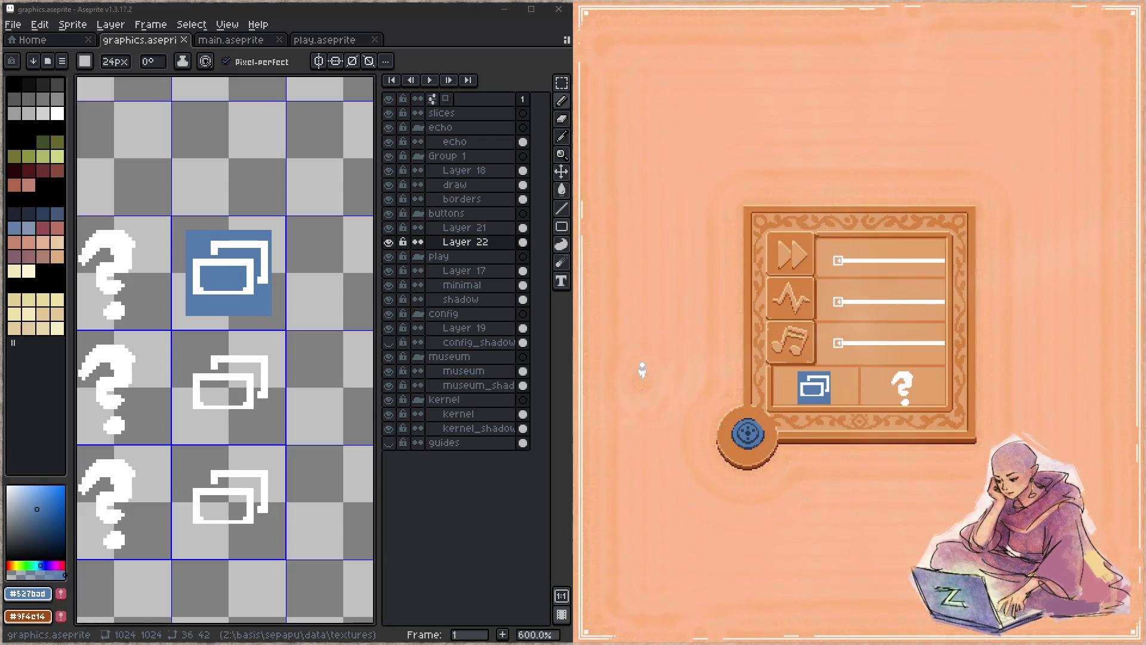
left_click(832, 387)
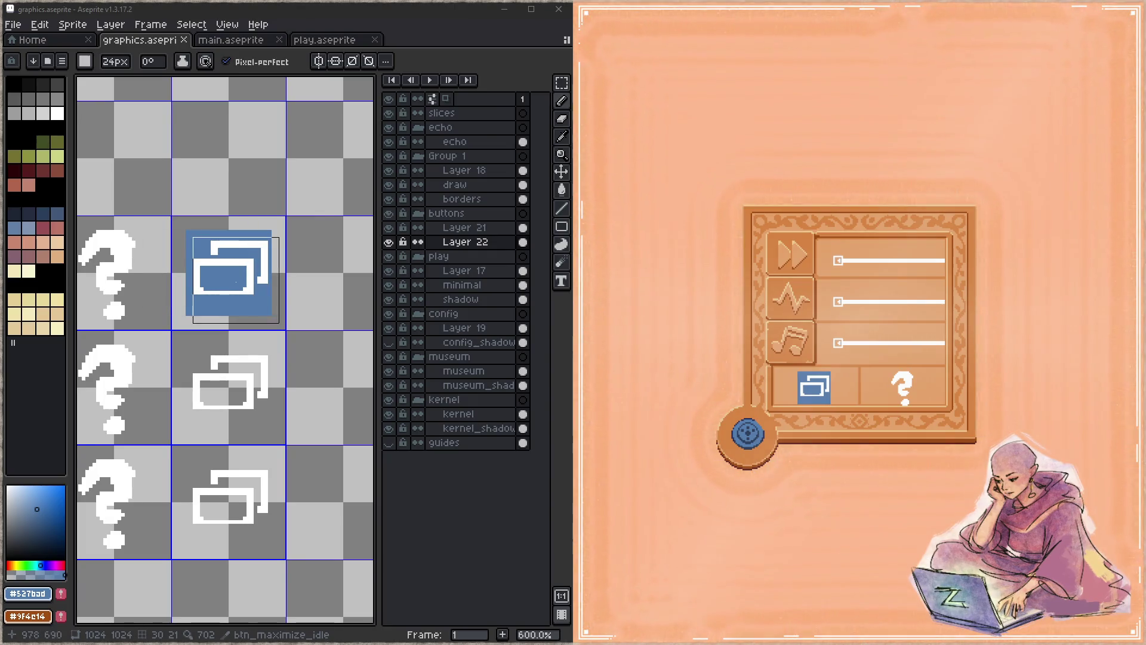
Stamp 24px blue squares behind the middle and bottom icons, erase the bottom square's top row, and save
scroll(236, 282, "up", 1)
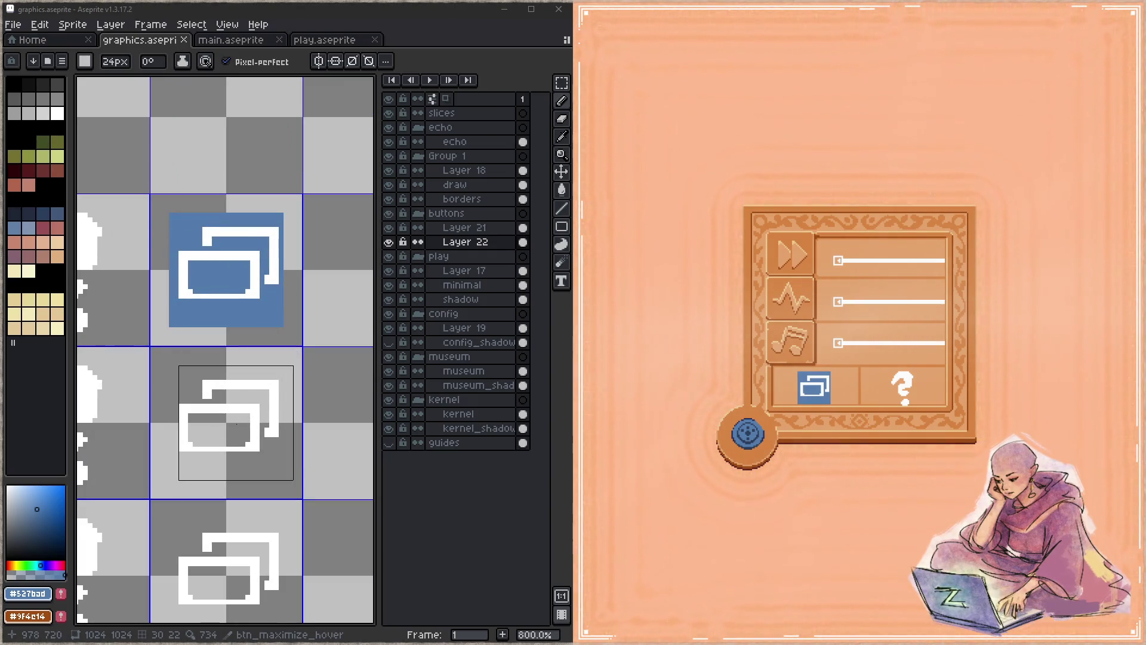
left_click(226, 423)
left_click_drag(259, 424, 281, 343)
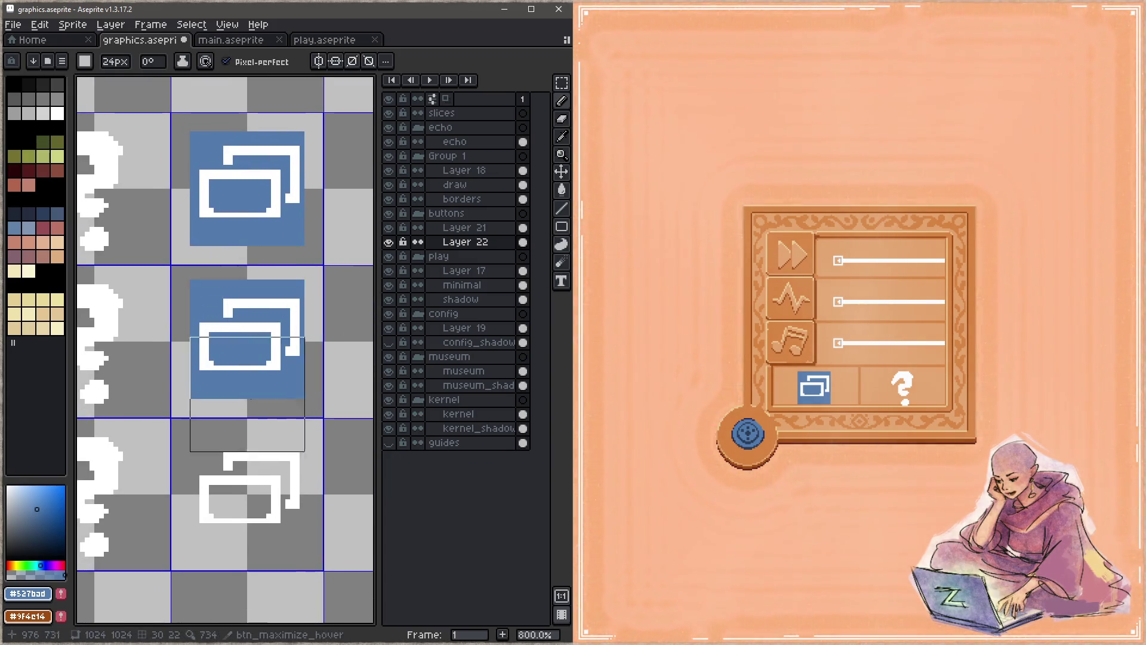
left_click(247, 495)
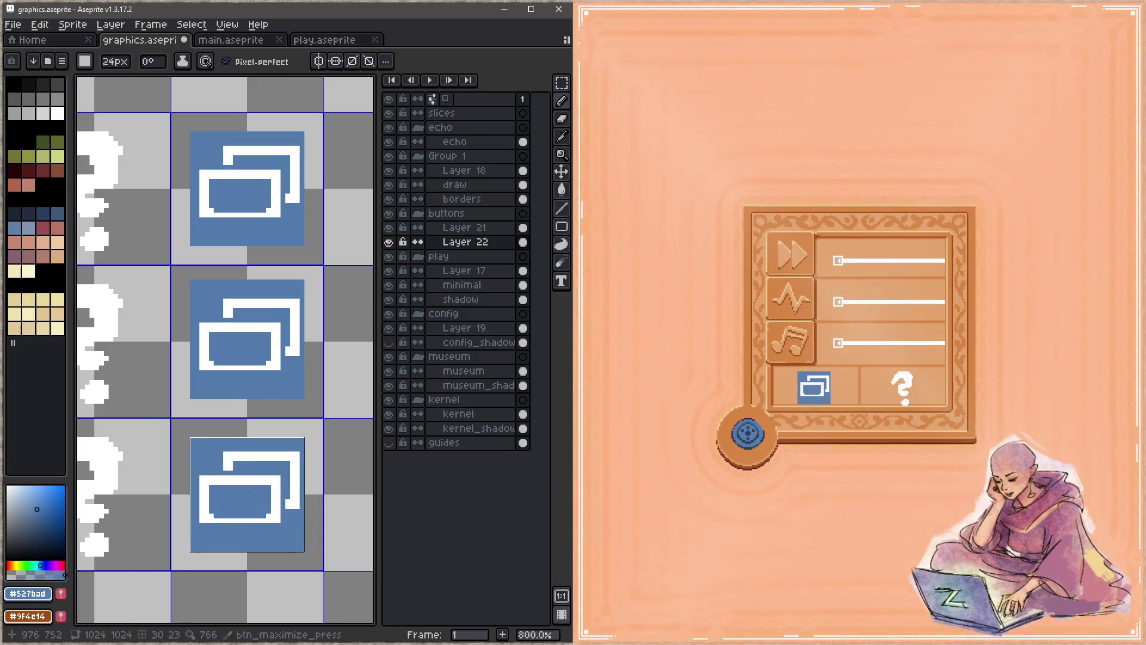
key("b")
left_click_drag(302, 440, 202, 440)
key("ctrl+s")
Bring the game forward and switch it to fullscreen to test the button
mouse_move(237, 319)
left_mouse_down()
mouse_move(302, 384)
mouse_move(295, 392)
left_mouse_up()
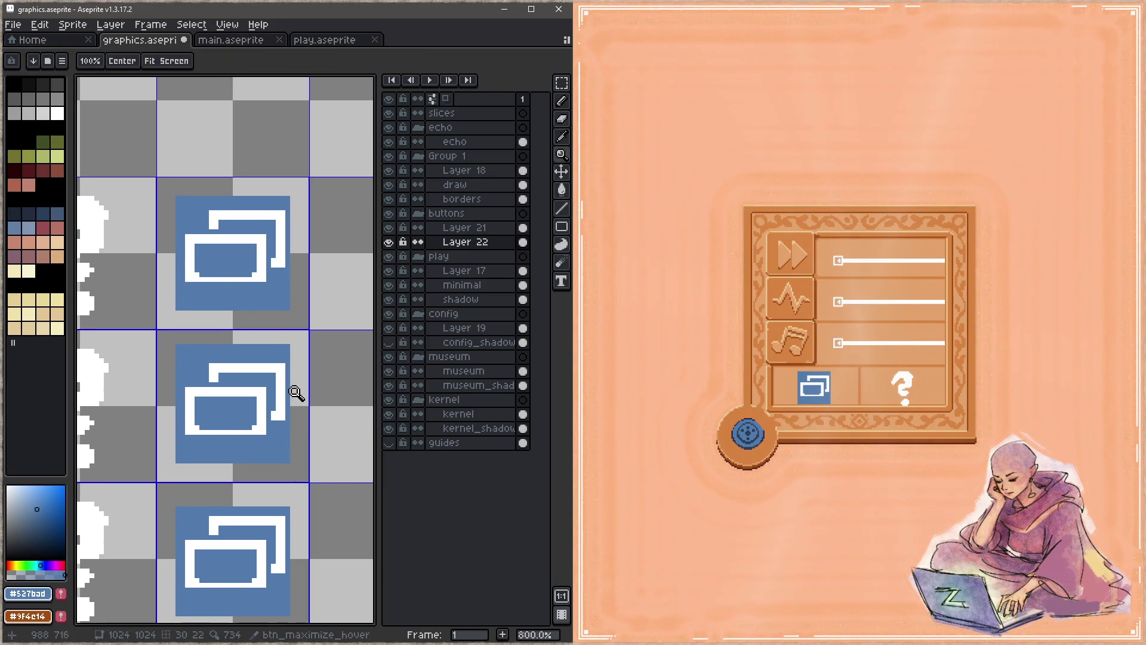
left_click(840, 405)
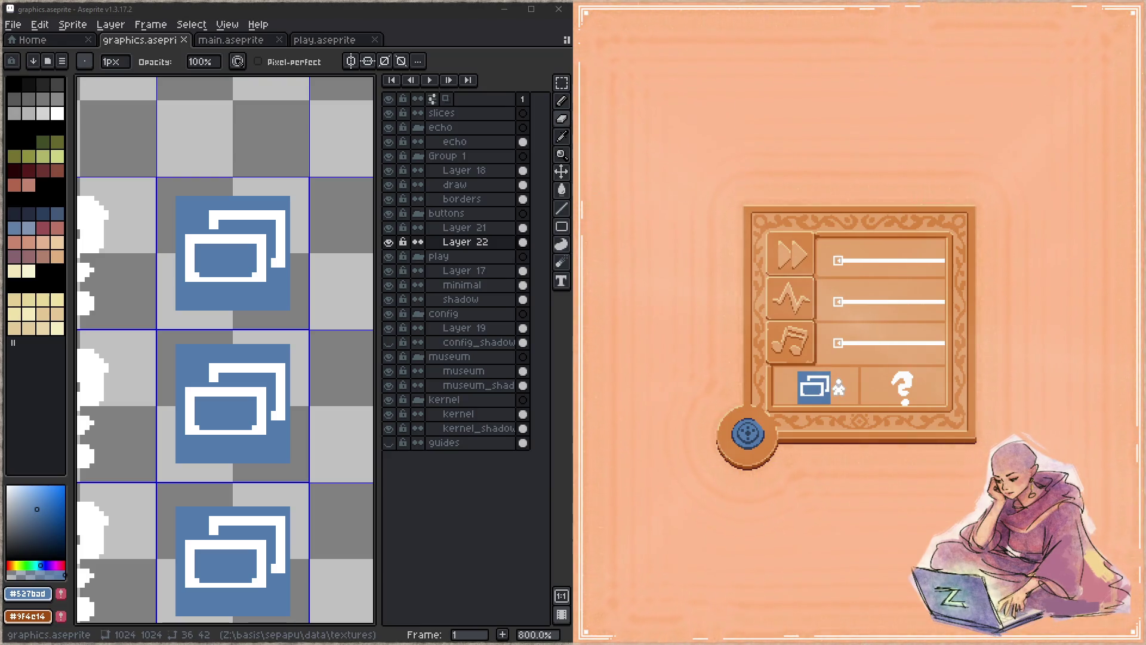
left_click(827, 388)
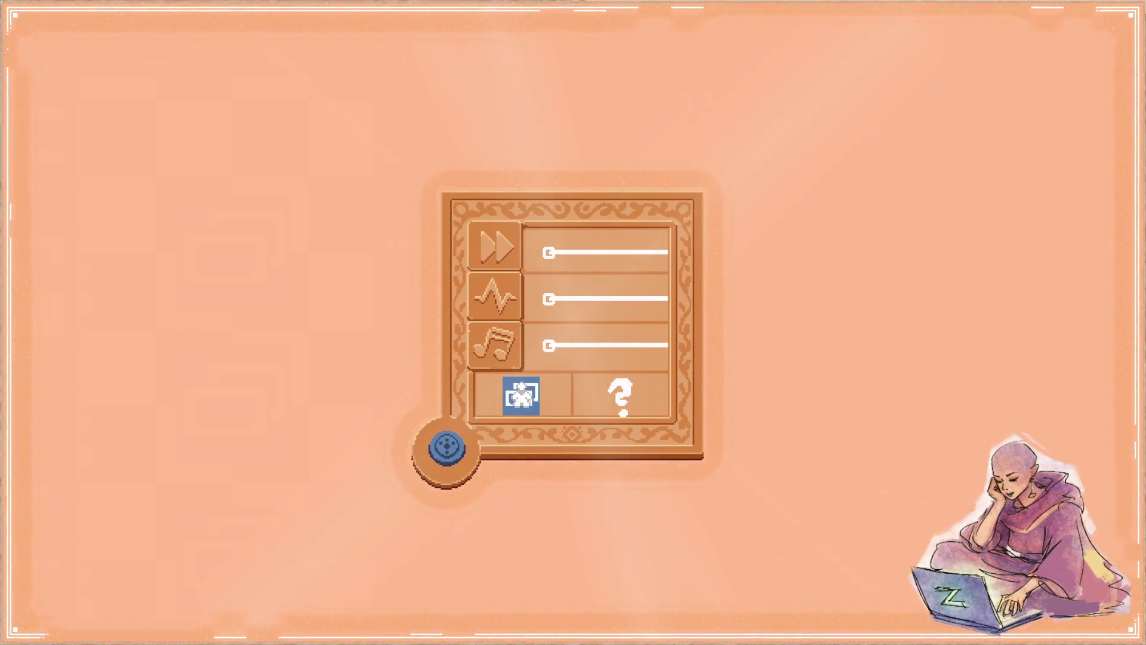
Return the game from fullscreen to windowed mode
key("Return")
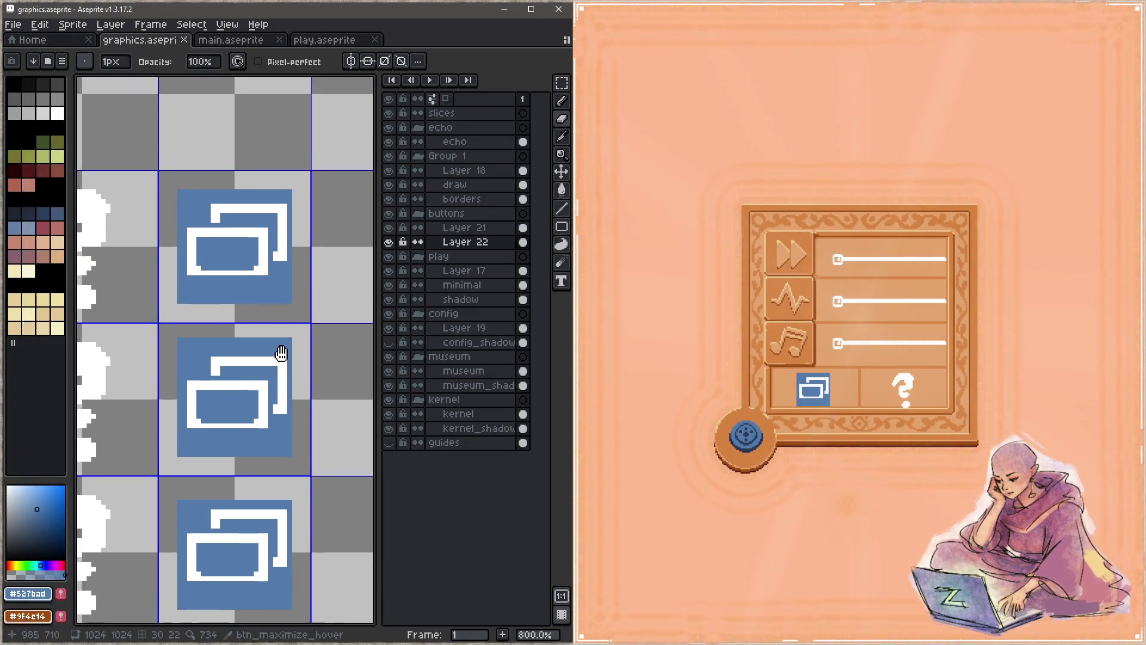
Sample dark blue #2a3d5a from the dial and draw a dark edge under the top blue square
scroll(282, 353, "down", 3)
scroll(201, 308, "up", 3)
scroll(201, 308, "down", 2)
scroll(179, 460, "up", 2)
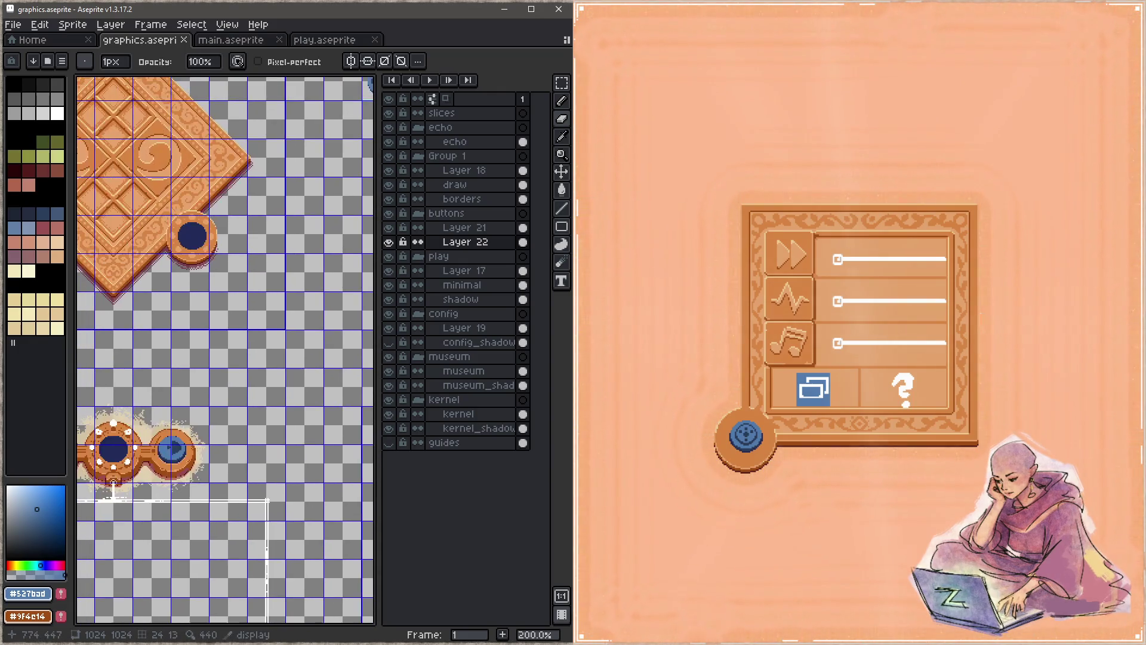
scroll(185, 466, "up", 1)
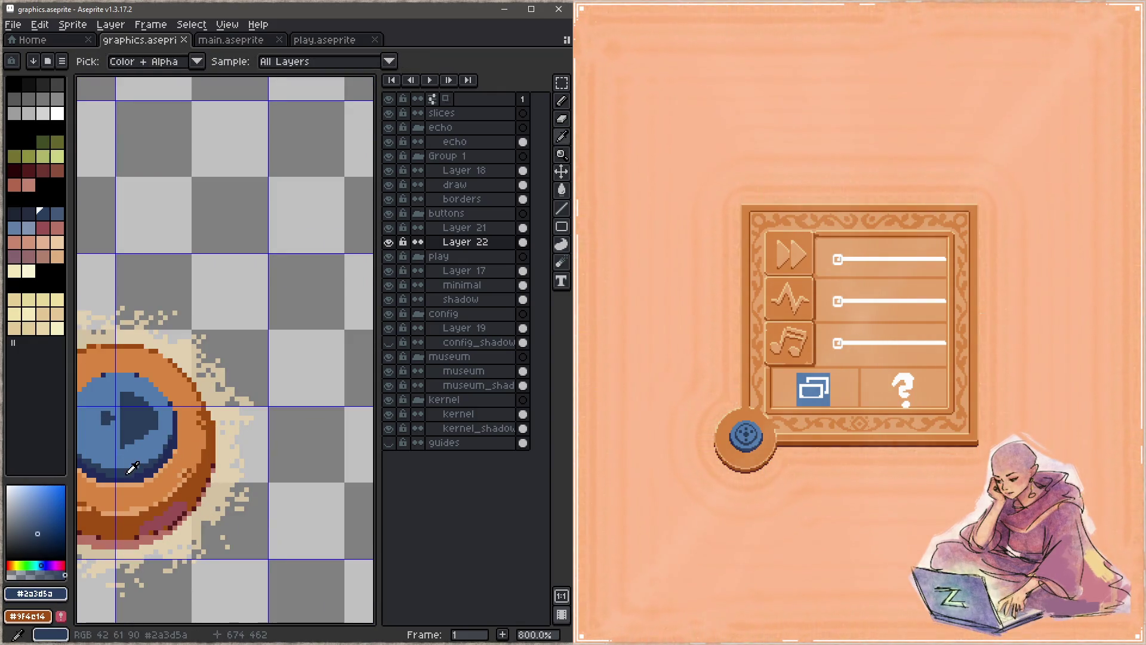
left_click(155, 469, "alt")
scroll(217, 373, "down", 4)
scroll(226, 347, "down", 5)
scroll(192, 317, "up", 4)
key("b")
key("minus")
key("minus")
key("minus")
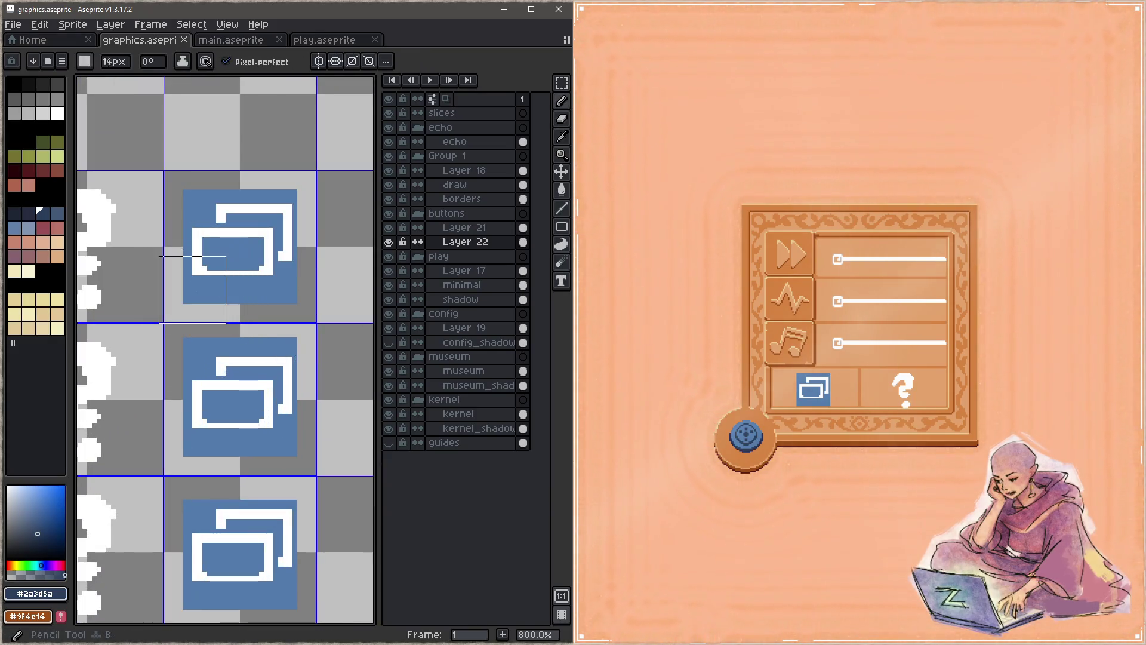
key("plus")
left_click_drag(188, 299, 293, 299)
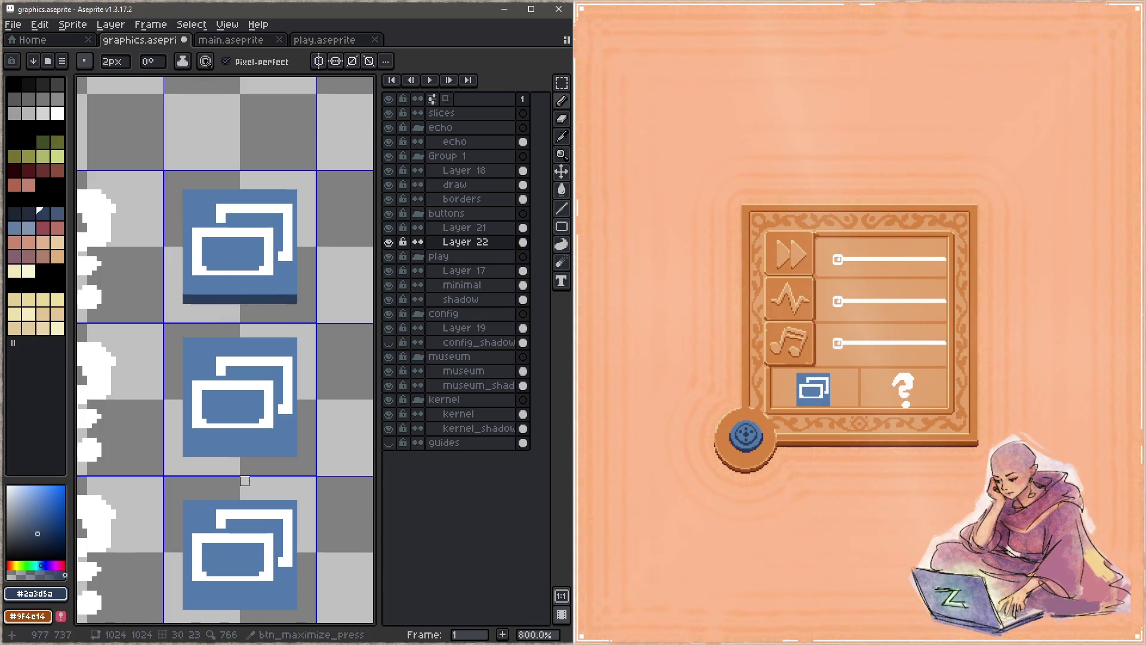
Draw dark 1px lines along the bottoms of the lower blue squares and save
left_click(183, 452)
left_click(292, 448, "shift")
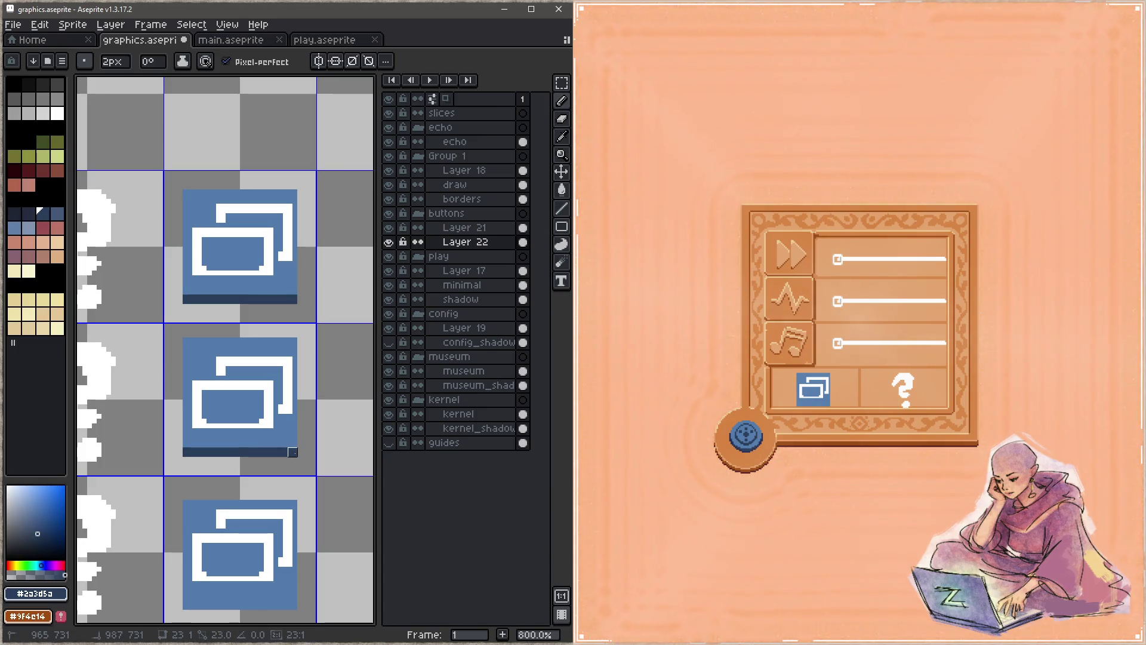
scroll(203, 429, "down", 3)
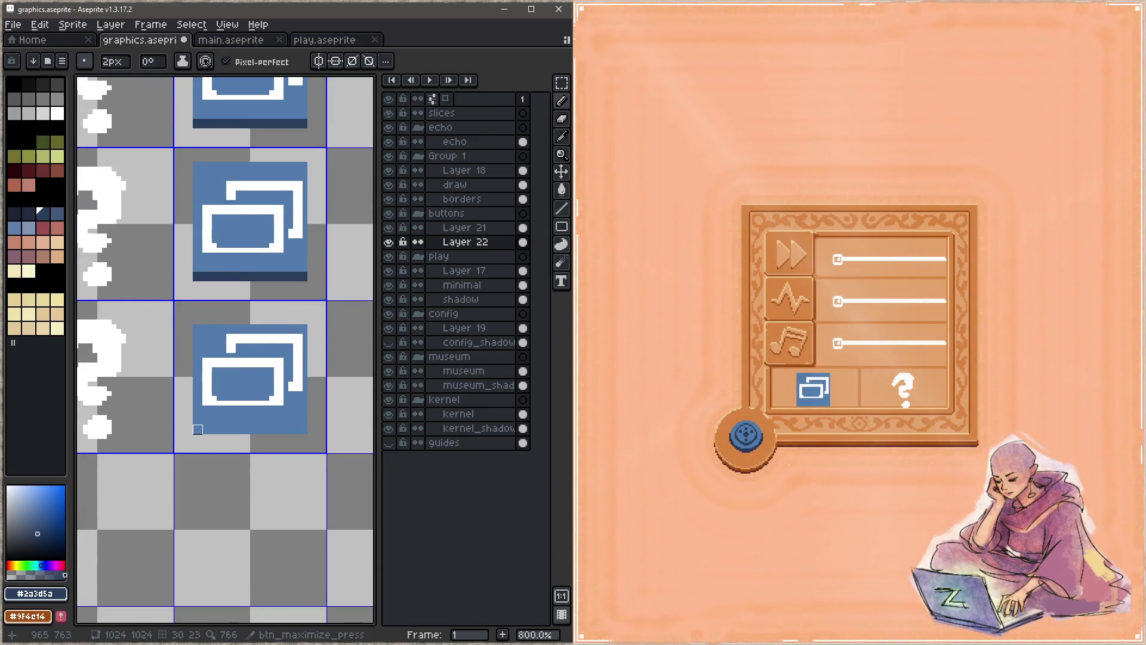
key("minus")
left_click(195, 432)
left_click(291, 431, "shift")
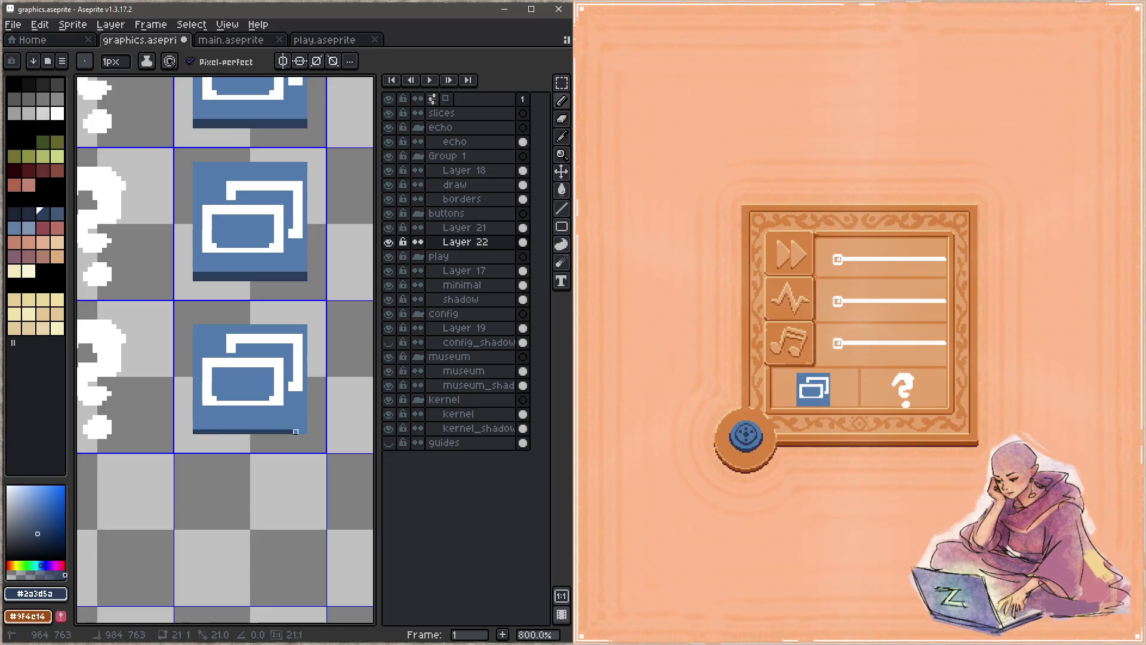
key("ctrl+s")
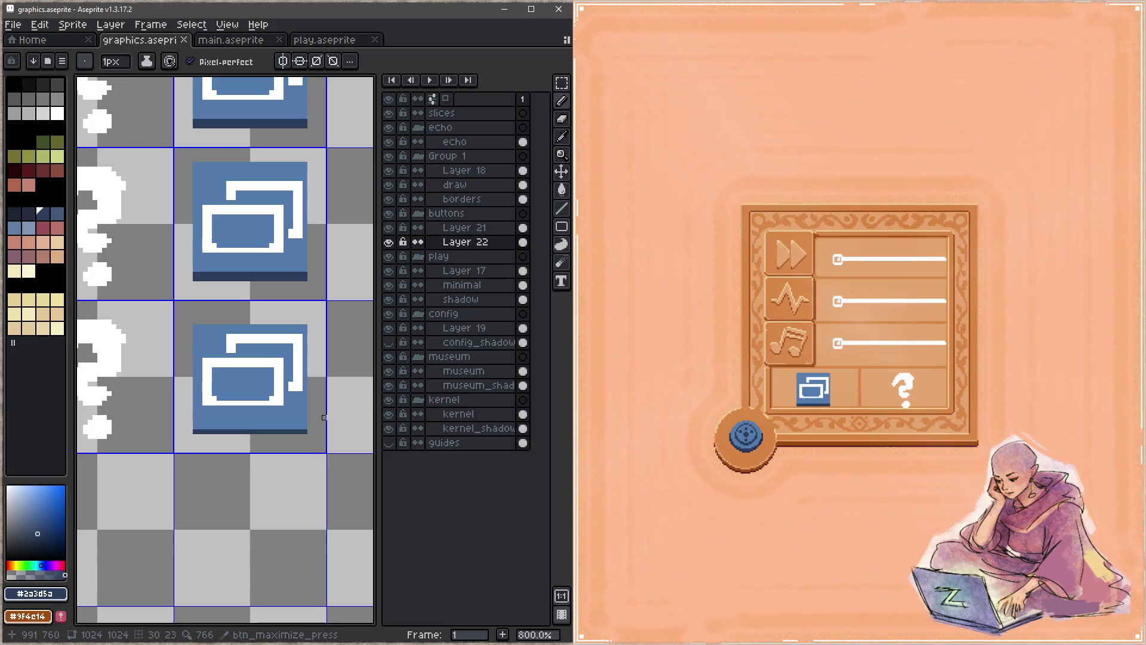
Paint a dark pixel at the shadow line's bottom-left corner
scroll(324, 422, "down", 1)
scroll(198, 442, "up", 3)
left_click(191, 442)
scroll(263, 370, "down", 3)
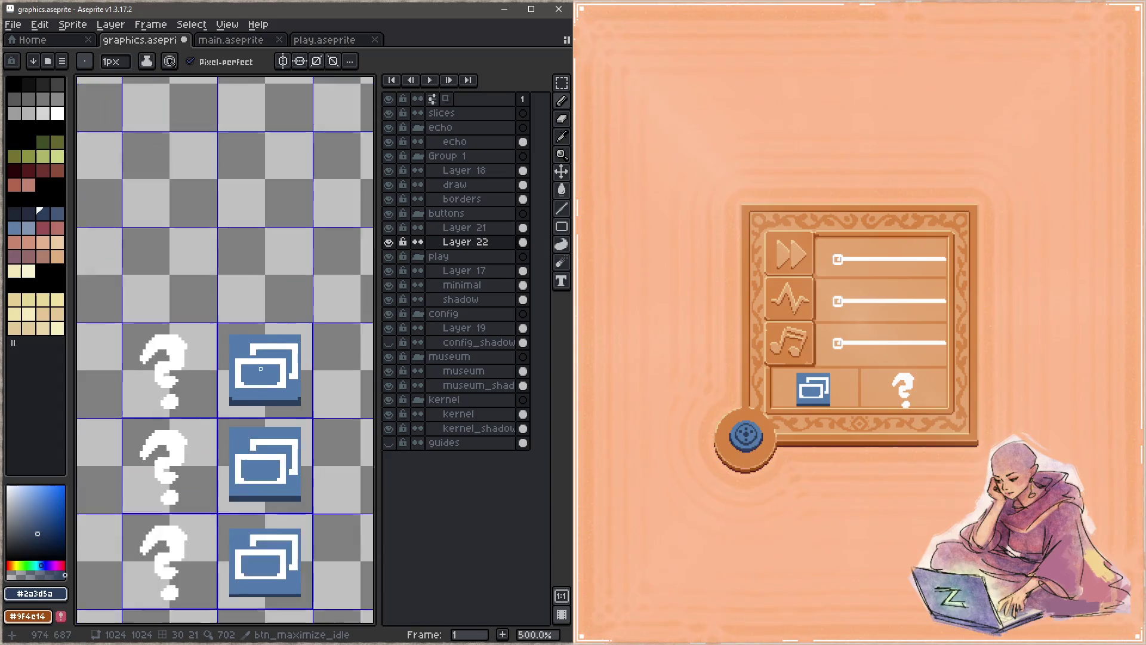
Erase the idle button's top-right corner pixel and mix a soft light teal from its blue
scroll(258, 413, "up", 4)
key("e")
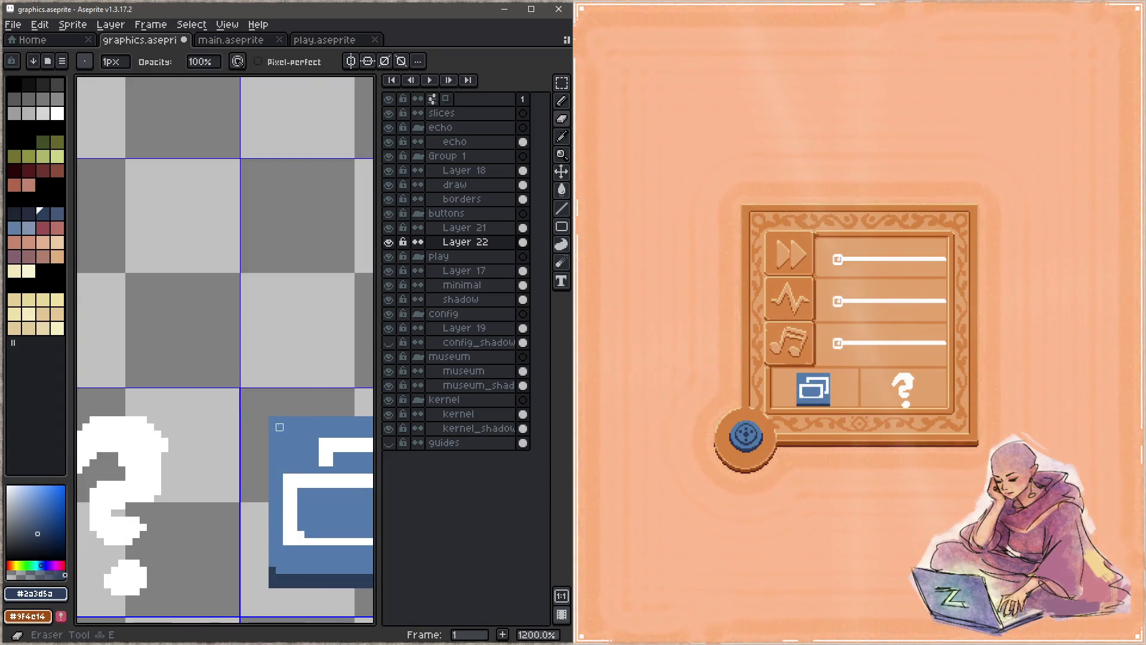
scroll(199, 362, "down", 3)
scroll(256, 379, "up", 3)
left_click(264, 371)
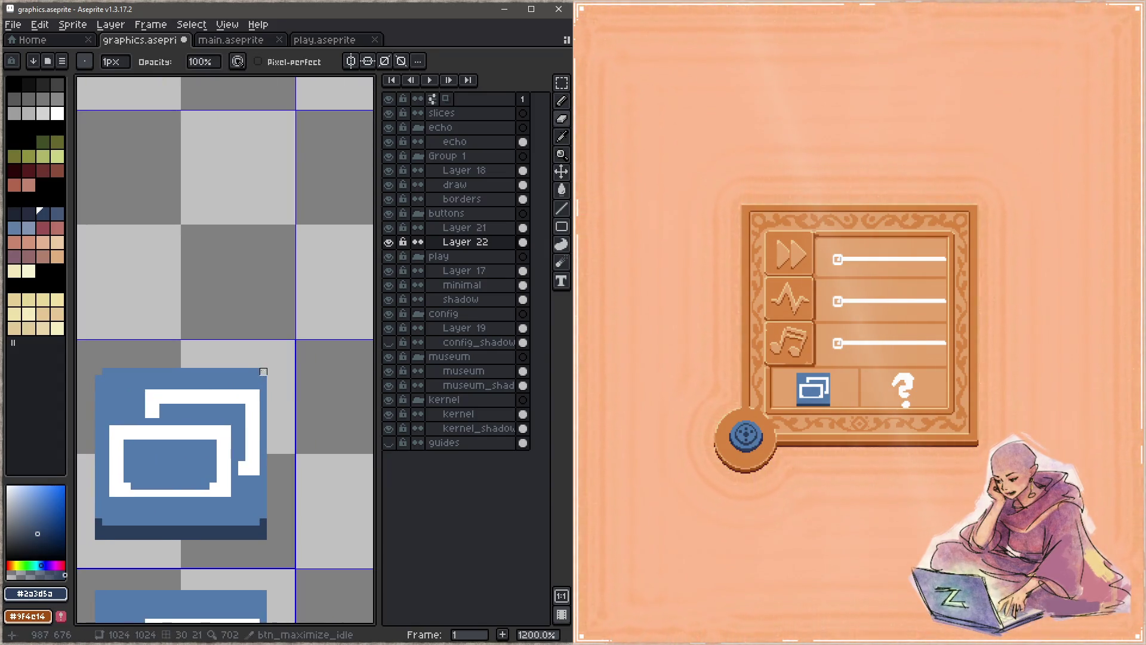
left_click(236, 371, "alt")
left_click(44, 562)
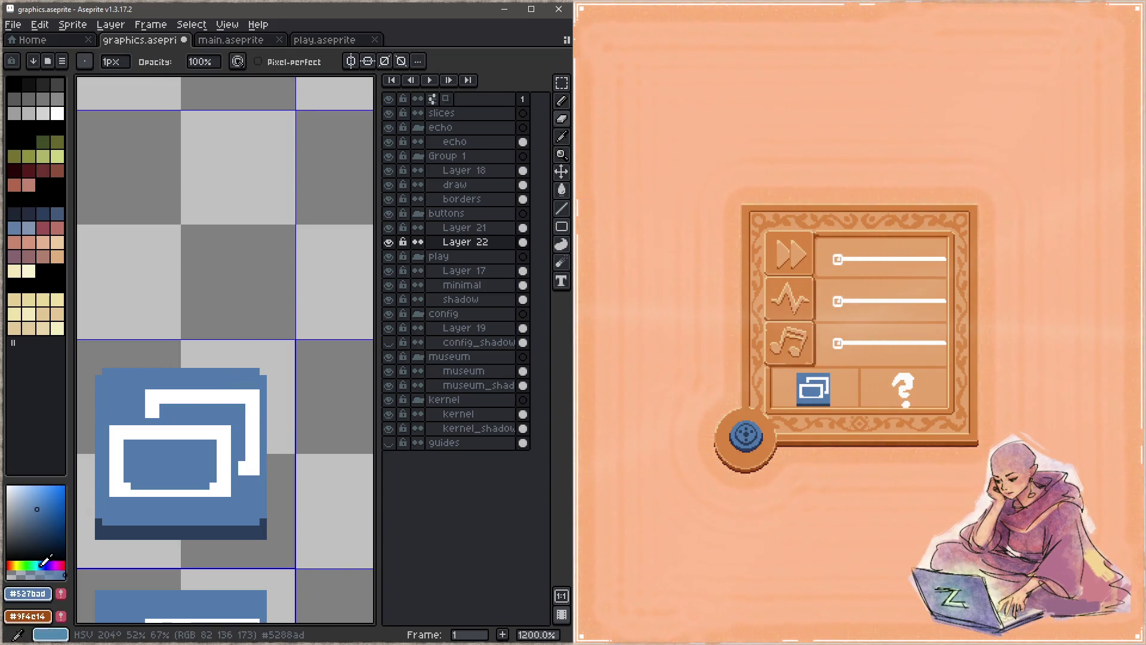
left_click(38, 565)
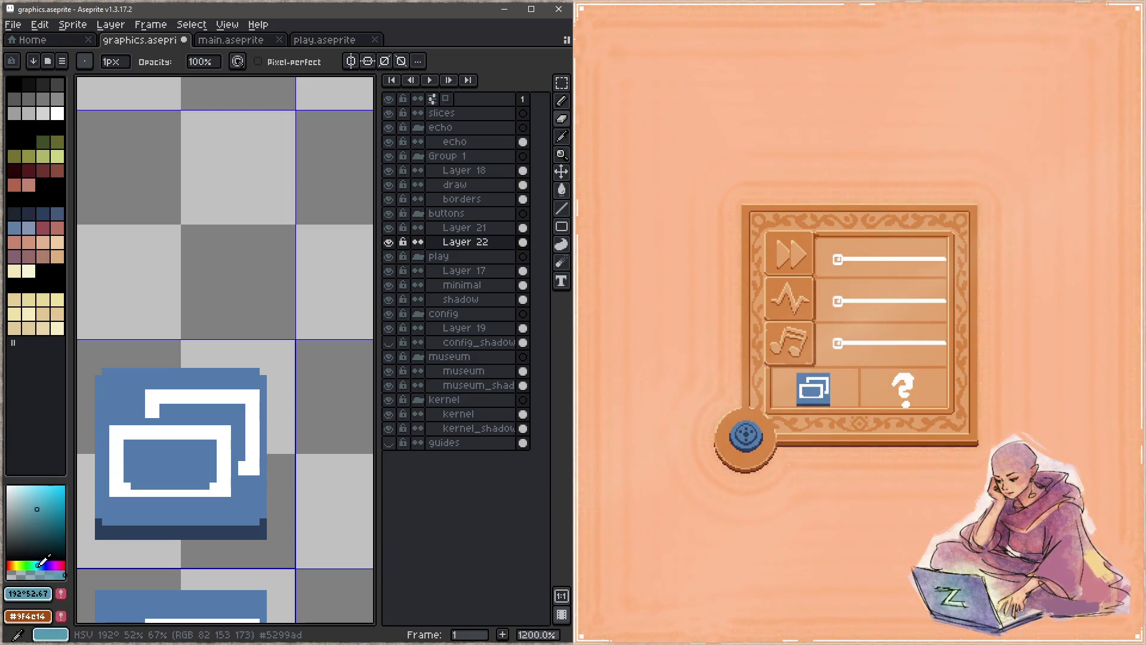
left_click(34, 507)
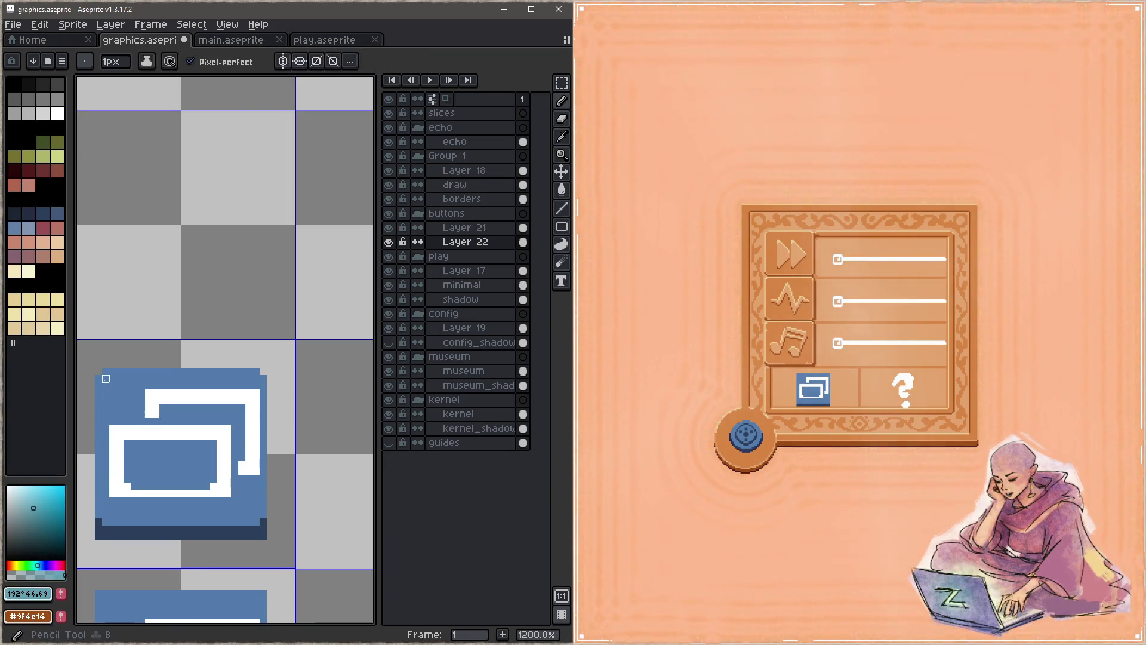
Draw teal 1px lines along the button's top, left and right edges, then save
mouse_move(98, 378)
left_mouse_down()
mouse_move(280, 371)
mouse_move(257, 372)
left_mouse_up()
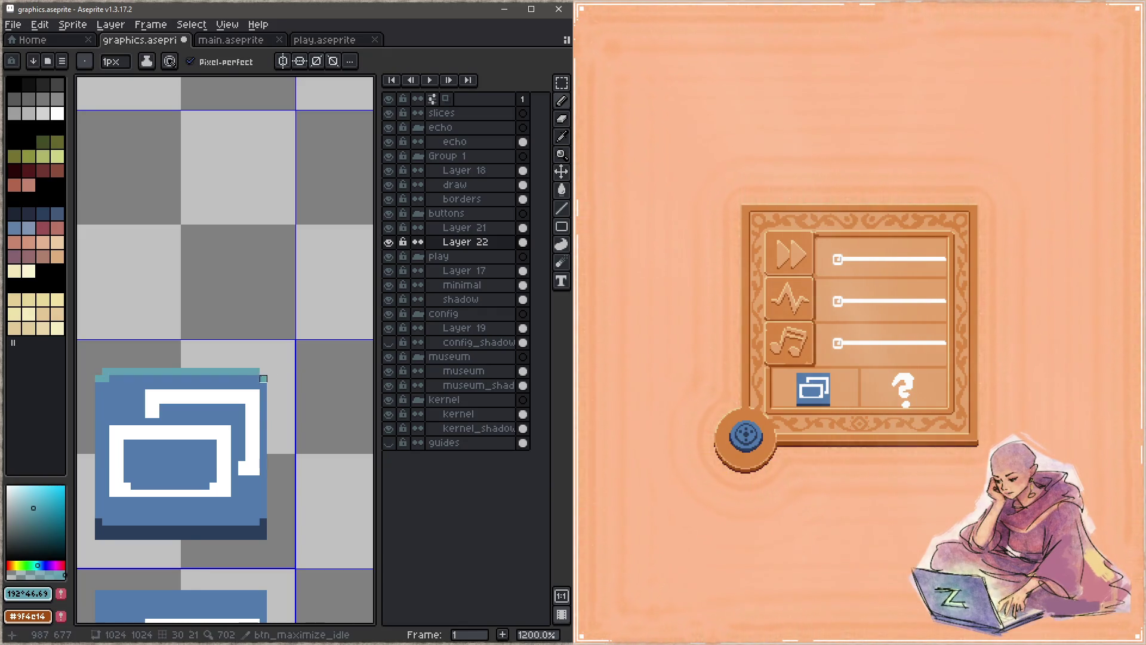
left_click(115, 390, "alt")
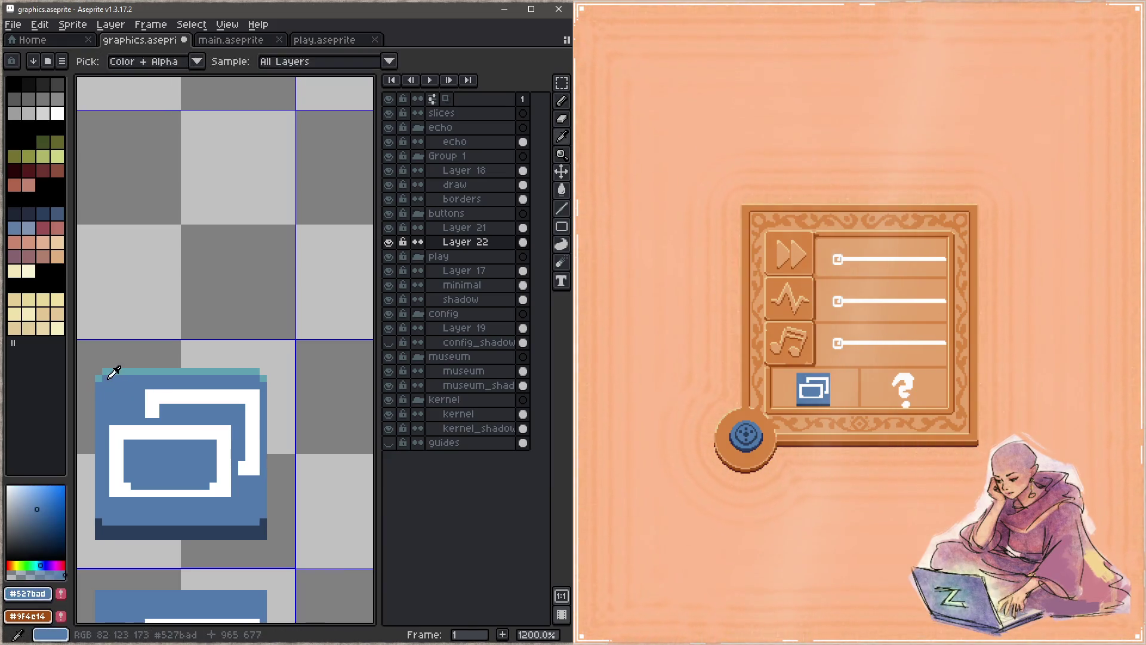
left_click(106, 371, "alt")
left_click_drag(99, 386, 98, 517)
left_click_drag(263, 385, 256, 516)
left_click(105, 378)
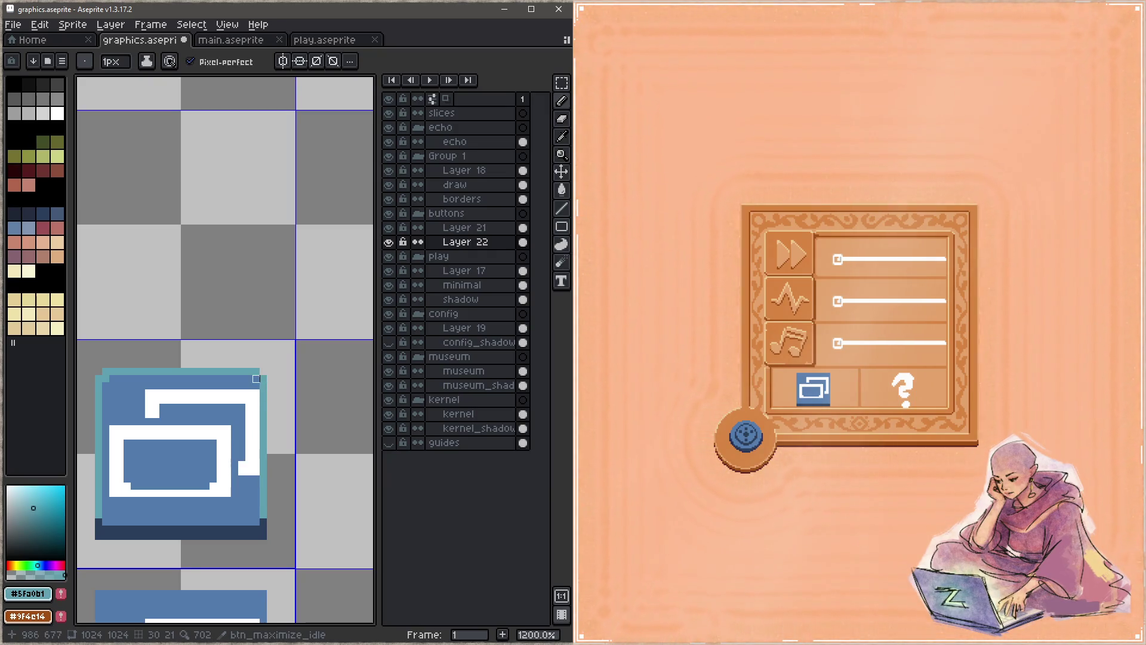
key("ctrl+s")
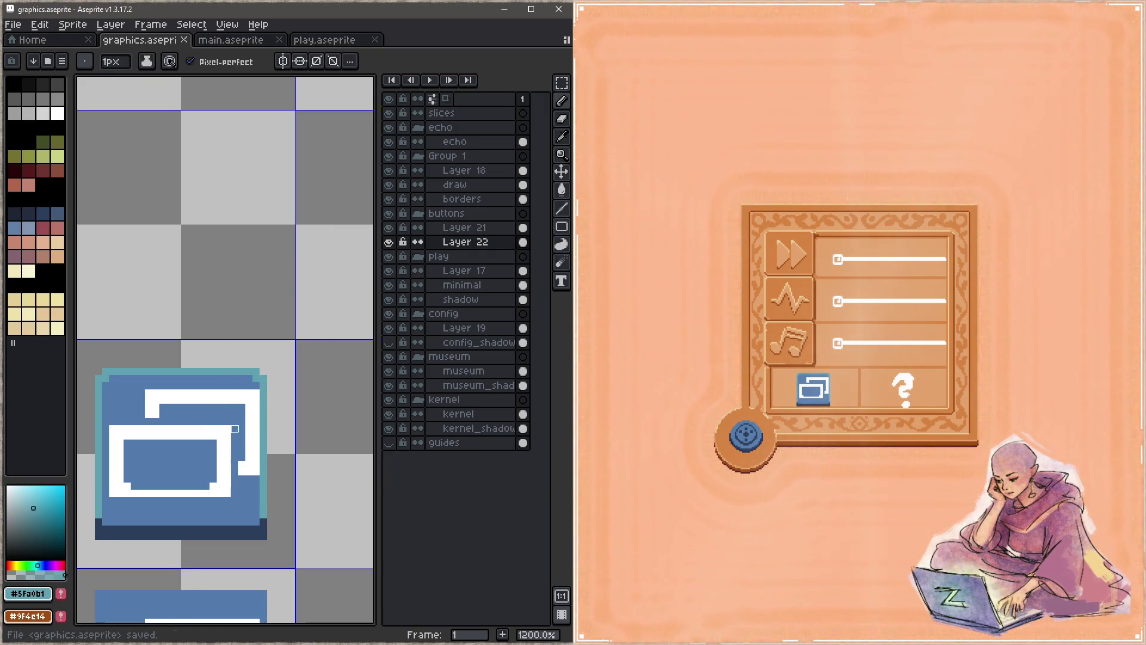
Add the teal bottom edge, pick the button blue for corners, and save
scroll(318, 425, "down", 2)
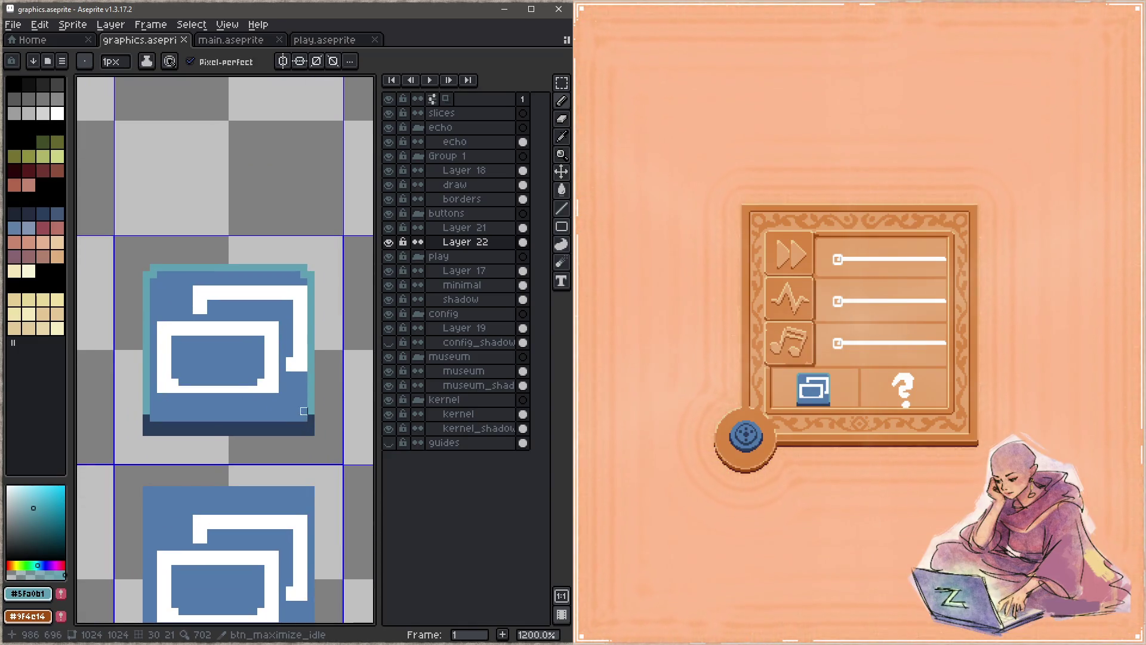
left_click_drag(304, 419, 153, 418)
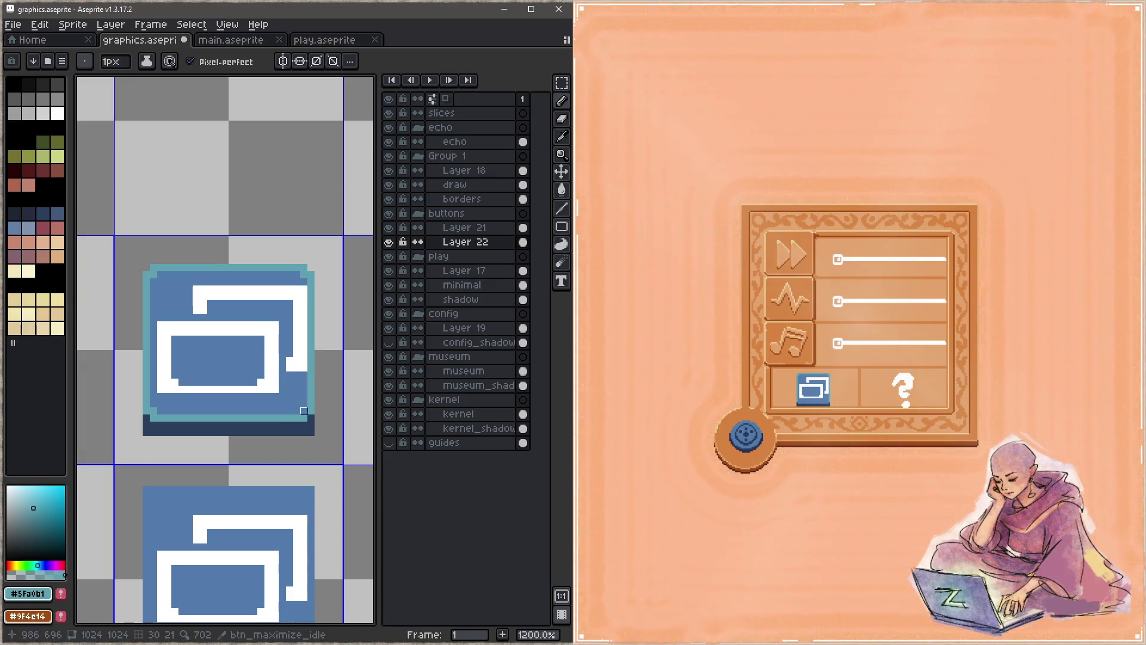
left_click(303, 403, "alt")
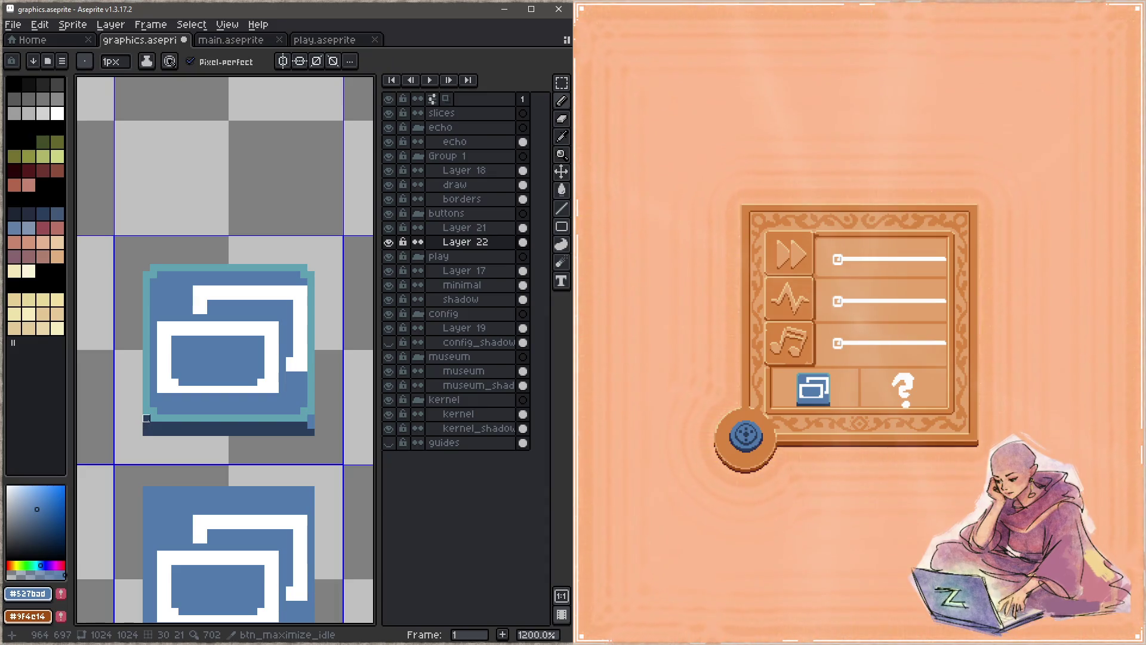
key("shift")
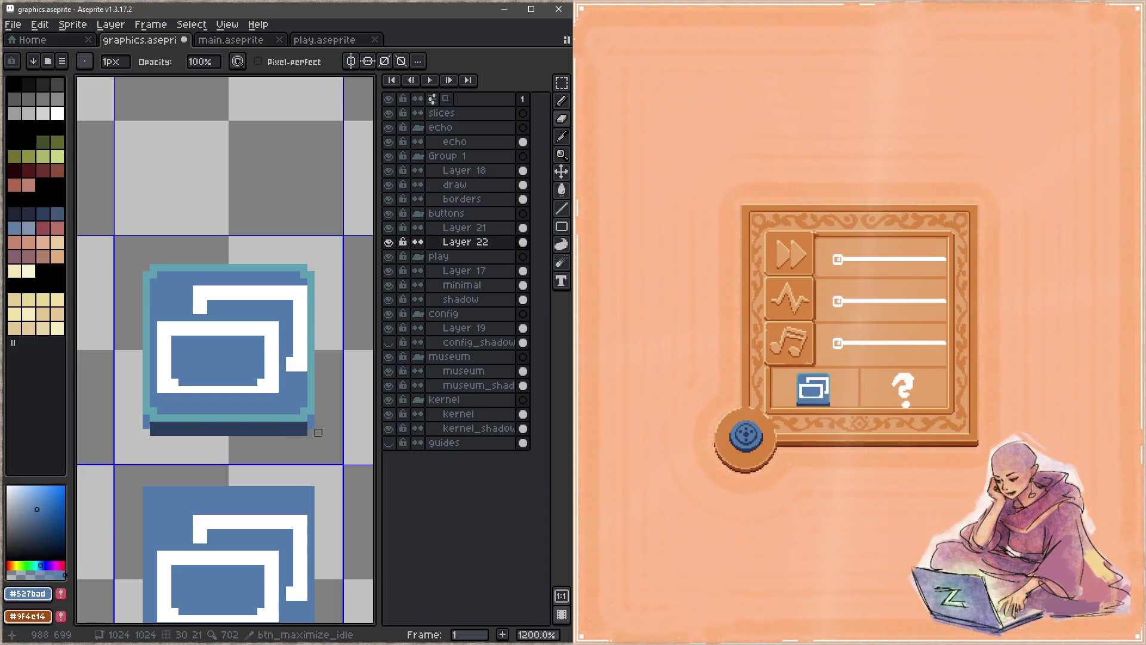
key("ctrl+s")
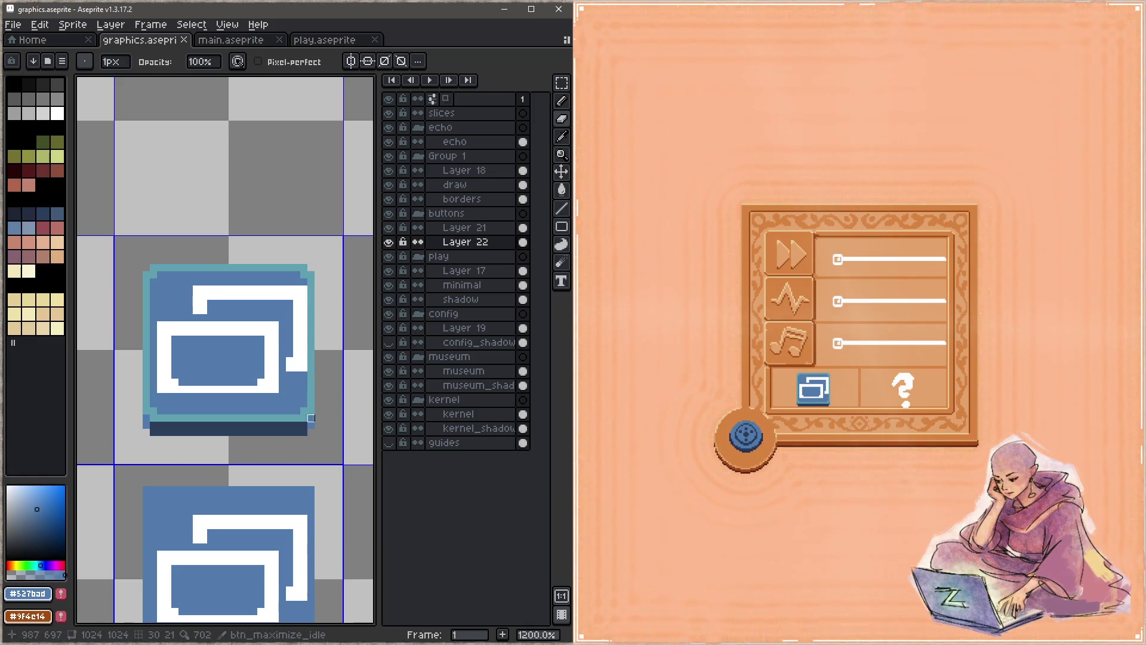
scroll(275, 418, "down", 3)
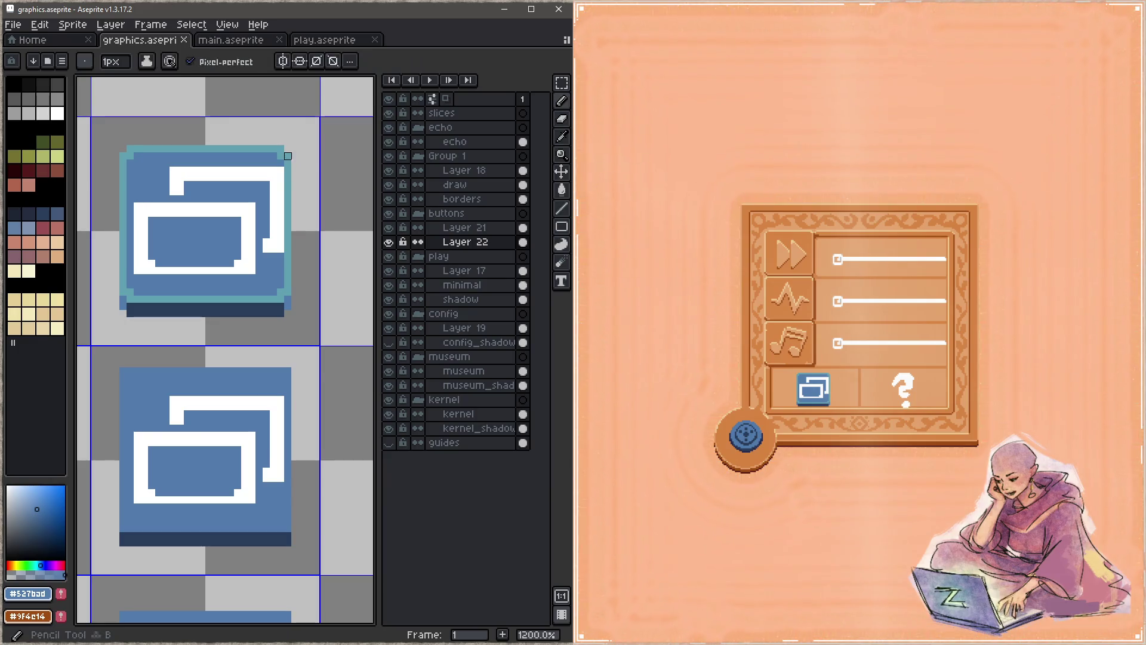
Erase the hover button's top-right corner and draw its teal top edge
left_click(288, 238, "alt")
key("e")
left_click(287, 371)
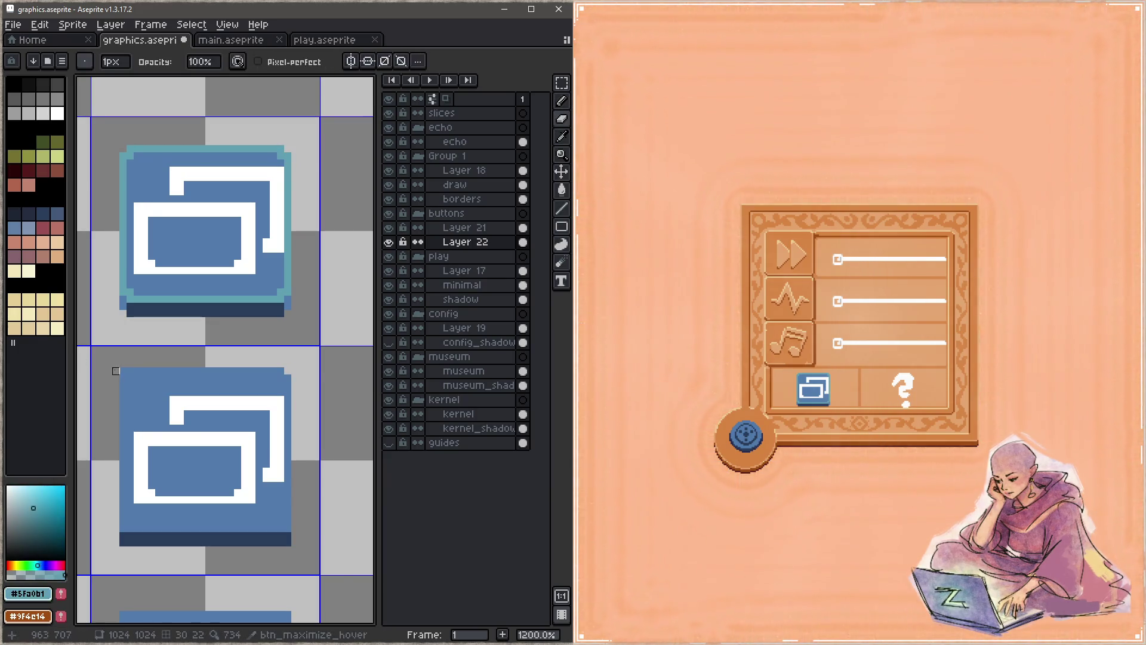
key("b")
left_click(130, 378)
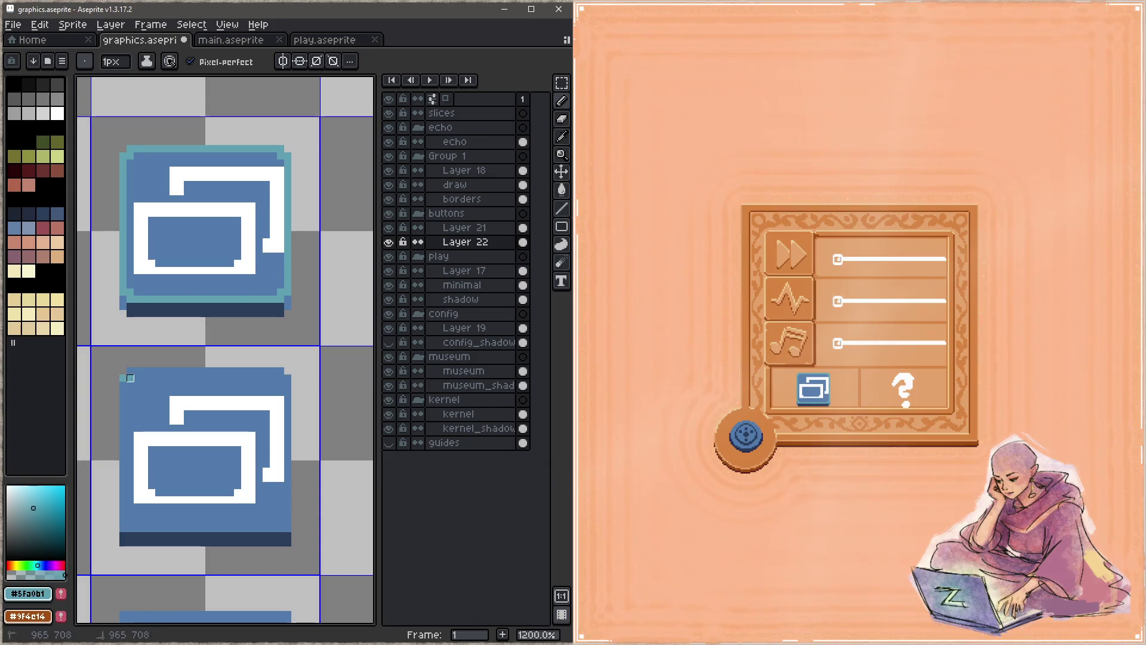
left_click(280, 370, "shift")
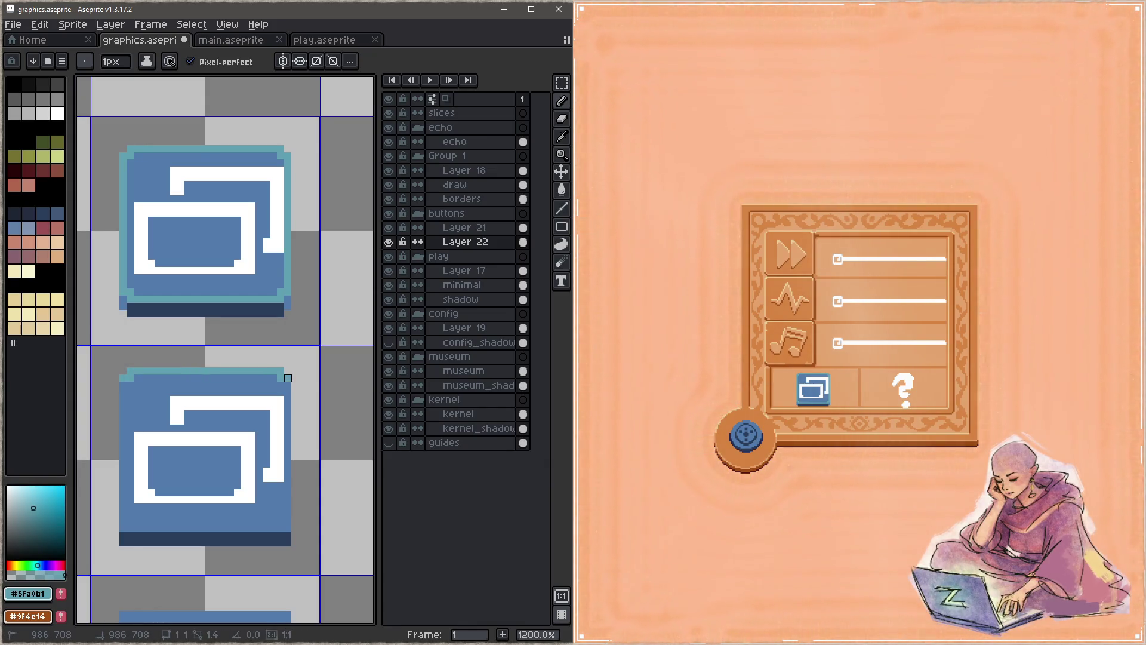
Draw teal along the hover button's right, bottom and left edges, pick the blue, and save
left_click(288, 521, "shift")
left_click(279, 527, "shift")
left_click(130, 526, "shift")
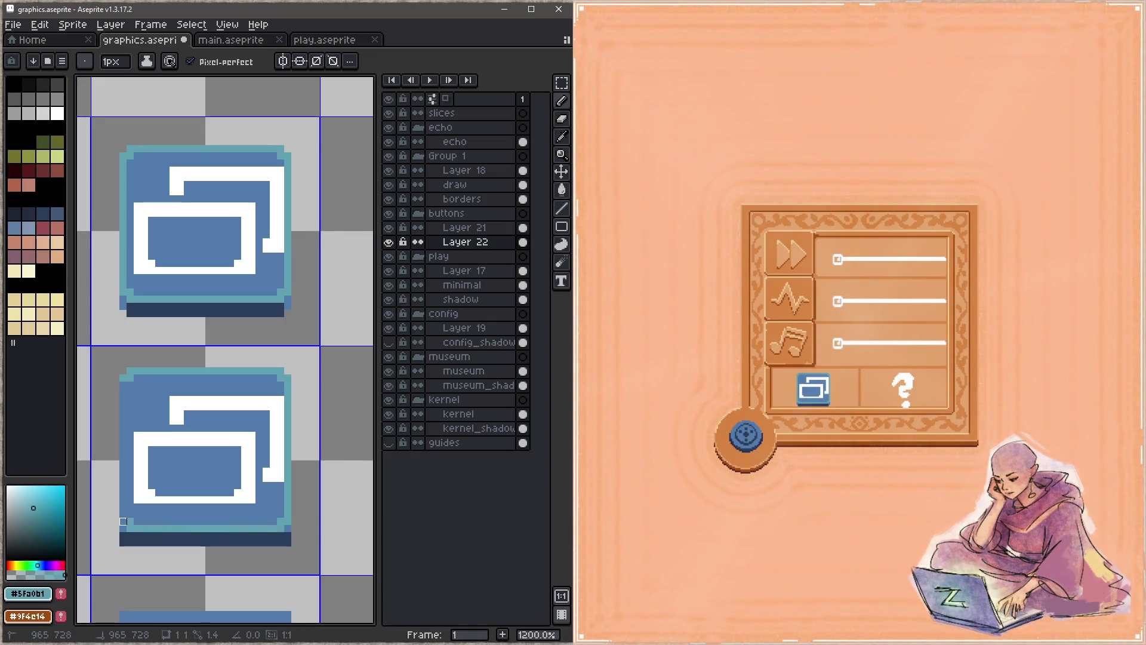
left_click_drag(123, 522, 123, 378)
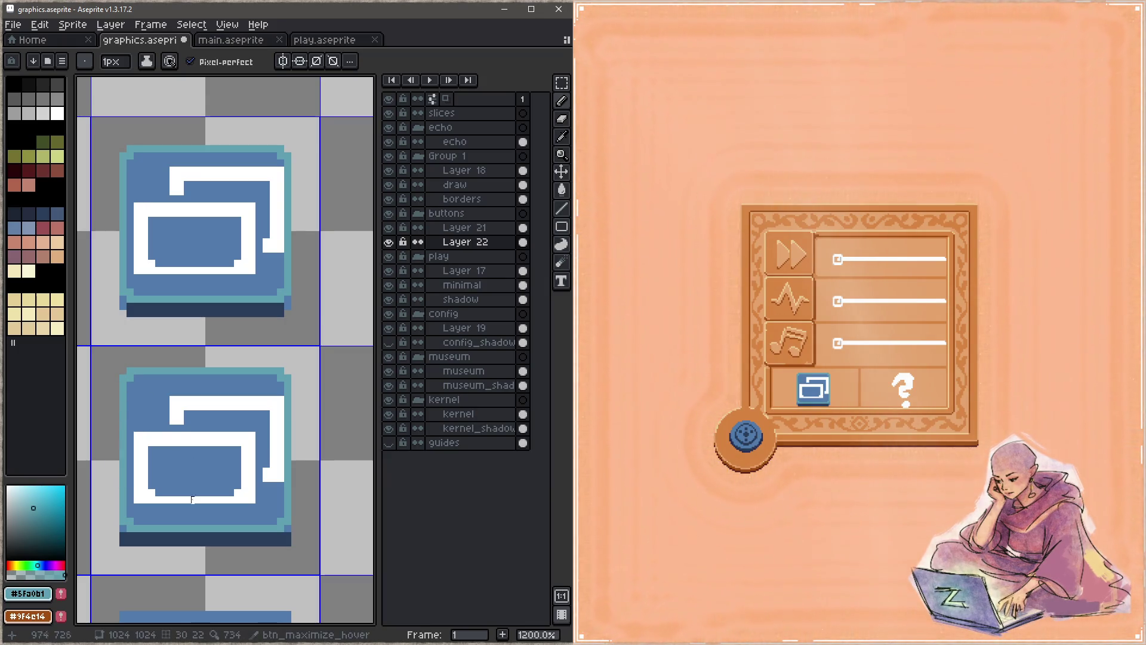
key("e")
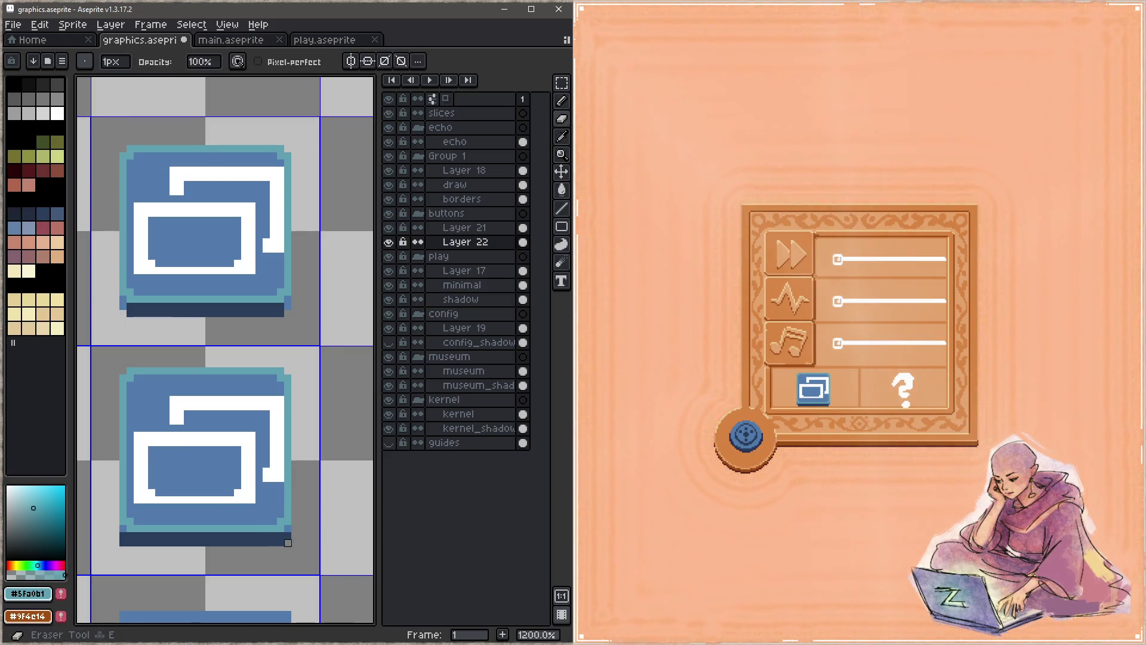
key("b")
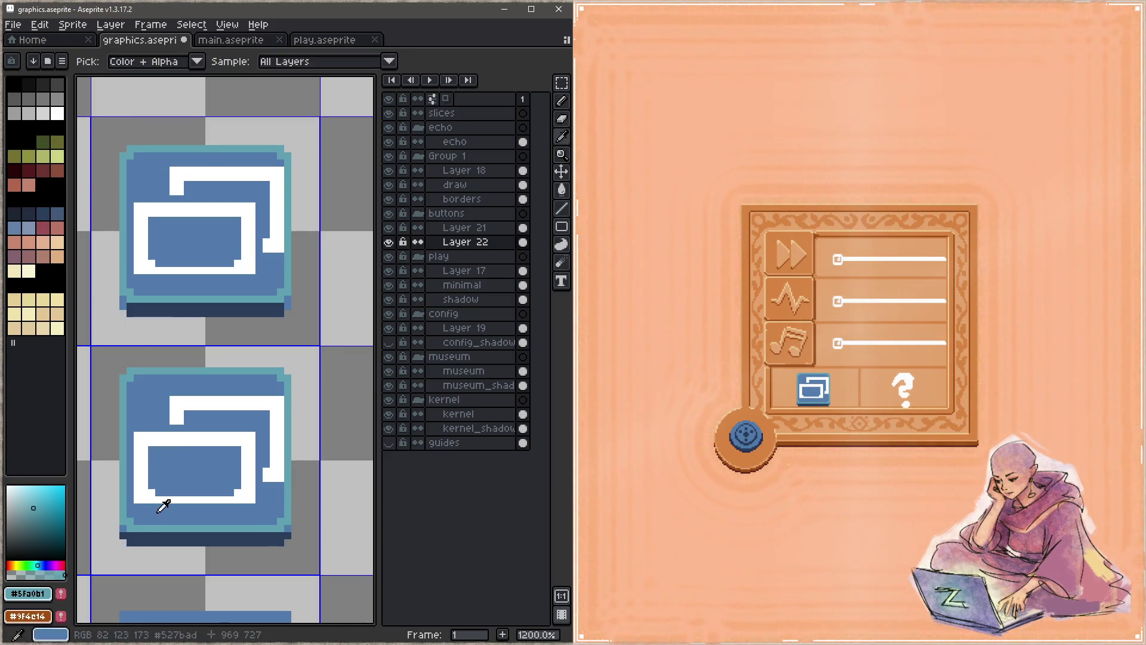
left_click(159, 502, "alt")
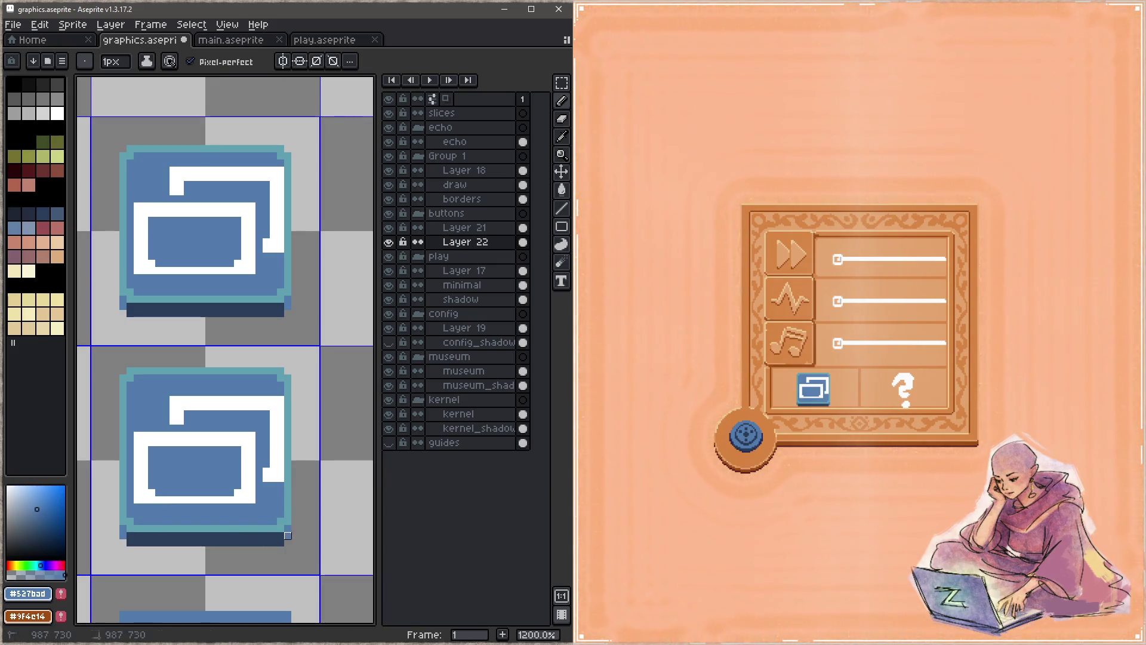
key("ctrl+s")
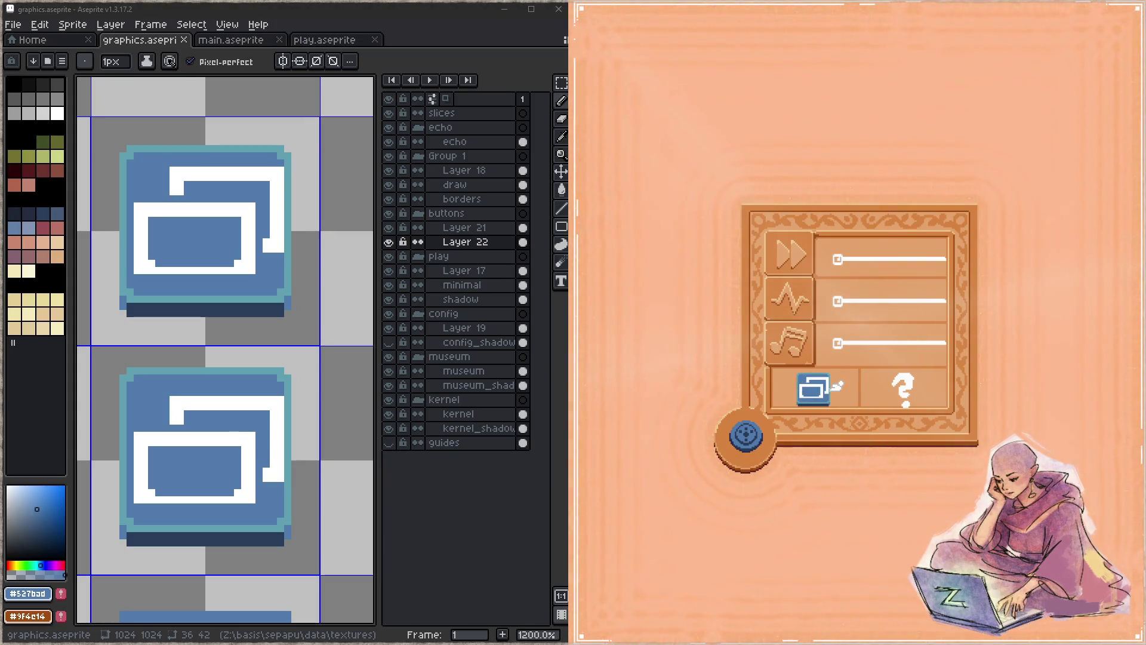
Nudge the lower button's bottom rim up one pixel and paint a dark shadow row beneath
mouse_move(302, 507)
left_mouse_down()
mouse_move(329, 455)
mouse_move(144, 482)
left_mouse_up()
key("m")
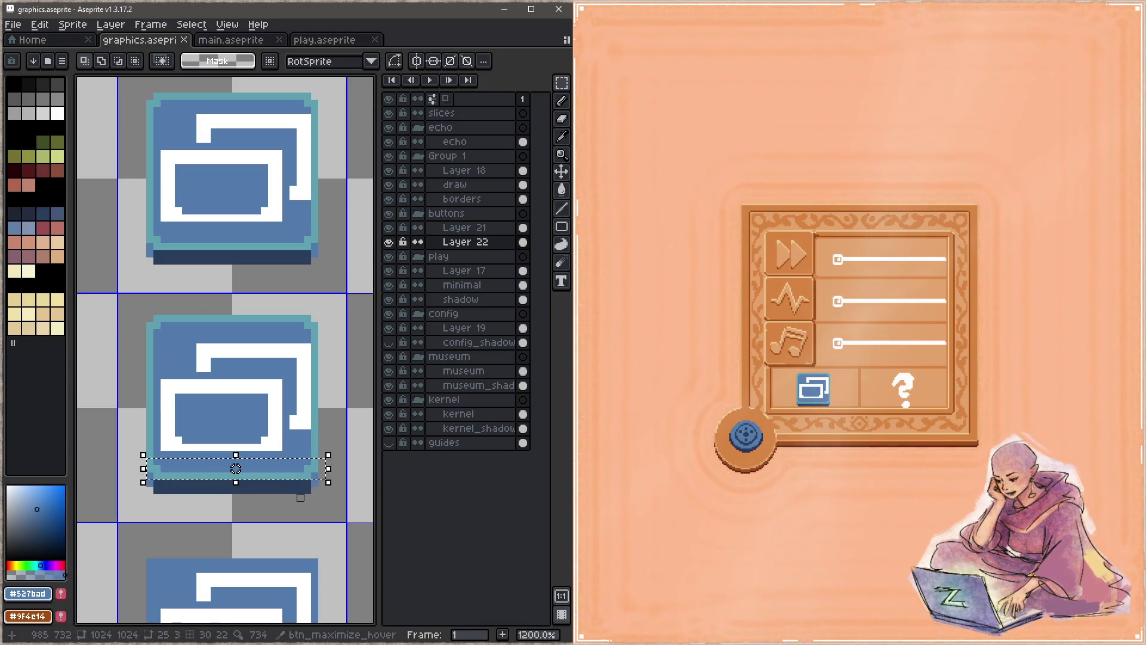
key("Up")
key("b")
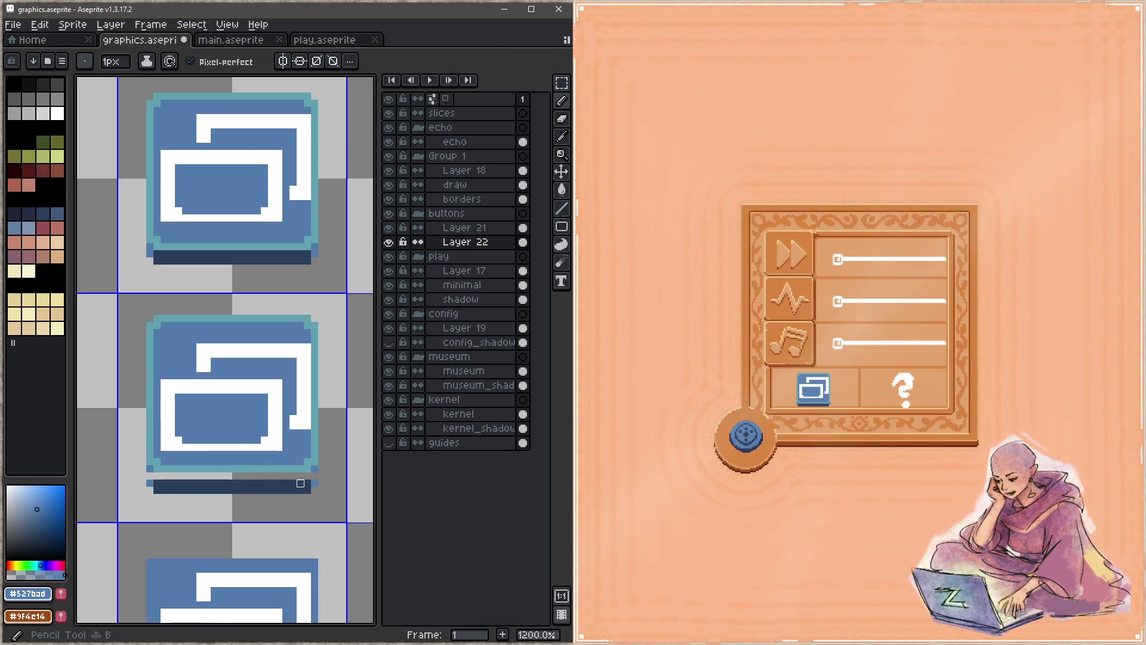
left_click(313, 477, "alt")
left_click_drag(307, 476, 151, 476)
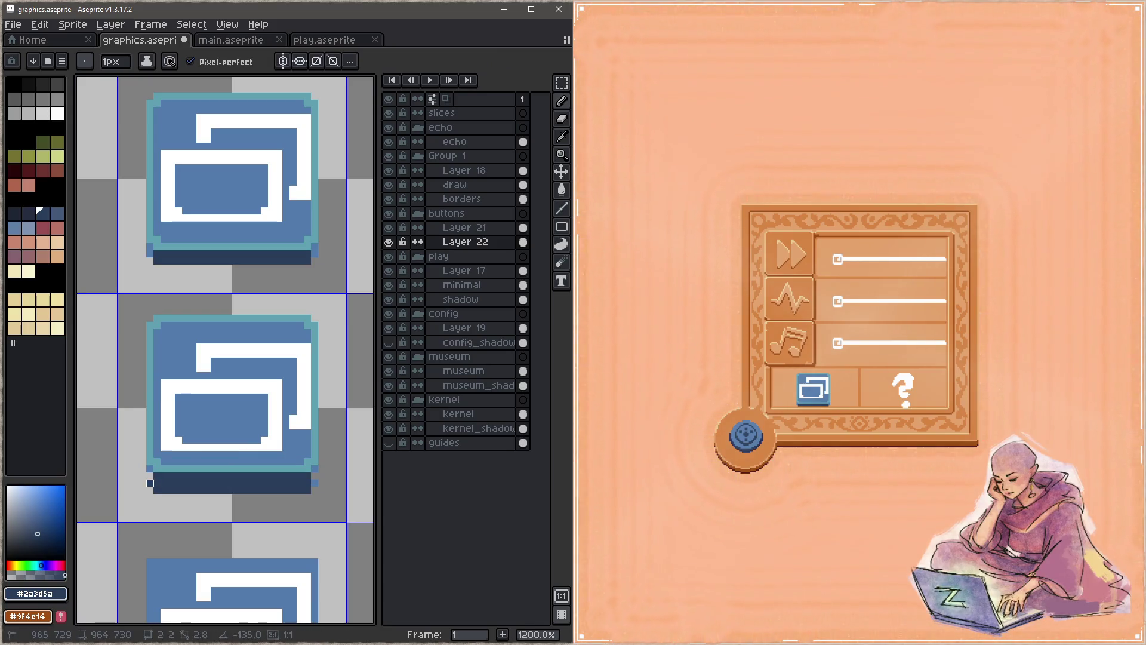
Patch the edge pixels with transparency and blue #527bad, save, and check the game
key("i")
left_click(155, 466)
key("b")
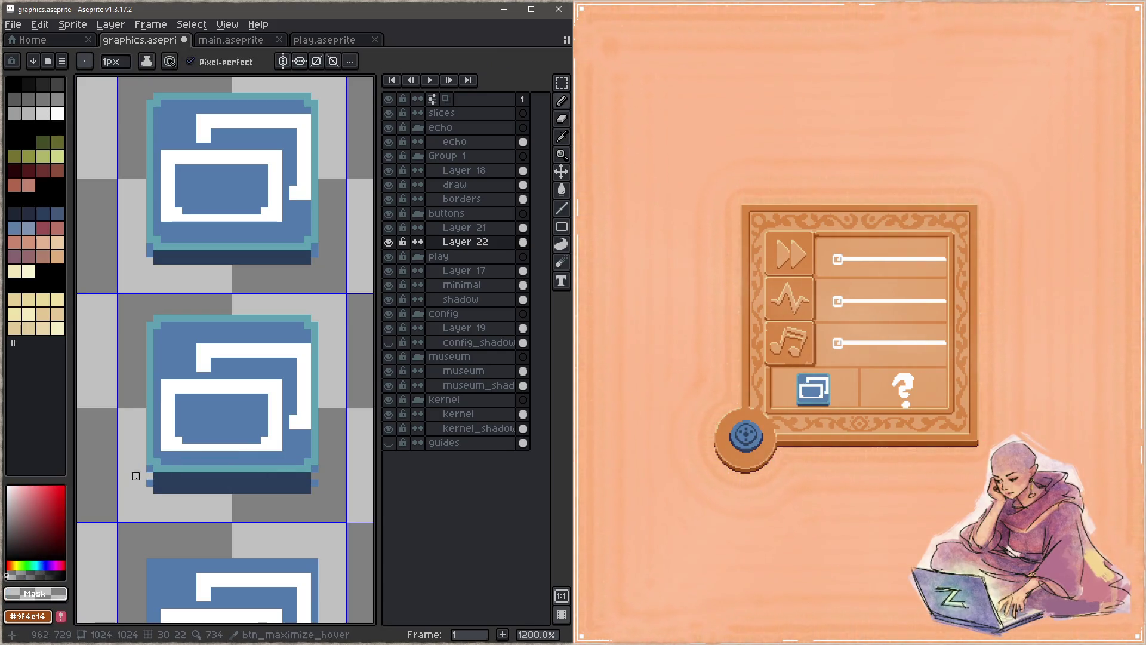
key("i")
left_click(181, 440)
key("b")
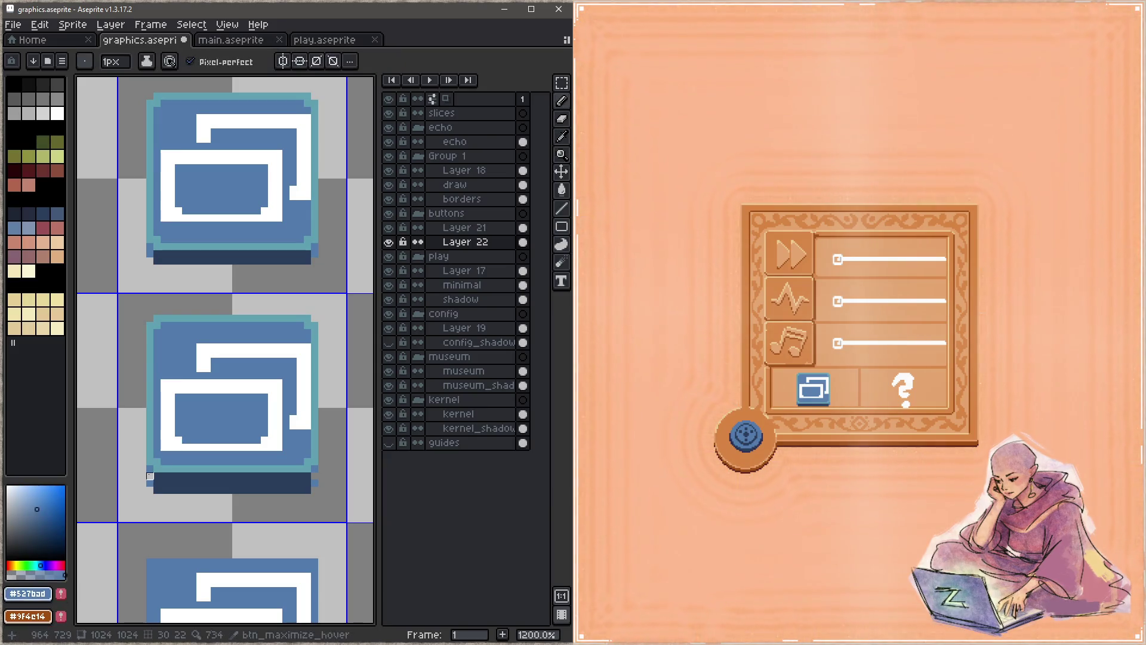
key("ctrl+s")
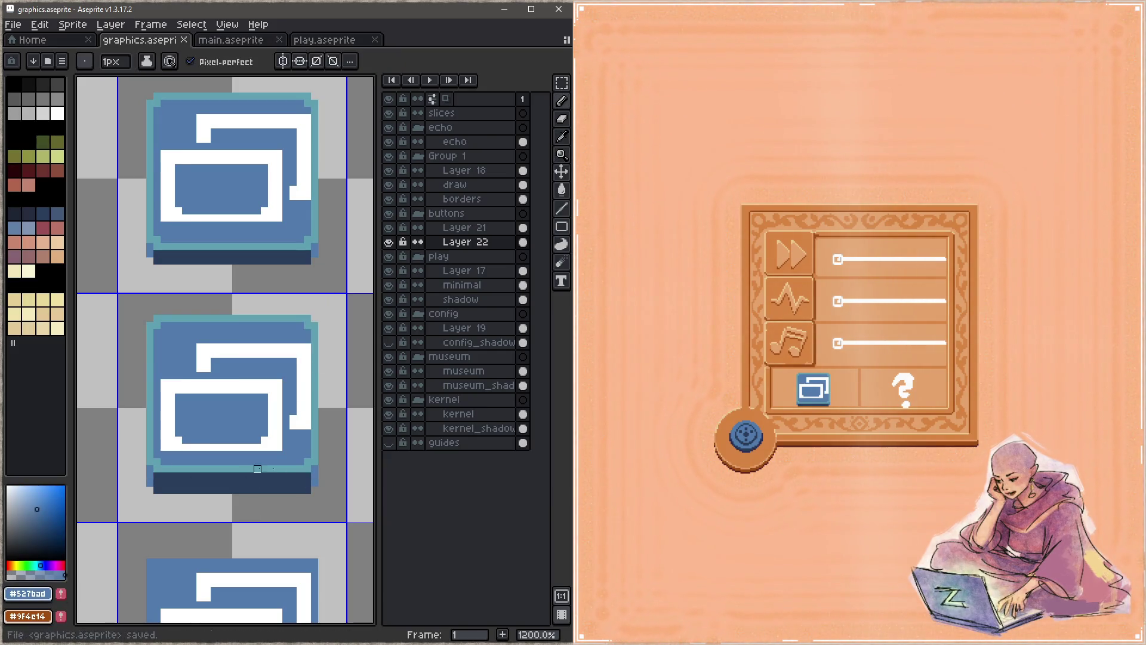
left_click(901, 476)
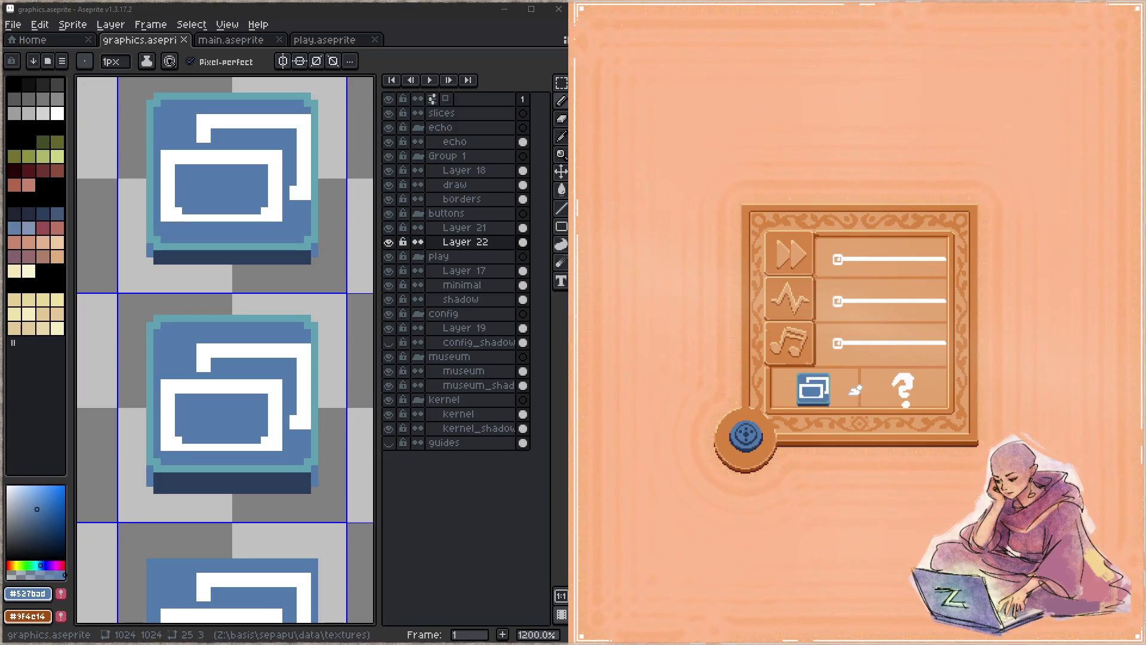
scroll(266, 406, "down", 3)
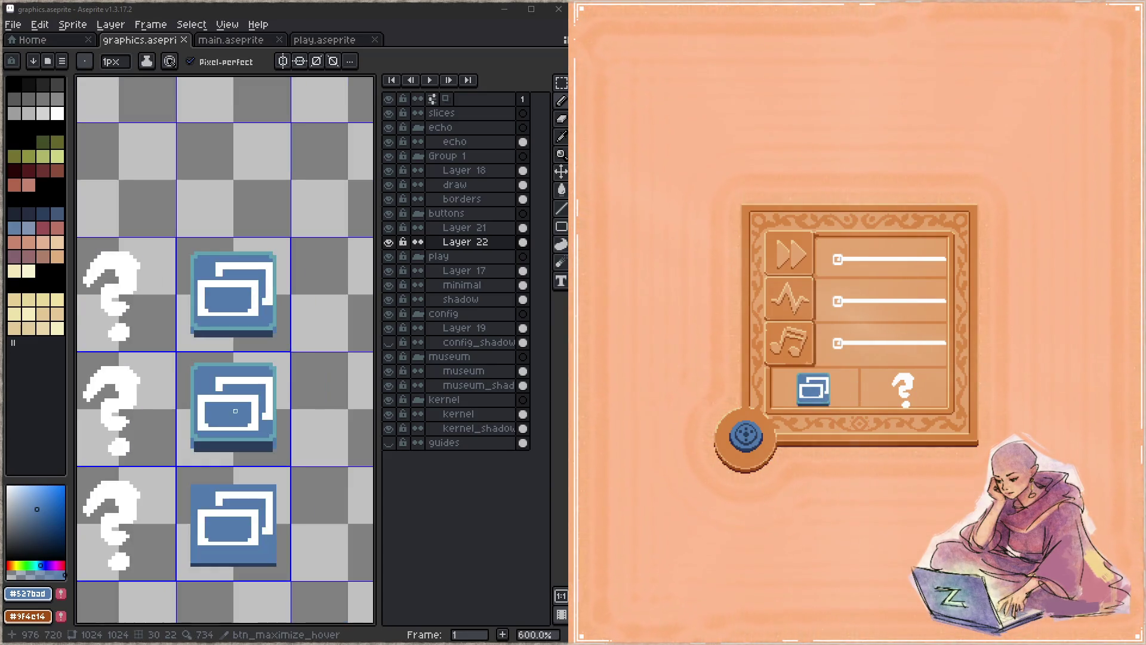
Make Layer 21 active and toggle its visibility to compare the sprites
scroll(265, 406, "up", 1)
left_click(472, 227)
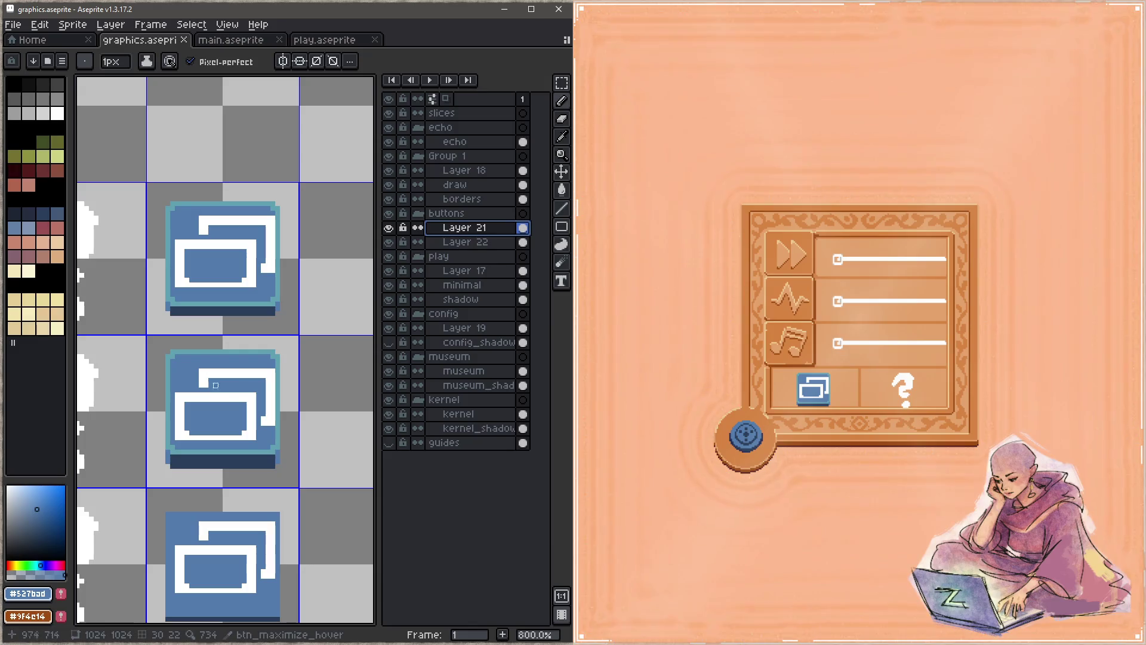
left_click(389, 227)
left_click(388, 228)
Move the middle window symbol onto the top button, resize it to 33x23, and save
key("m")
left_click_drag(300, 353, 148, 452)
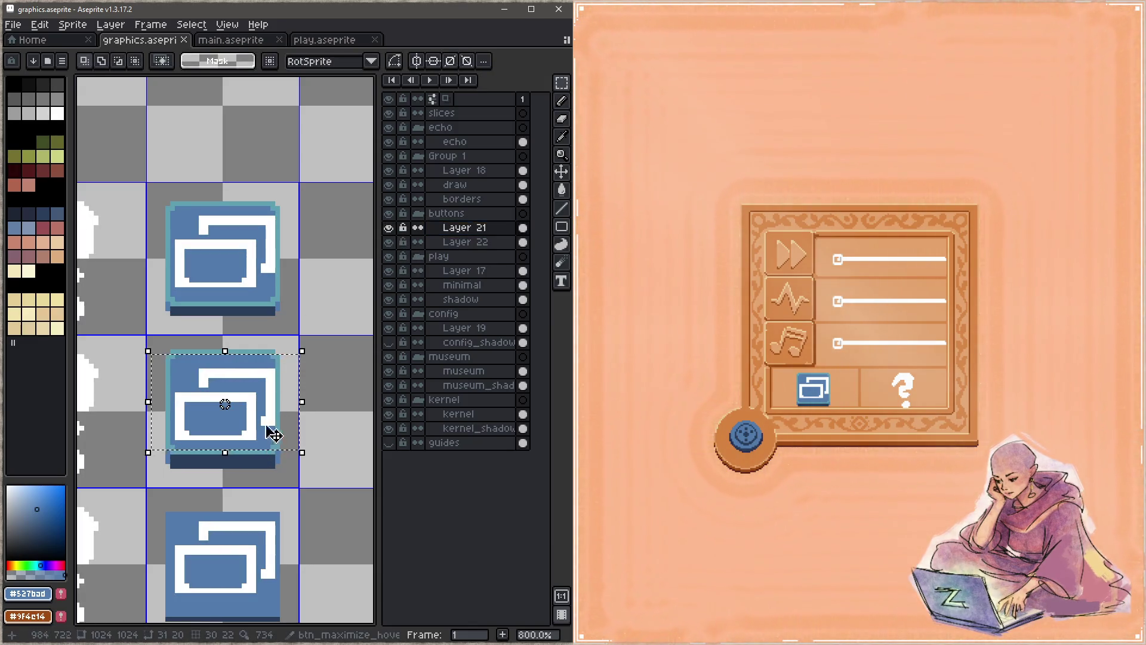
left_click_drag(310, 408, 309, 412)
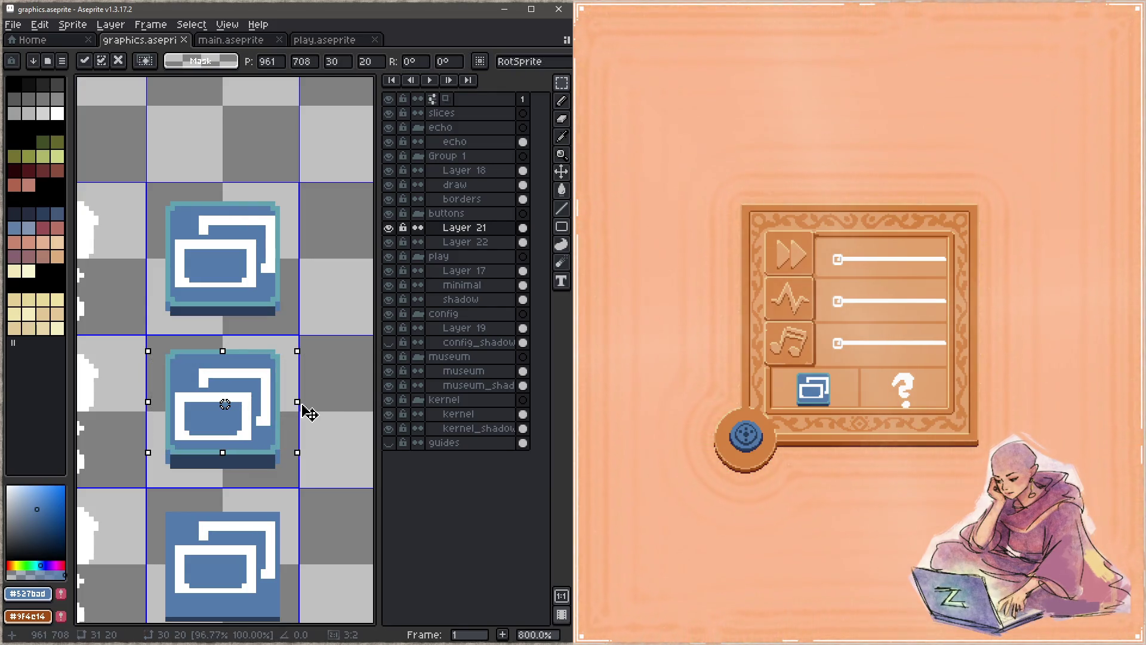
key("Up")
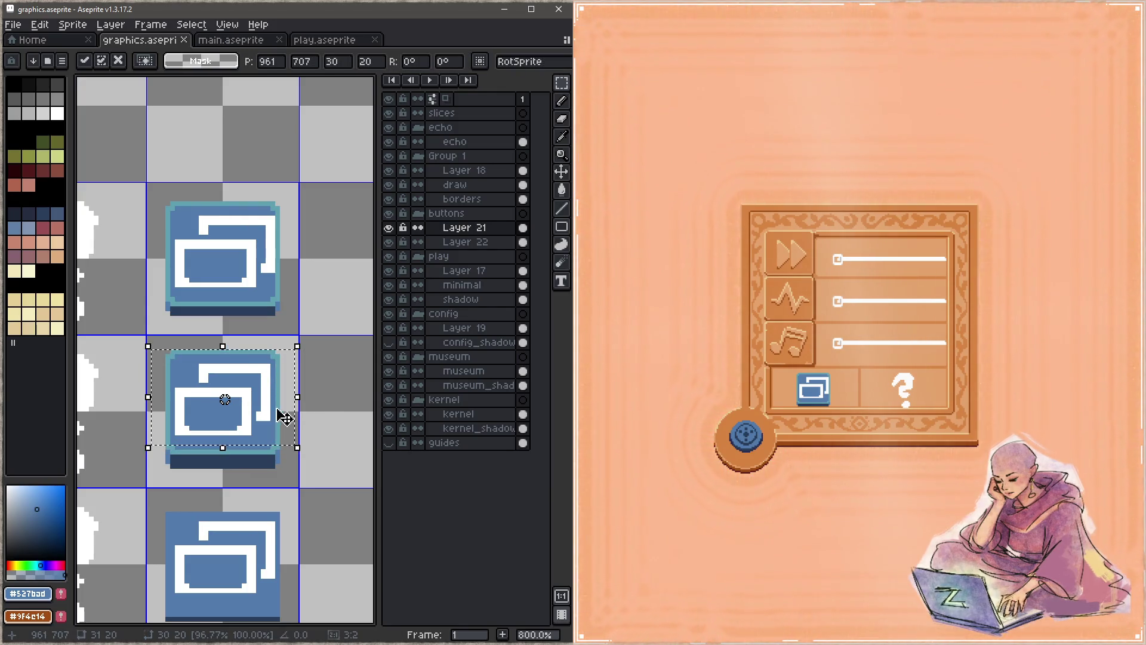
left_click_drag(225, 400, 226, 247)
left_click_drag(303, 289, 307, 302)
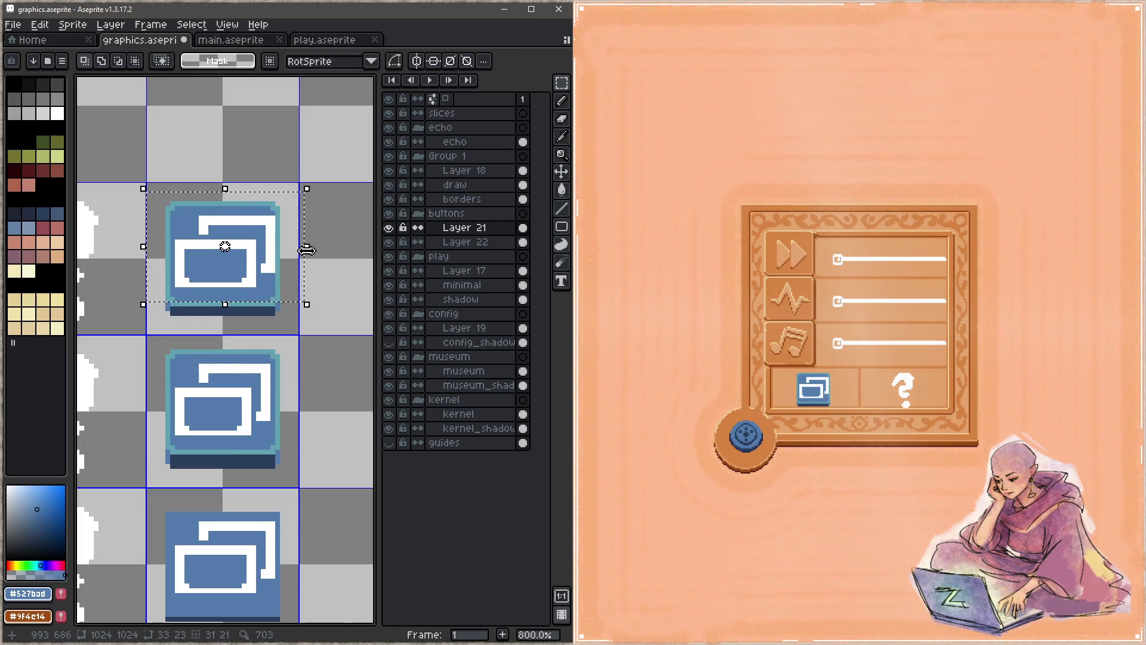
left_click(335, 289)
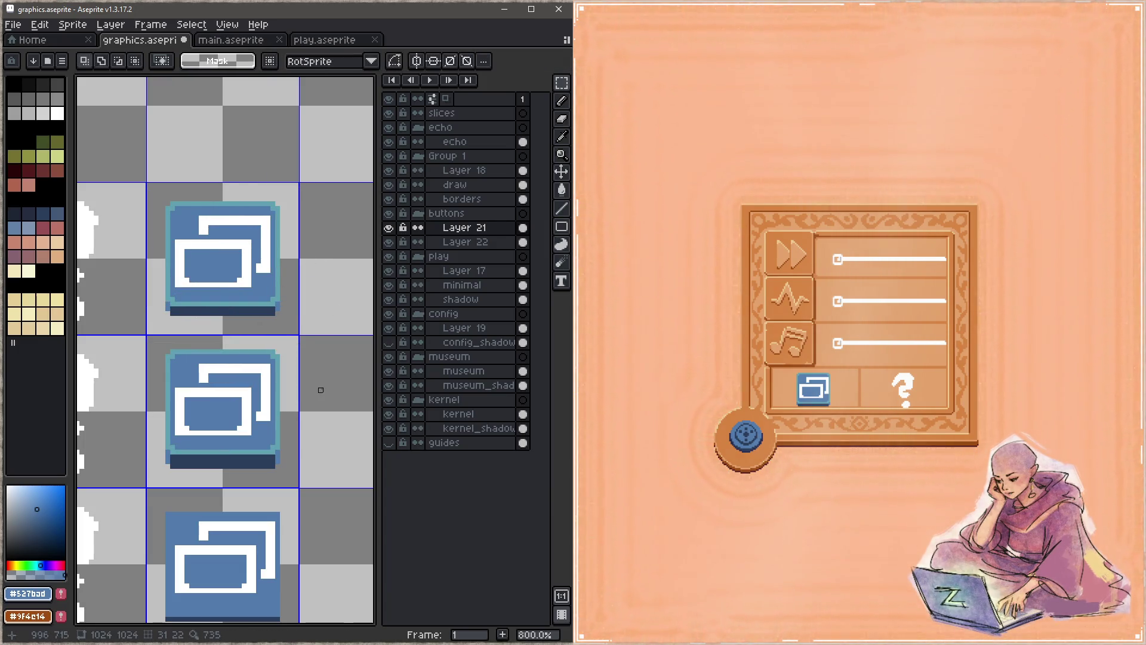
key("ctrl+s")
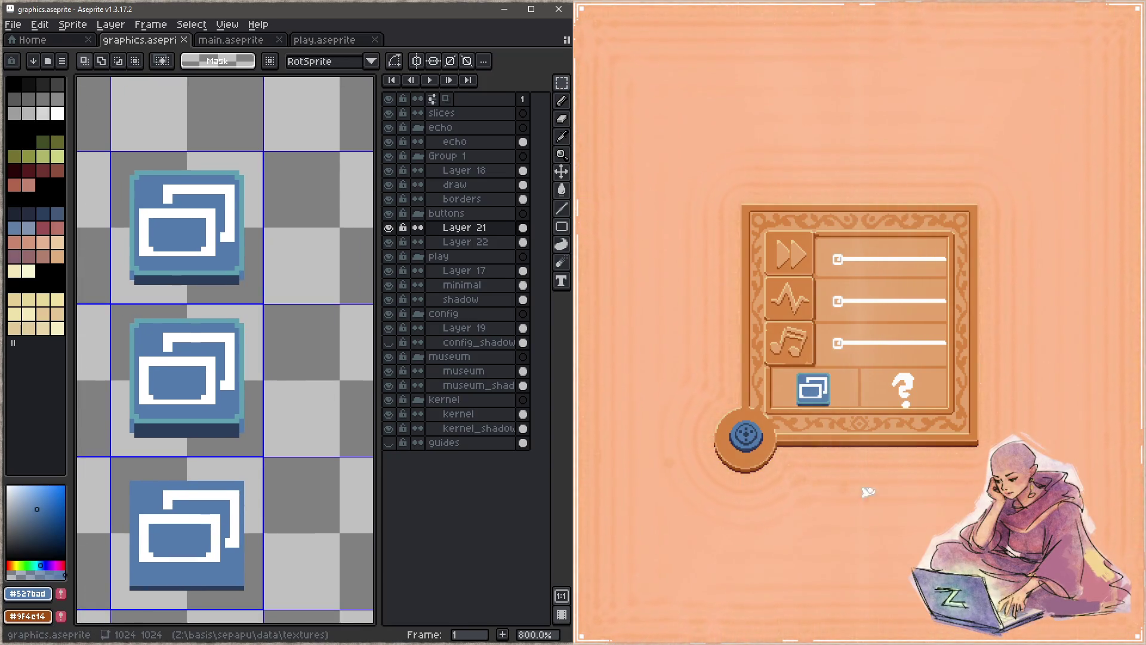
Preview the button in the game, then set white #FFFFFF as the pencil colour
left_click(861, 485)
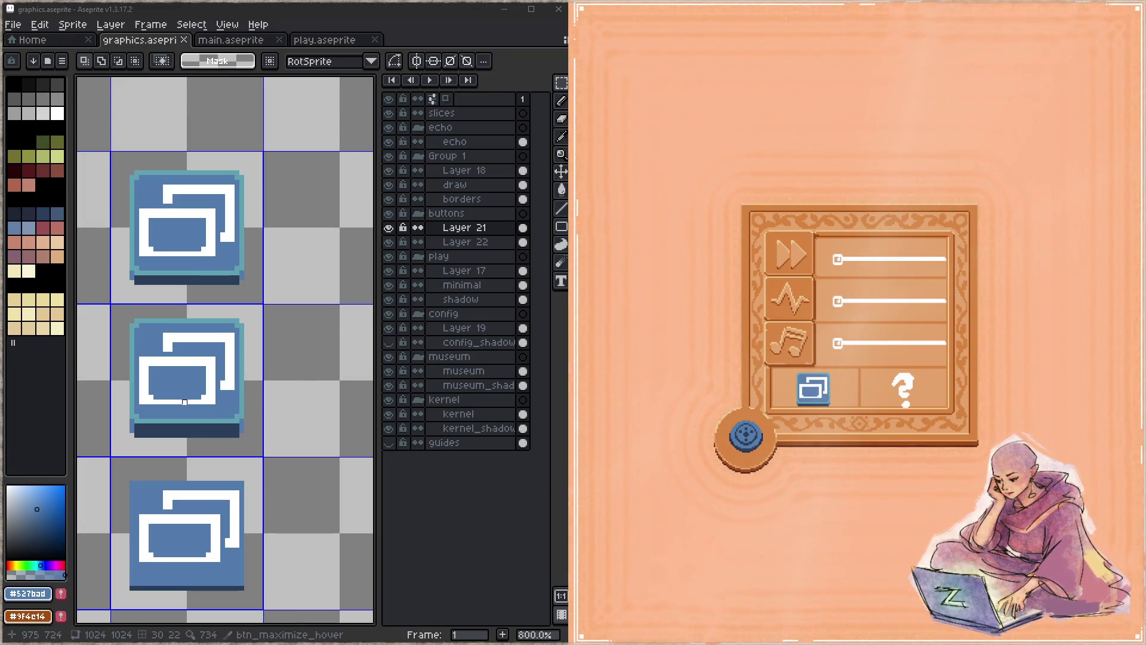
scroll(185, 401, "up", 2)
key("b")
left_click(229, 378, "alt")
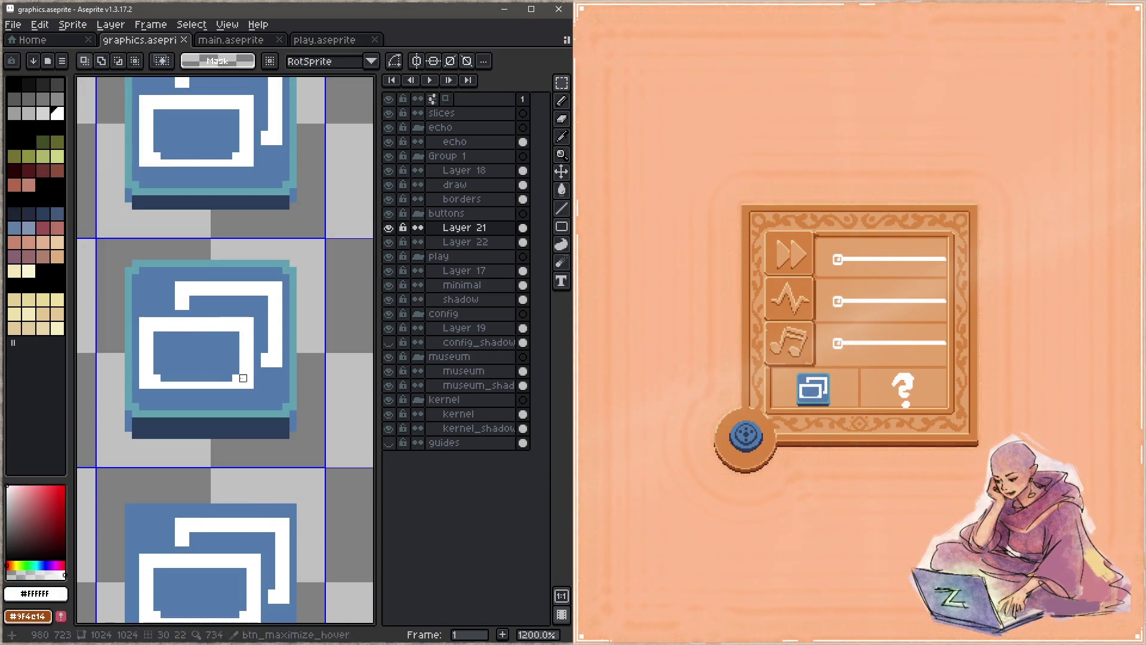
Fill the window symbols' notches with white pixels and save
left_click(229, 378)
left_click(161, 378, "shift")
left_click(234, 156)
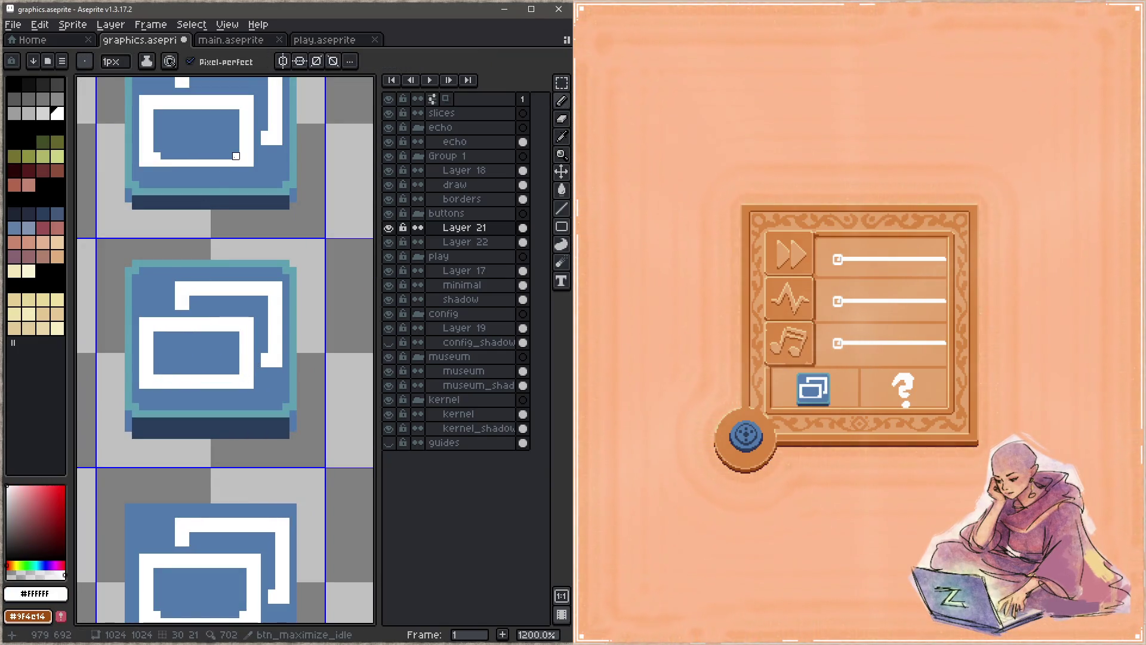
key("ctrl+s")
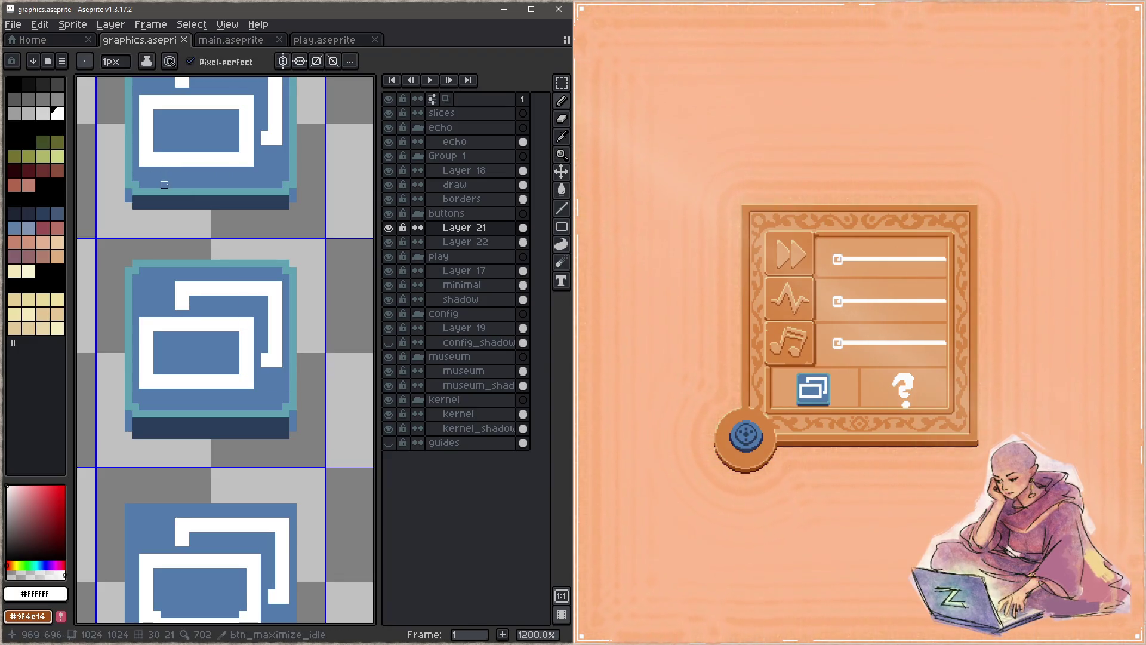
Erase stray corner pixels from the window symbols' rectangles and bars, saving after
scroll(185, 177, "down", 2)
key("e")
left_click(159, 280)
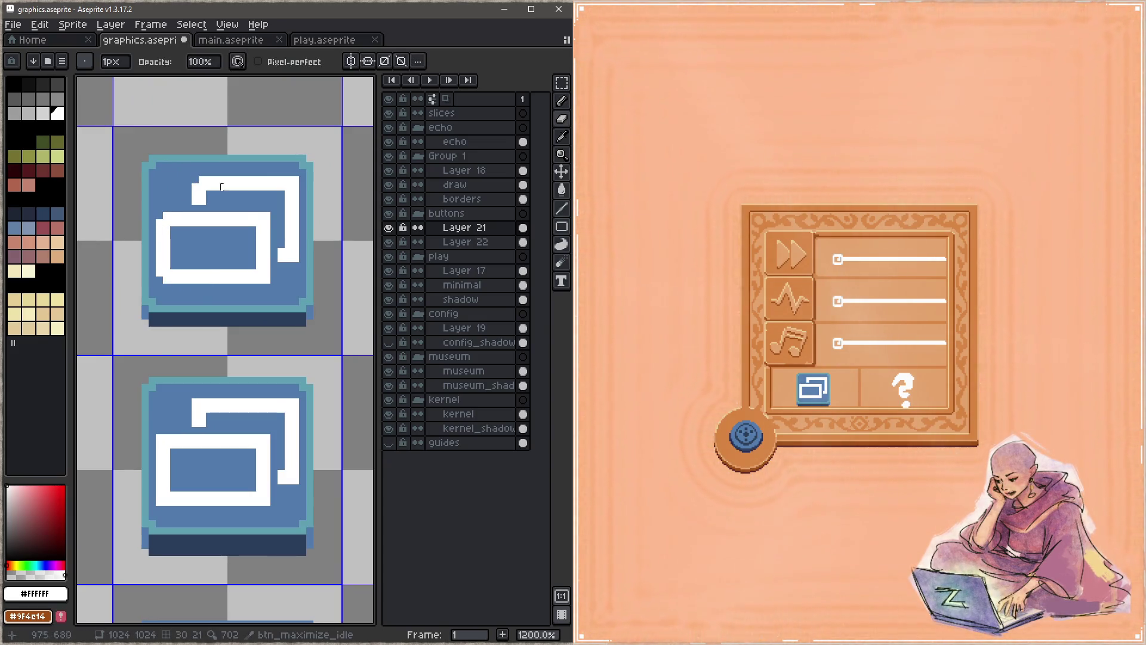
left_click(267, 280)
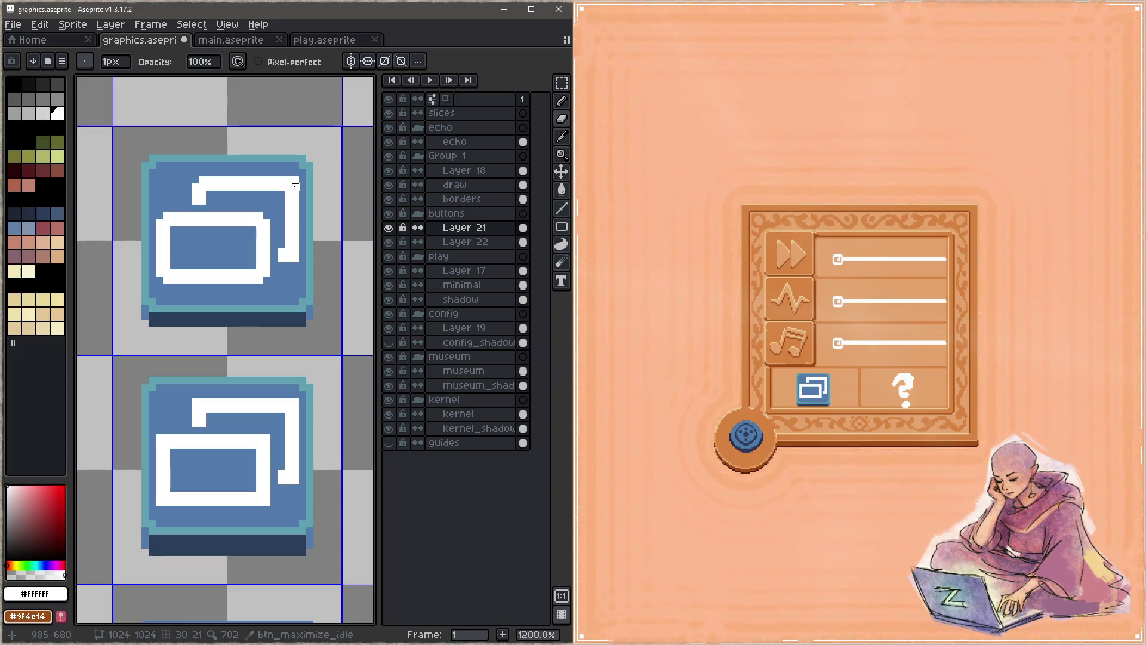
key("ctrl+s")
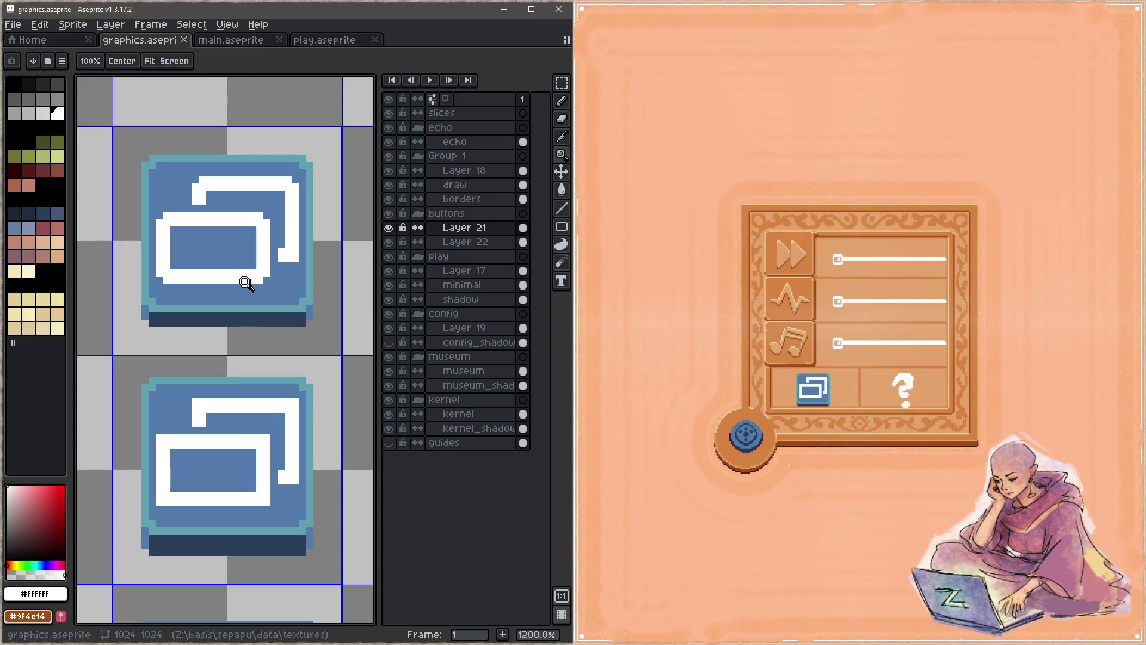
left_click(296, 257)
key("ctrl+s")
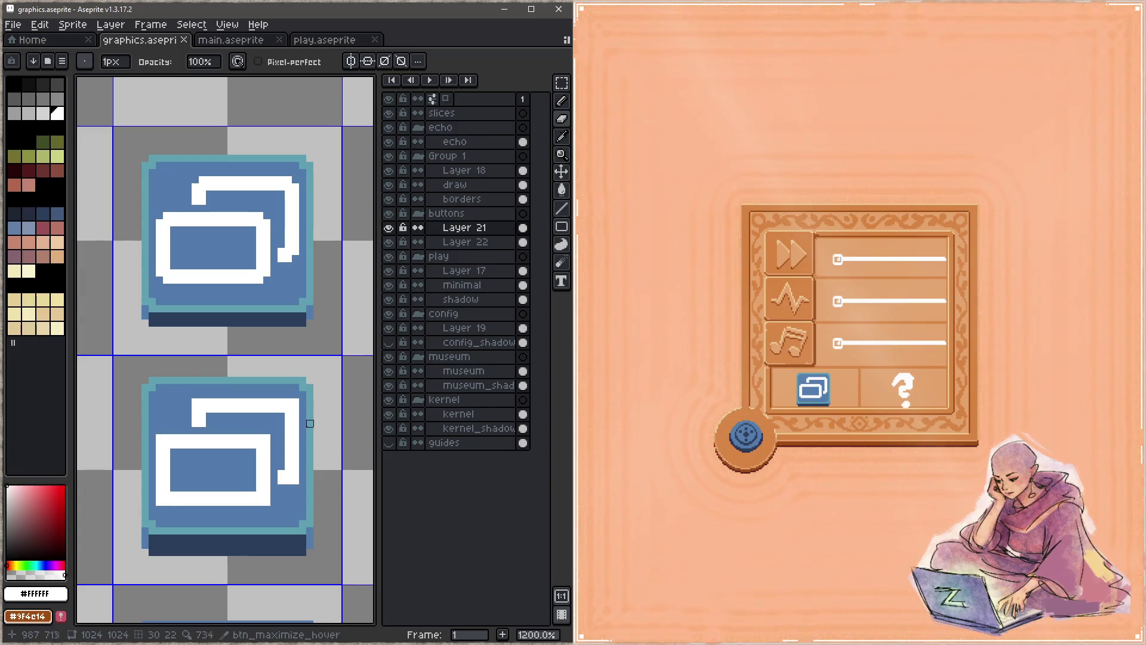
scroll(315, 357, "down", 3)
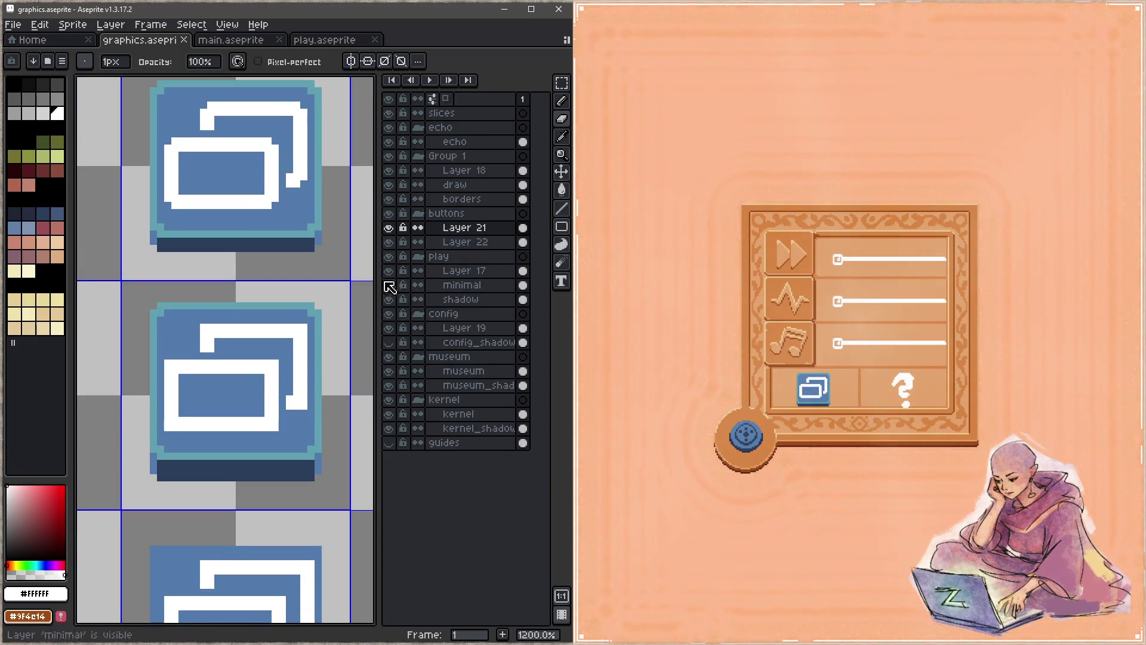
scroll(290, 276, "down", 3)
Clear the lower two sprites' symbols and paste the window icon into the middle cell
key("m")
left_click_drag(313, 238, 203, 449)
key("Delete")
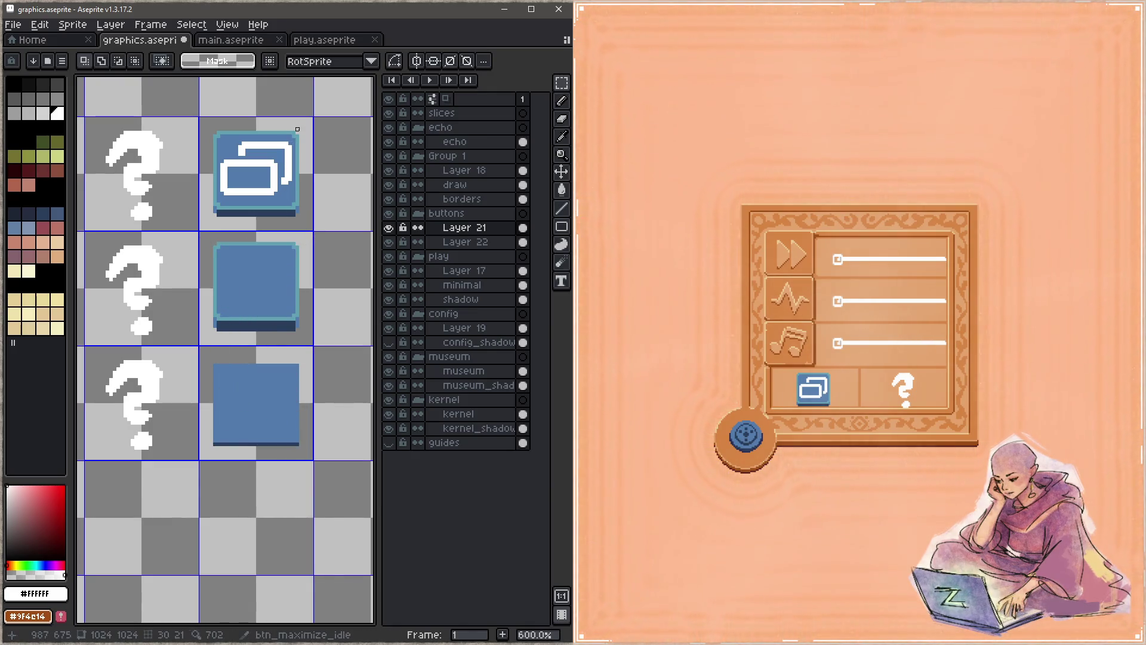
key("ctrl+v")
left_click_drag(294, 205, 293, 429)
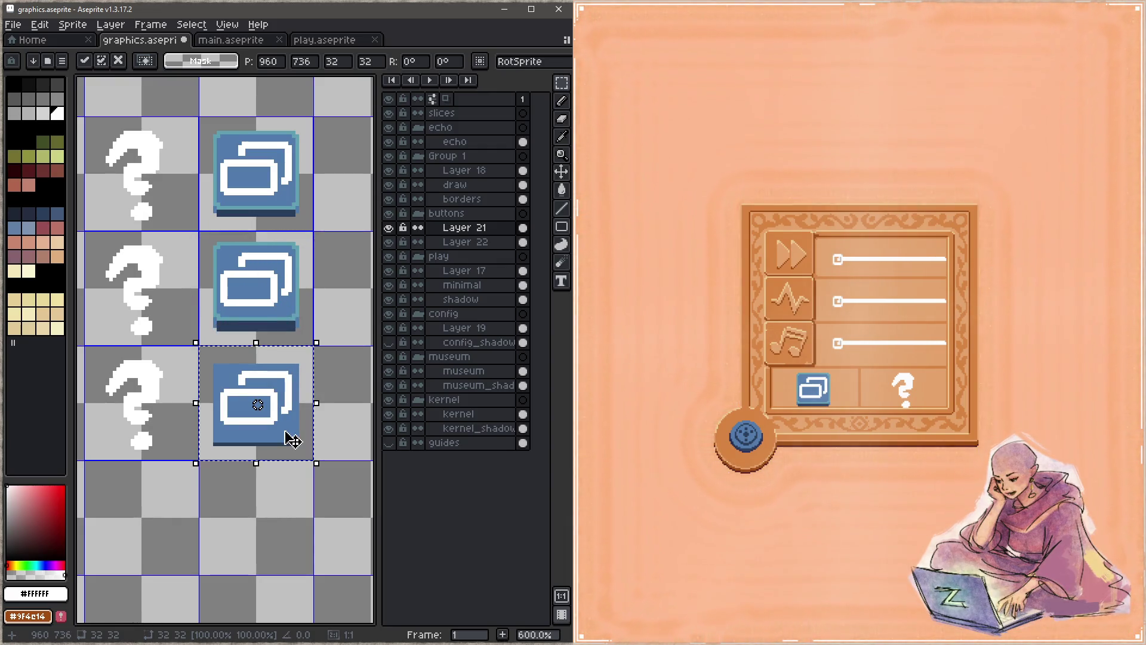
key("Down")
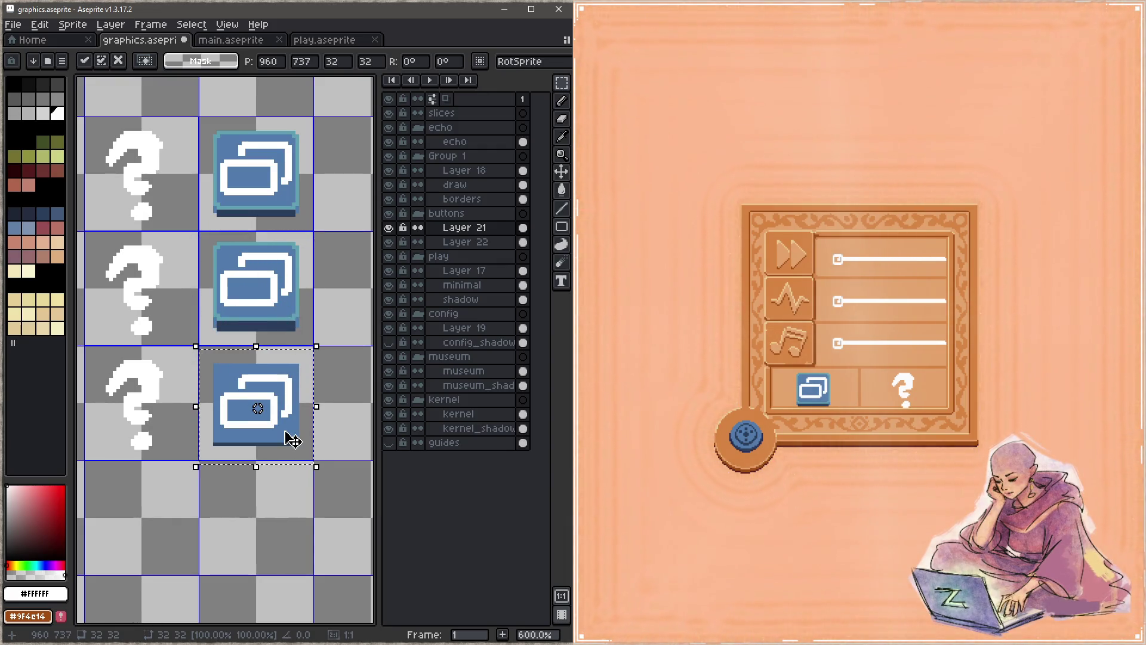
Copy the top icon into the bottom cell and pick the teal border #5fa0b1
key("ctrl+z")
mouse_move(251, 192)
left_mouse_down()
mouse_move(294, 281)
mouse_move(294, 422)
left_mouse_up()
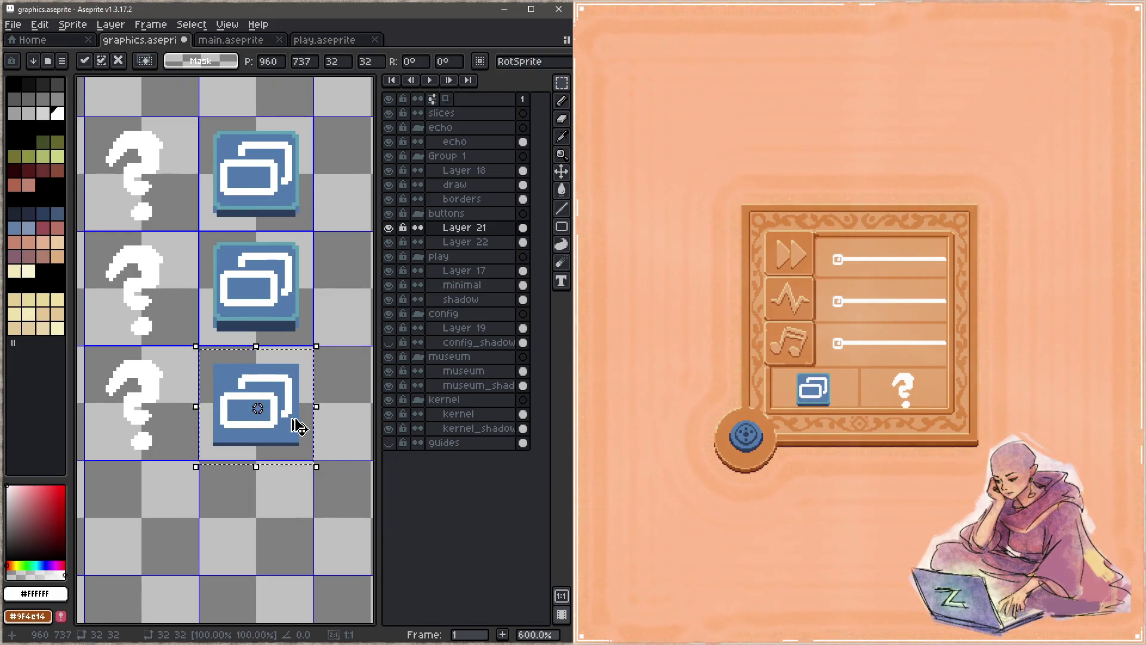
key("ctrl+d")
scroll(260, 374, "up", 1)
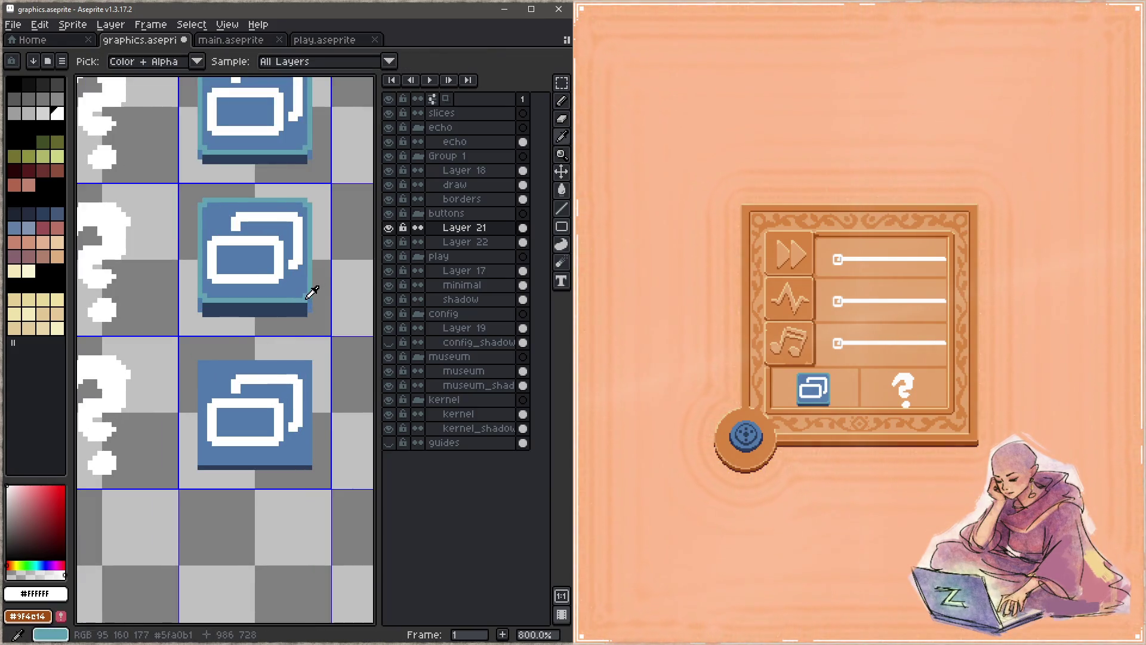
left_click(317, 289, "alt")
scroll(227, 362, "up", 3)
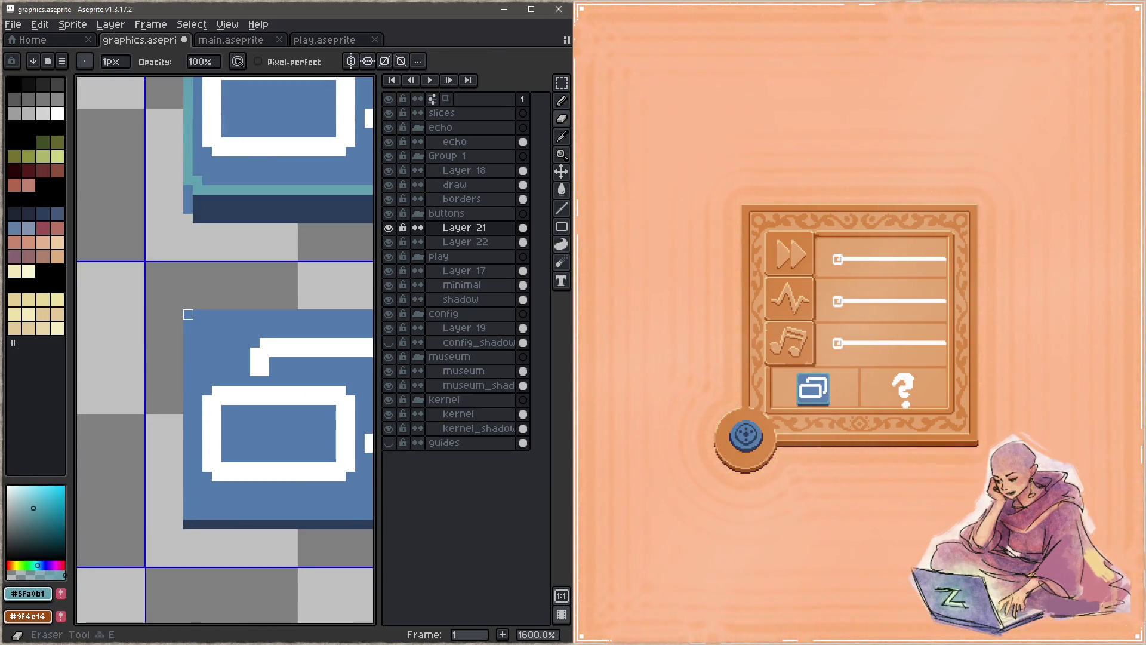
On Layer 22, draw teal pencil lines around the lower window-mode button icon's edges
scroll(206, 314, "down", 2)
key("alt+Down")
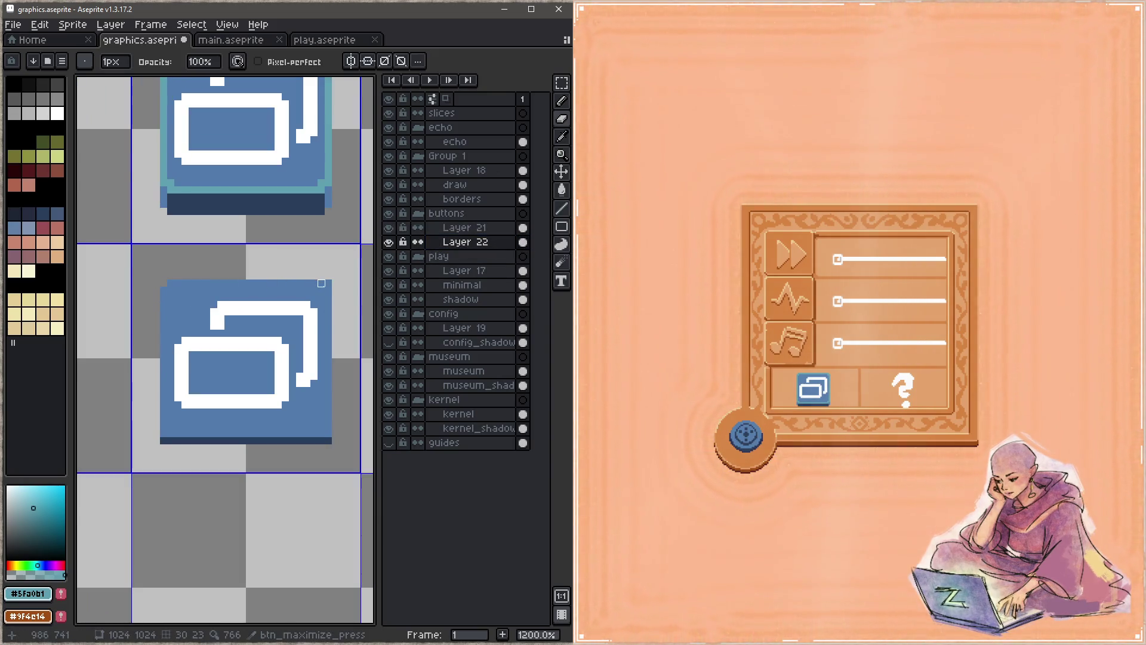
left_click(163, 290)
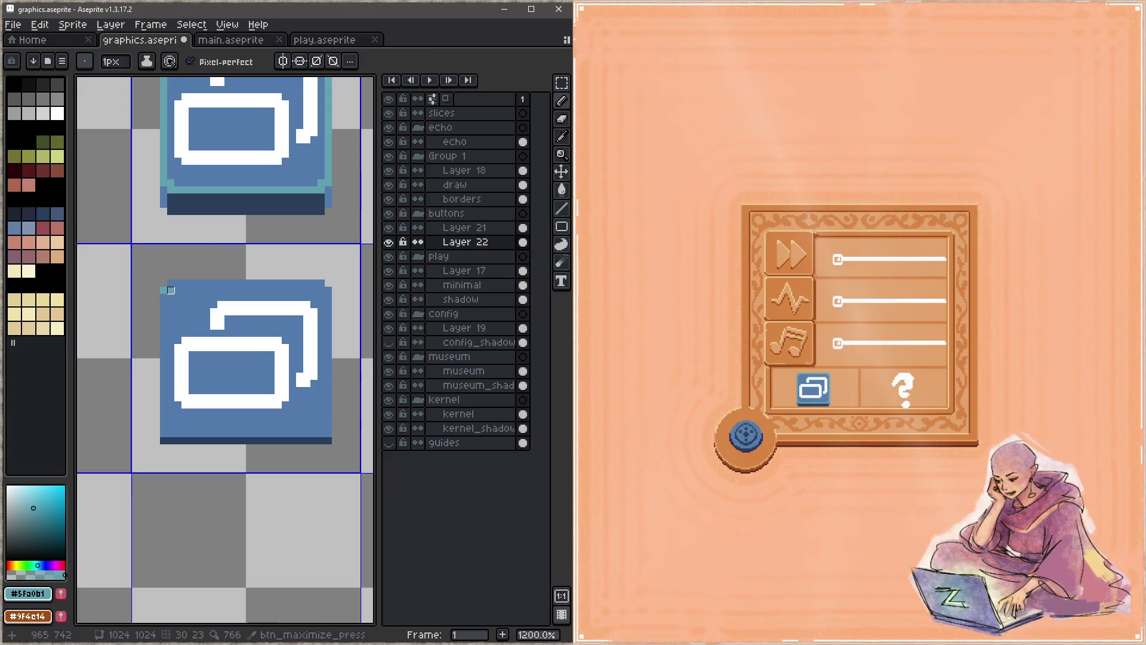
left_click(321, 283, "shift")
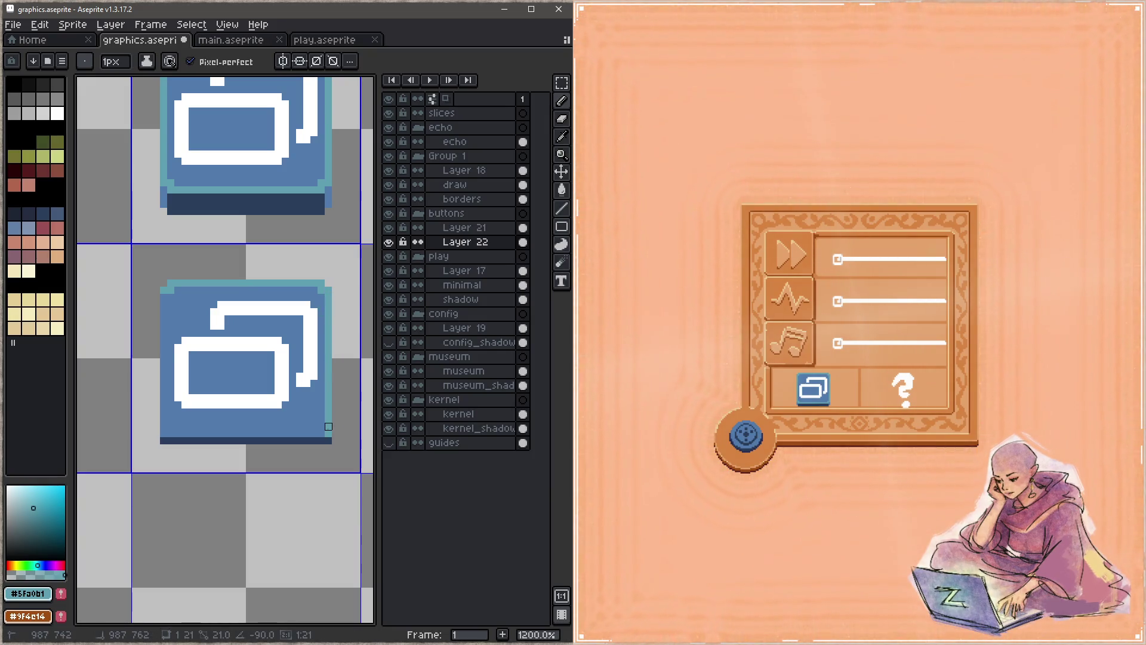
left_click(328, 426, "shift")
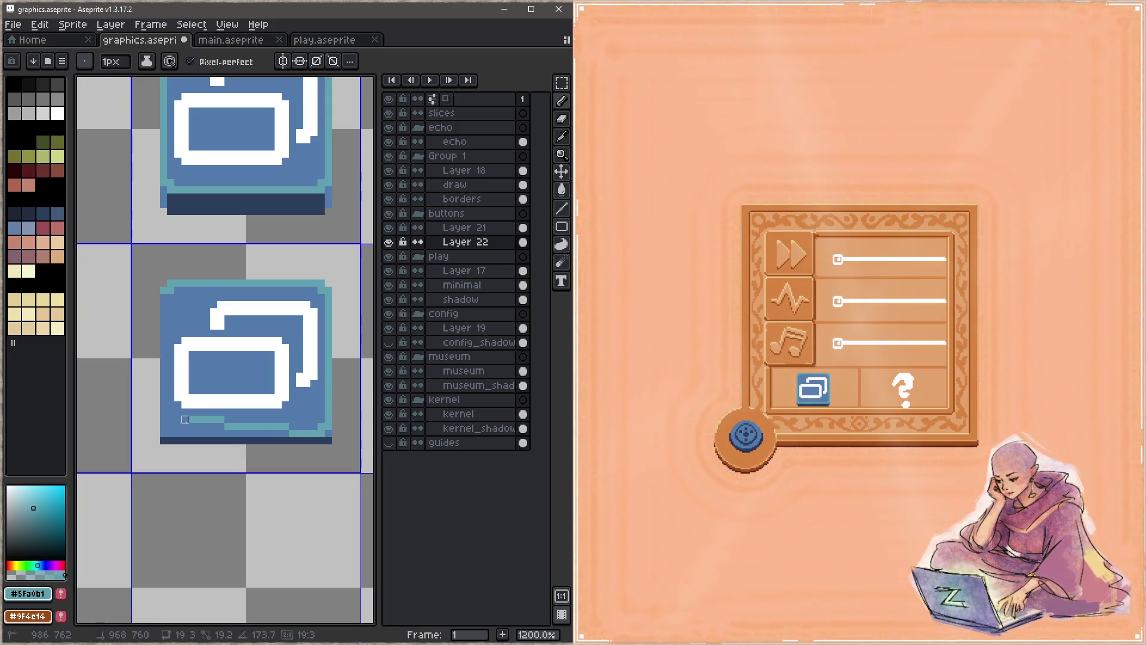
left_click(171, 426, "shift")
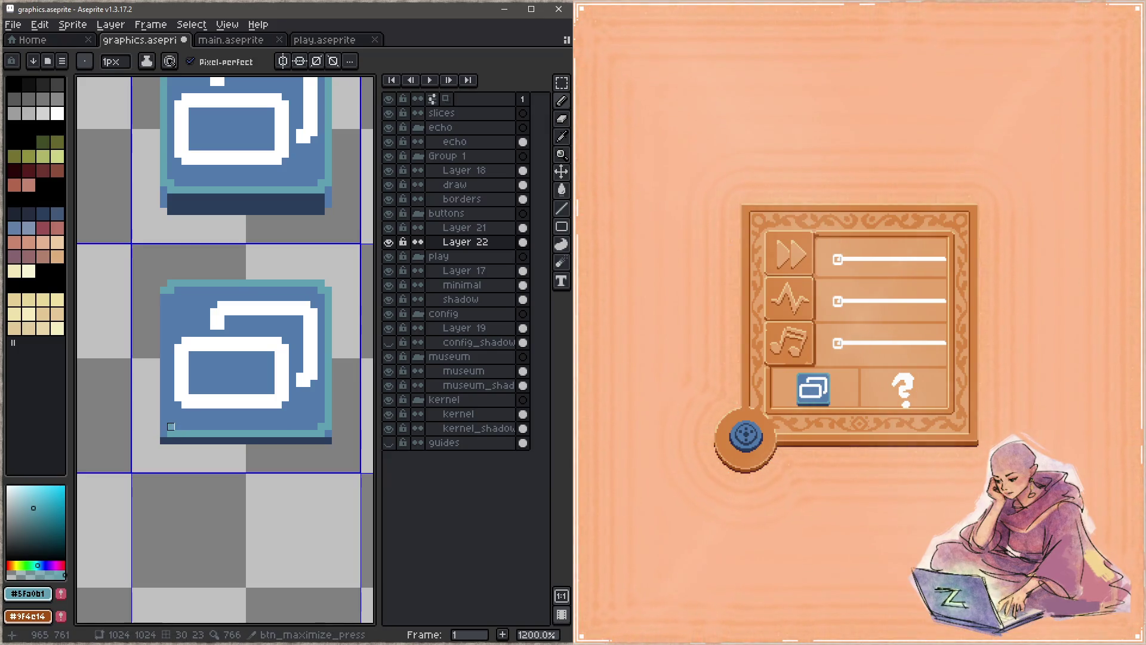
left_click(164, 298, "shift")
Eyedrop the dark navy base colour from the button and pan to view the whole button
key("alt")
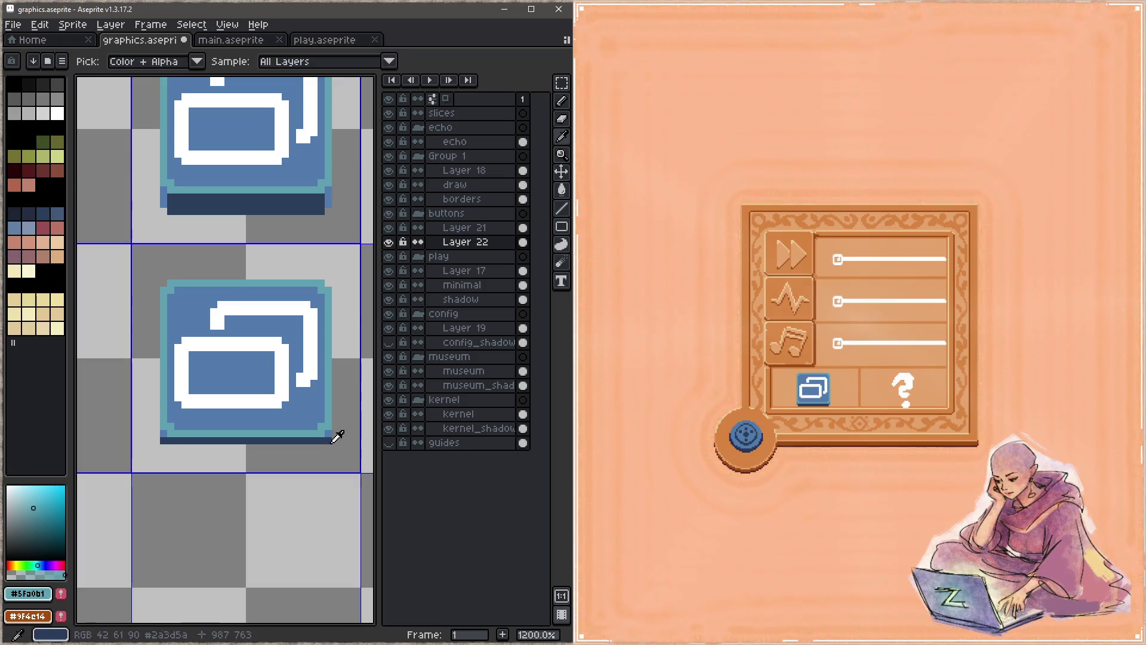
left_click(330, 438, "alt")
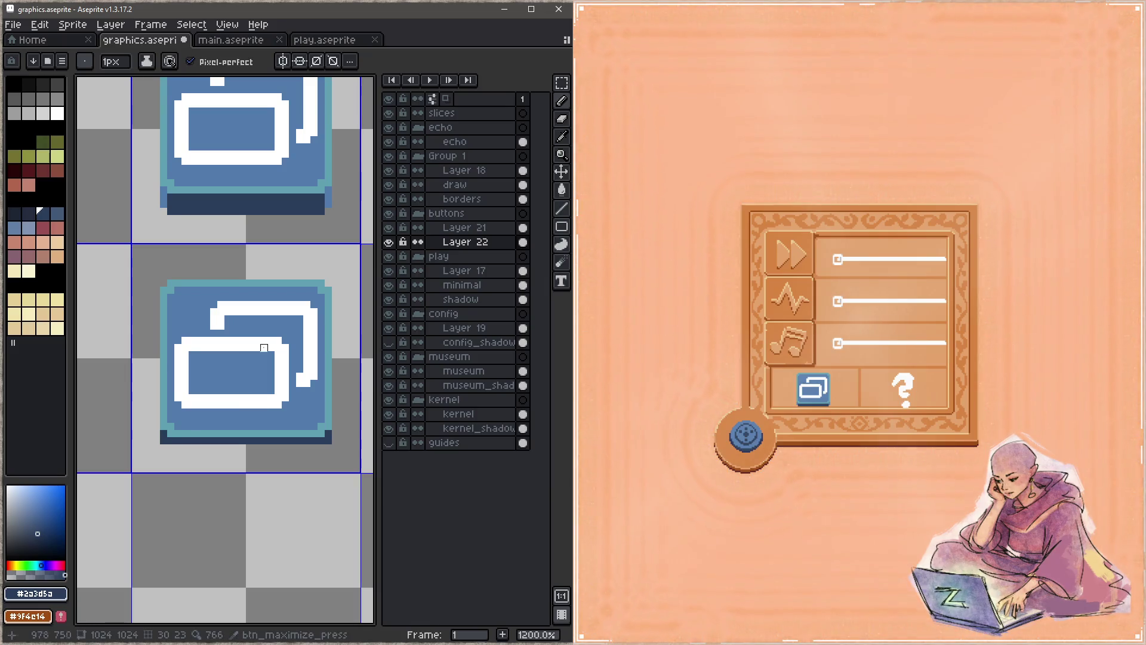
left_click_drag(164, 434, 116, 455)
left_click(793, 545)
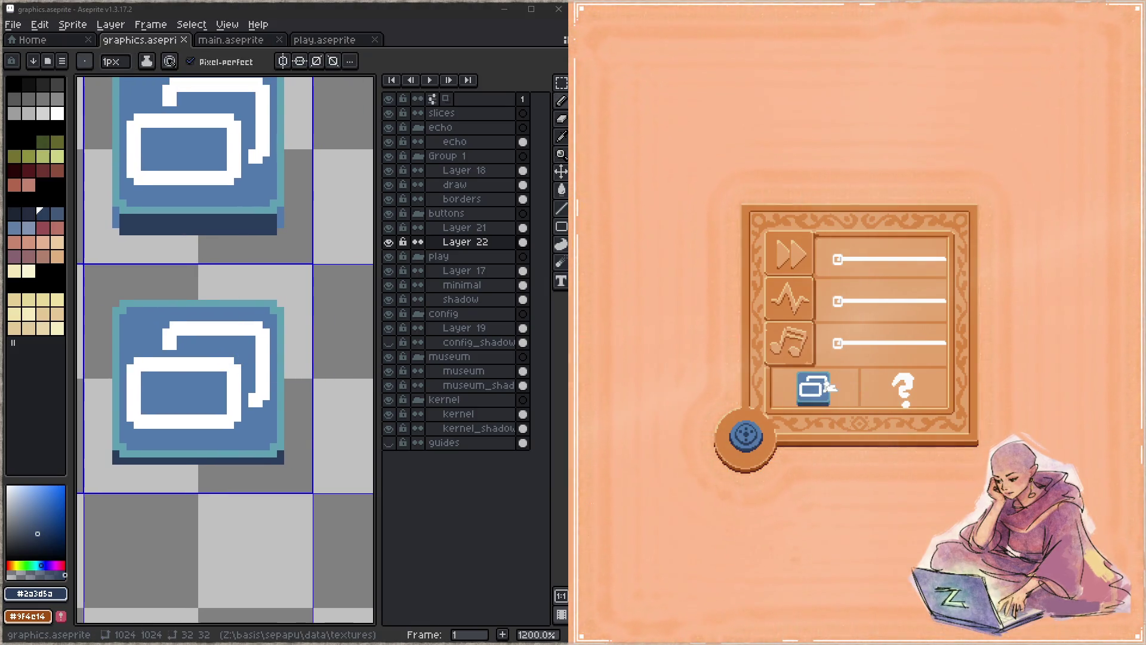
Switch the game to fullscreen via the window-mode button, then quit with Escape
left_click(824, 391)
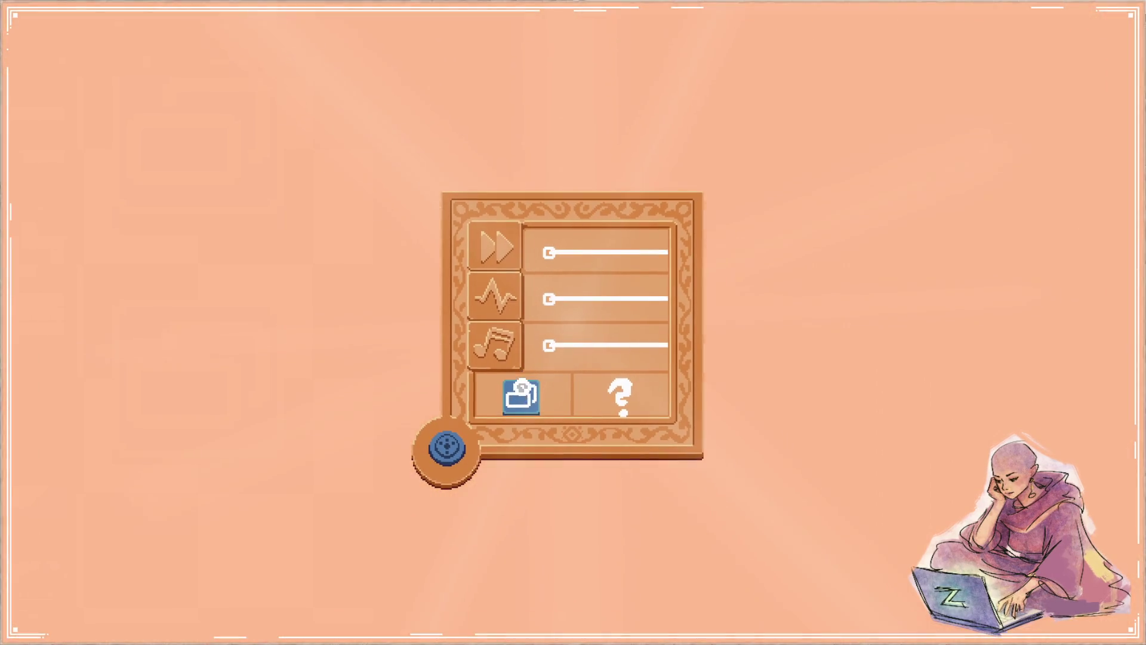
key("Escape")
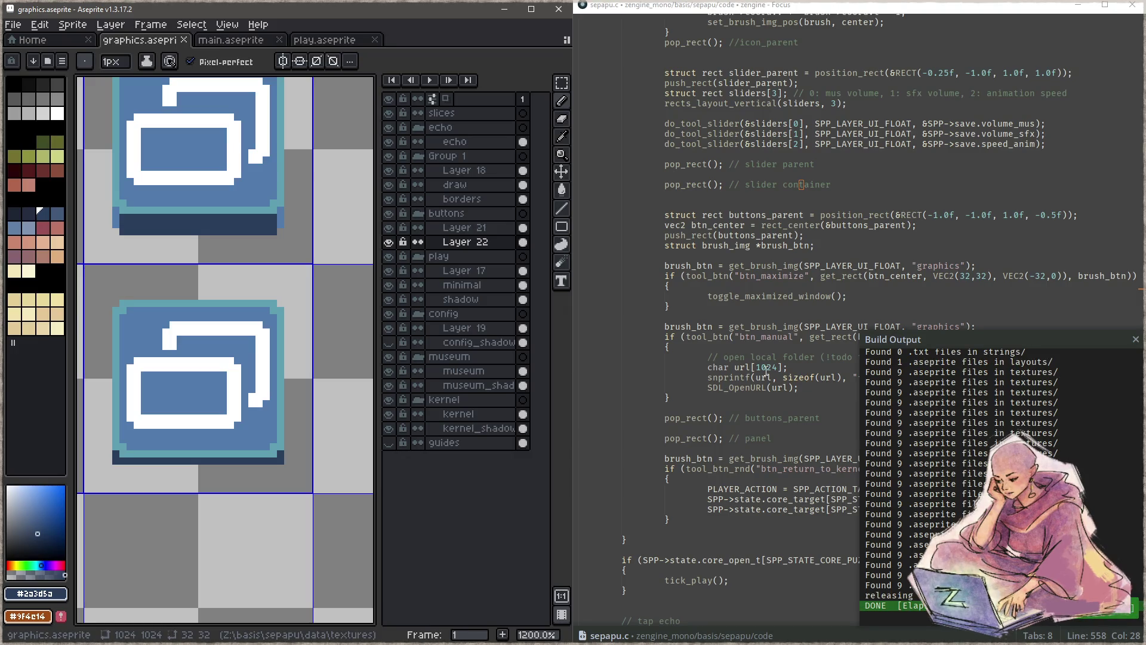
Close the build output panel in the Focus editor
scroll(225, 382, "down", 4)
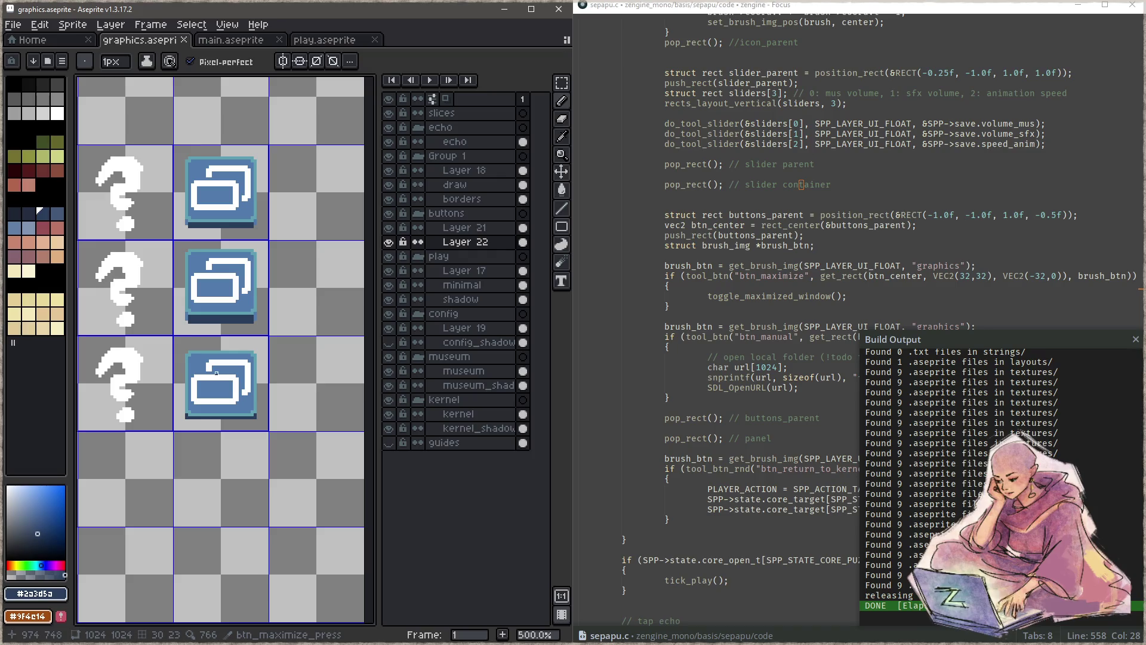
left_click(779, 377)
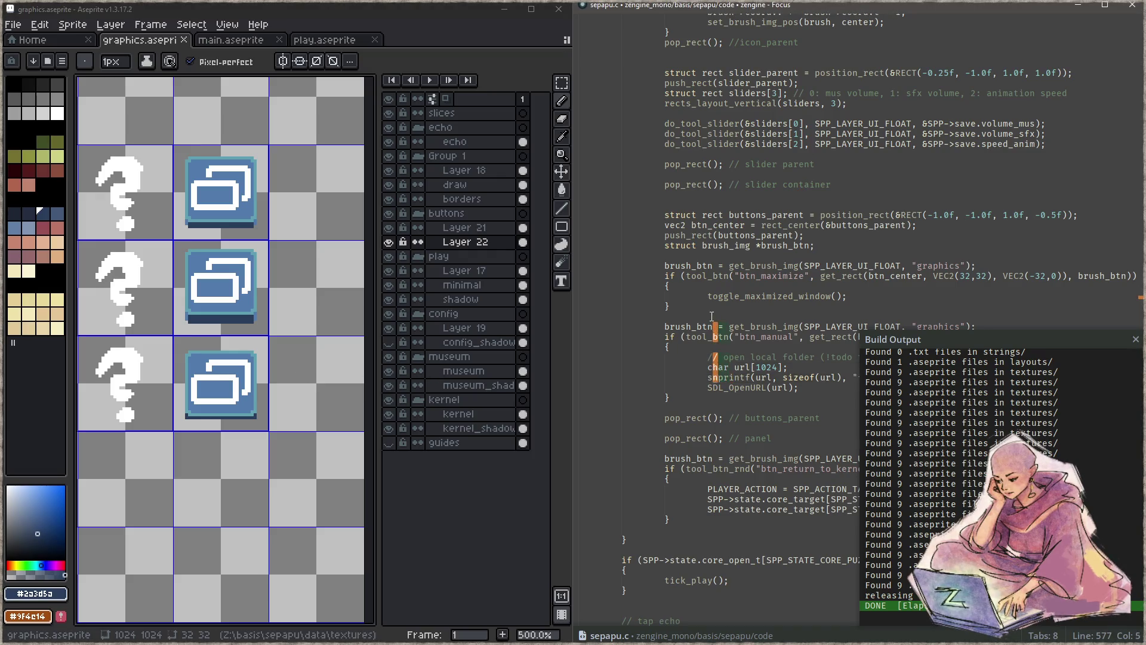
key("Escape")
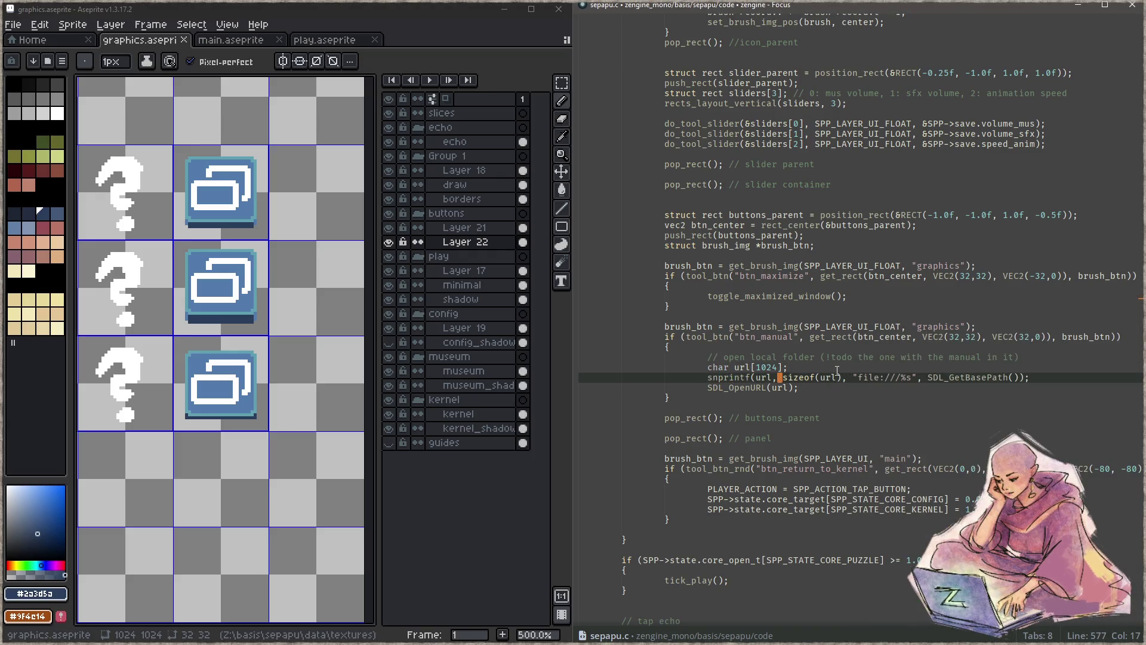
scroll(837, 371, "up", 7)
scroll(836, 367, "down", 9)
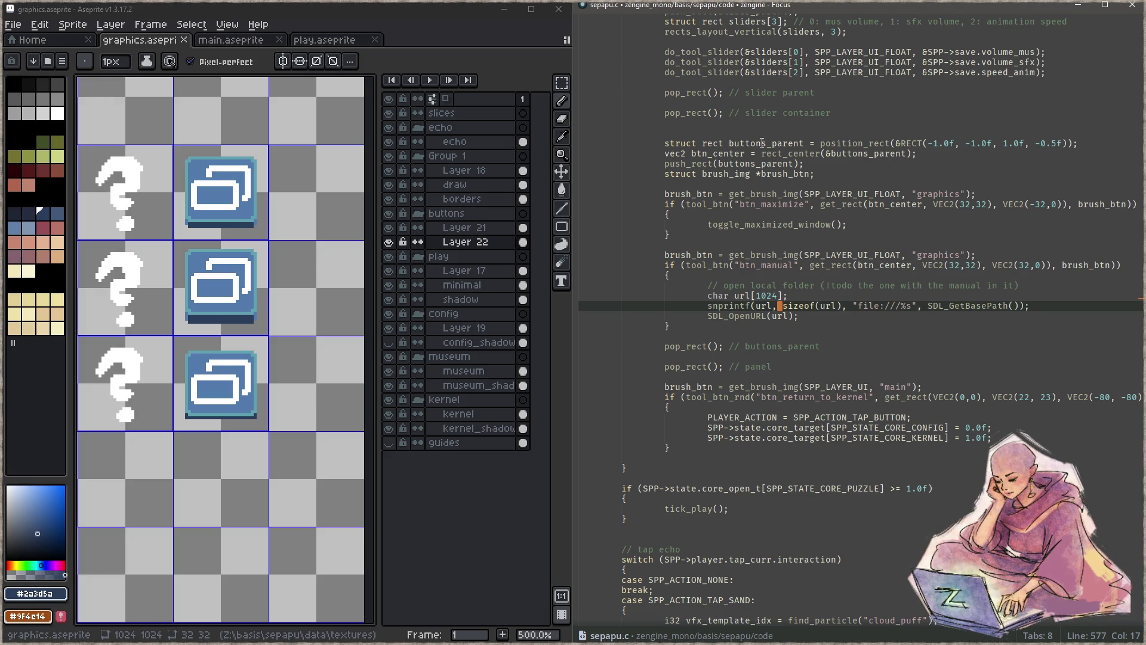
Change the maximize button offset on line 567 to VEC2(-32,1) and save sepapu.c
left_click(984, 204)
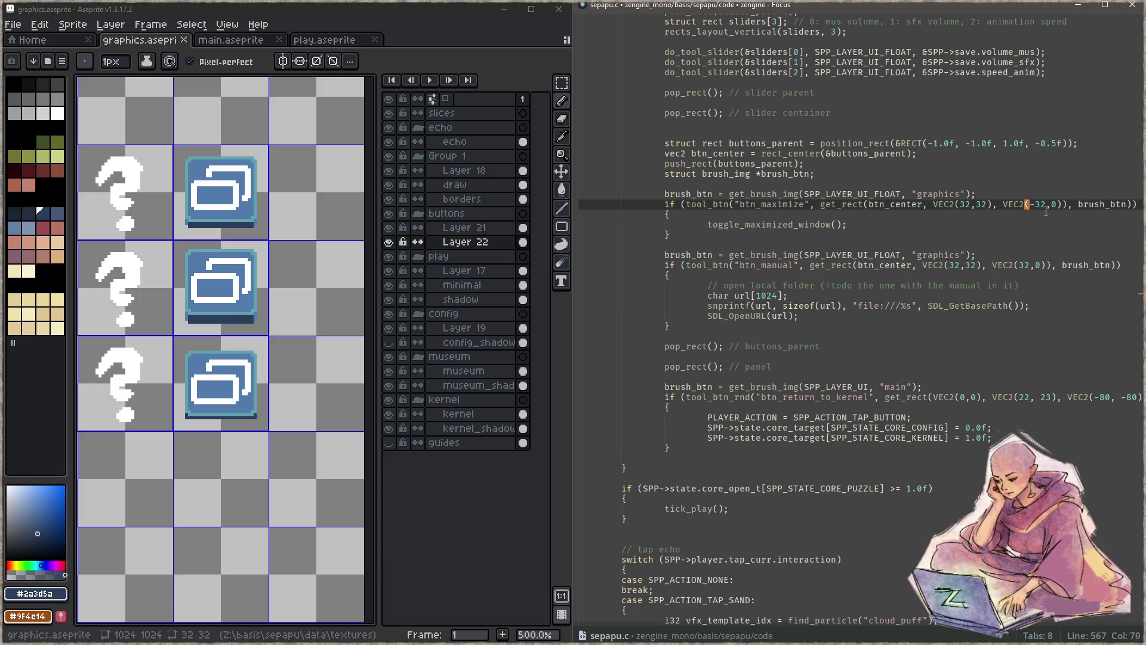
type("1")
key("Down")
key("Down")
key("Down")
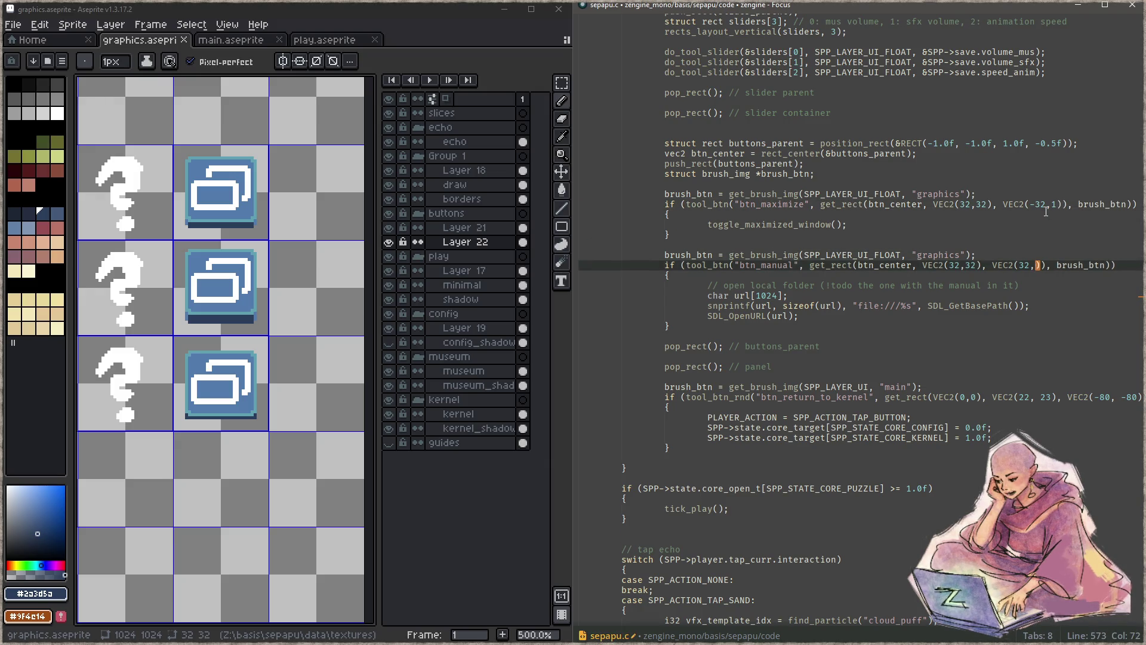
key("ctrl+s")
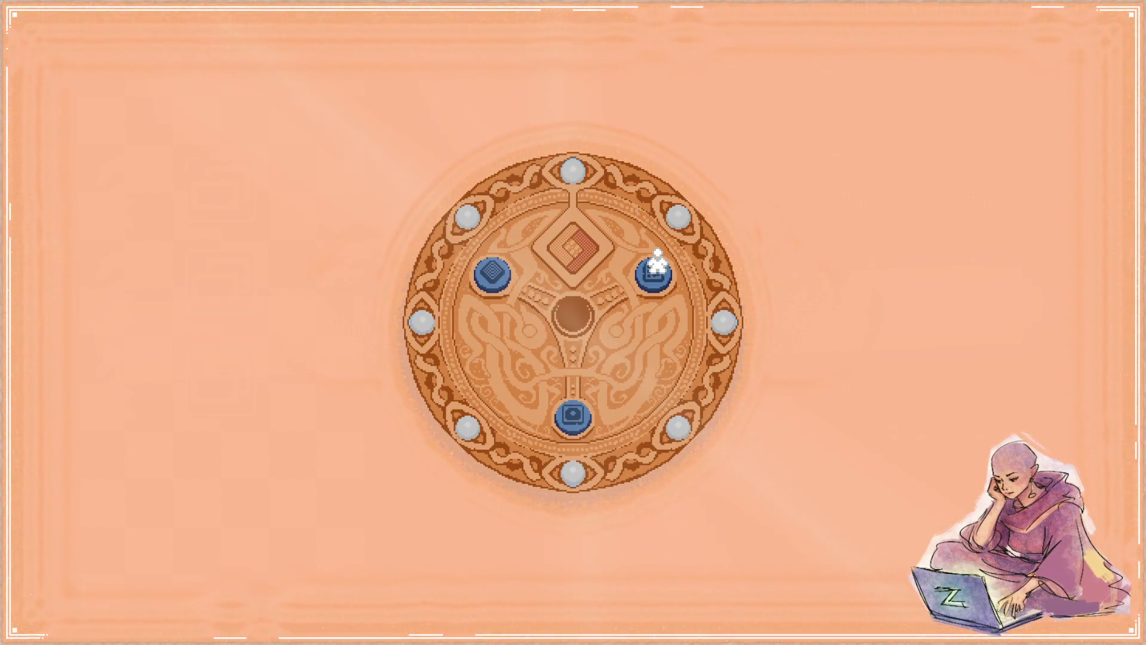
Open the settings panel from the blue dial piece, then return the game to windowed mode
left_click(655, 263)
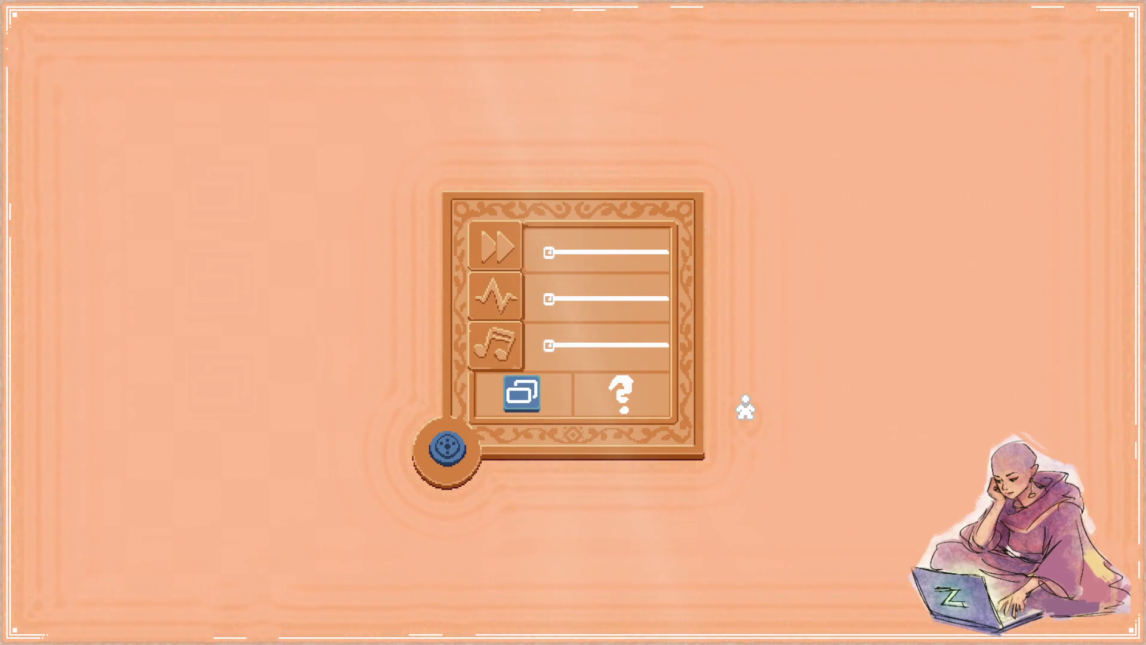
key("alt+Tab")
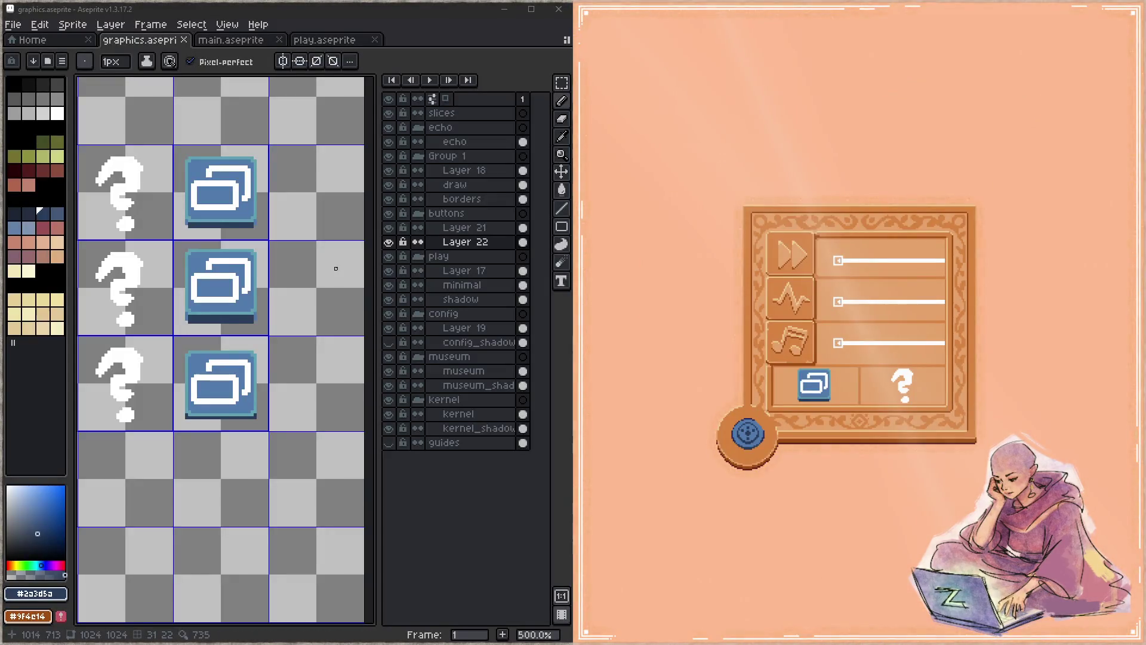
Copy the blue button squares and paste them beneath the three question-mark icons
left_click(388, 242)
left_click(389, 242)
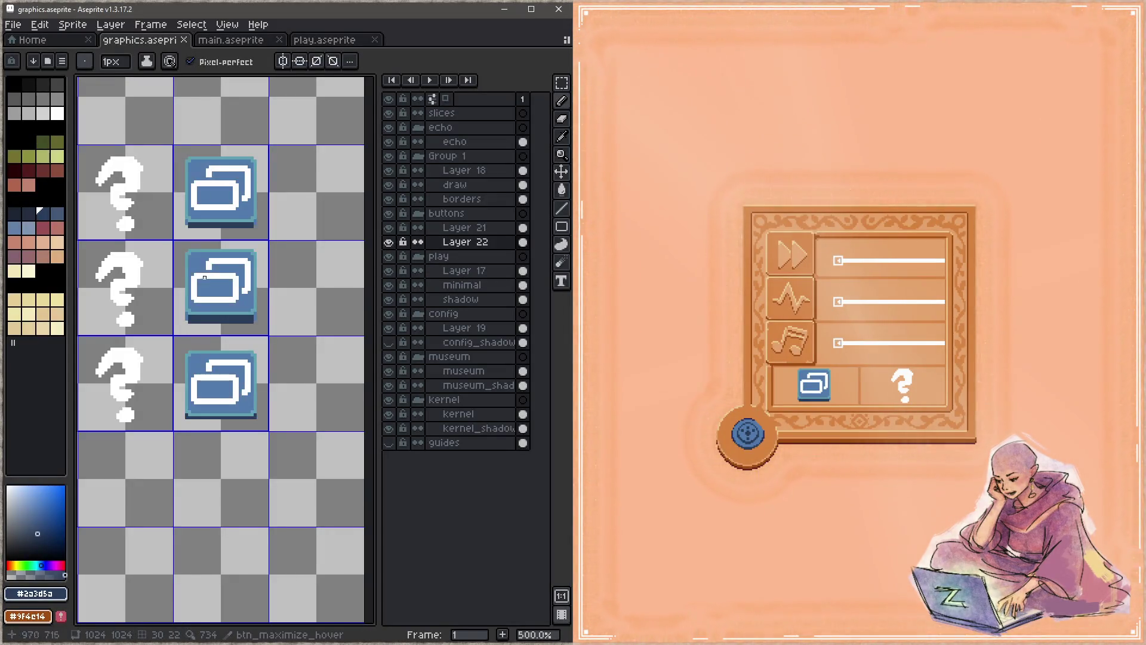
left_click_drag(204, 278, 245, 292)
key("m")
key("shift+s")
mouse_move(219, 164)
left_mouse_down()
mouse_move(293, 394)
mouse_move(294, 435)
mouse_move(243, 435)
left_mouse_up()
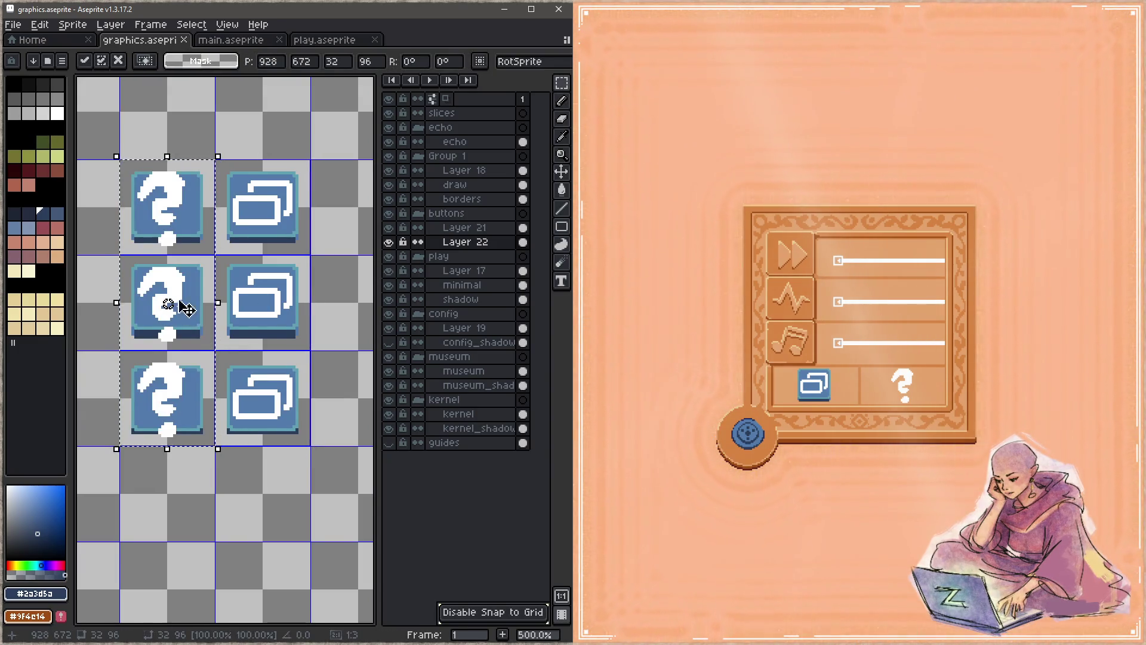
left_click(465, 228)
Zoom in to 1200% on the upper question-mark button
scroll(213, 210, "up", 1)
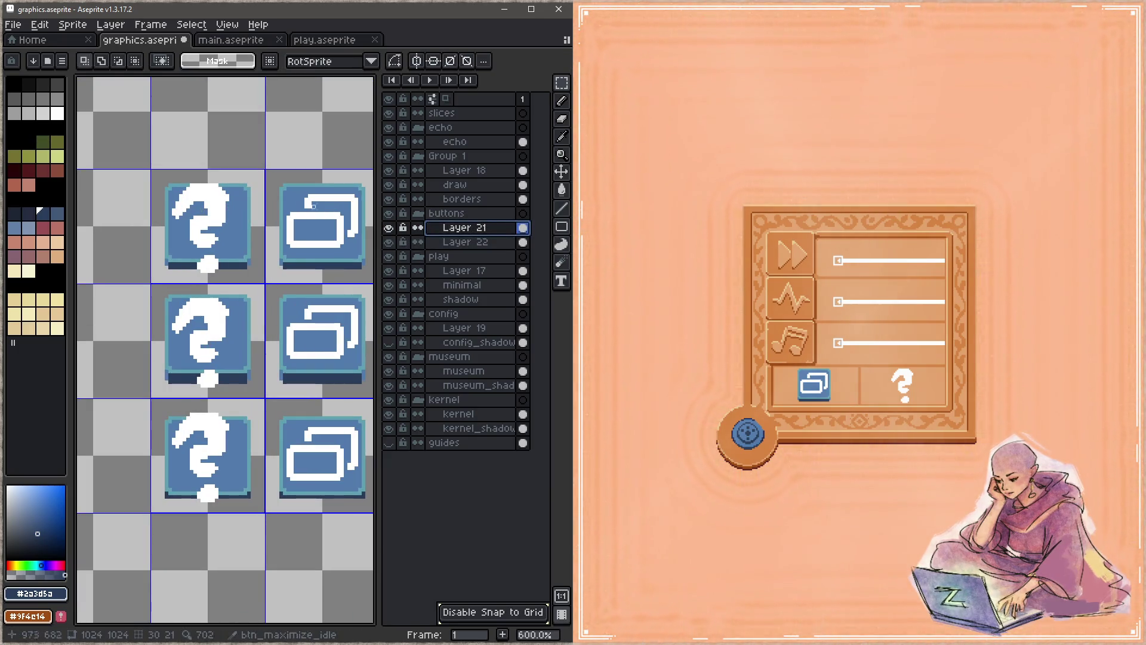
scroll(203, 211, "up", 2)
key("z")
left_click(267, 256)
left_click_drag(267, 257, 239, 239)
Pick the mid blue #527bad and erase the upper question mark
key("i")
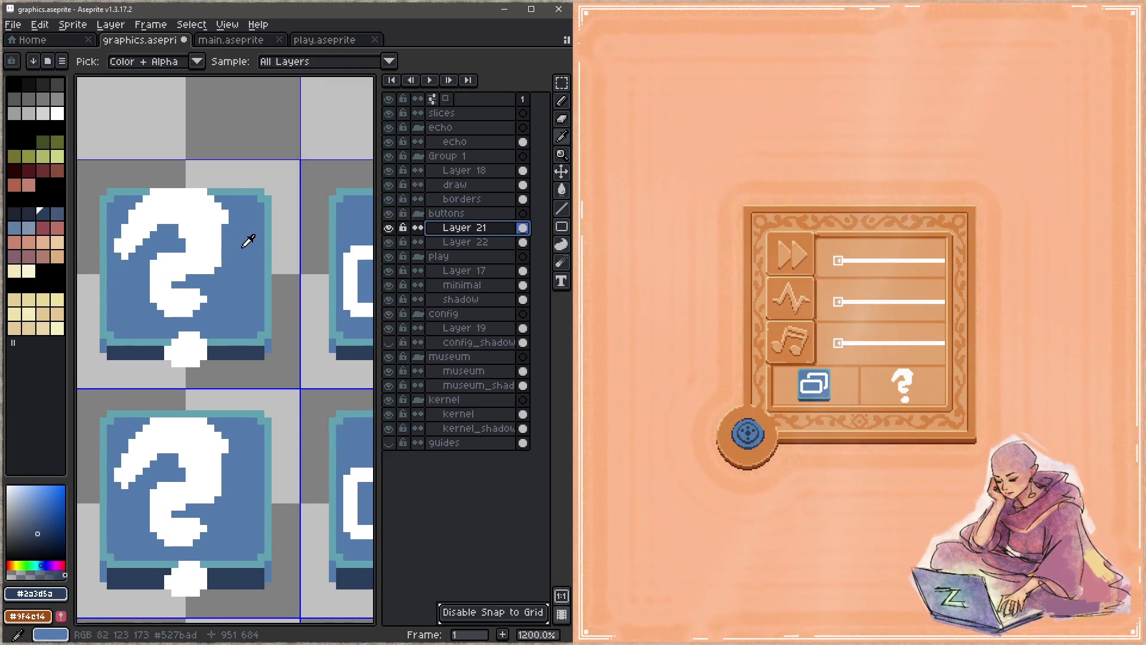
left_click(238, 221)
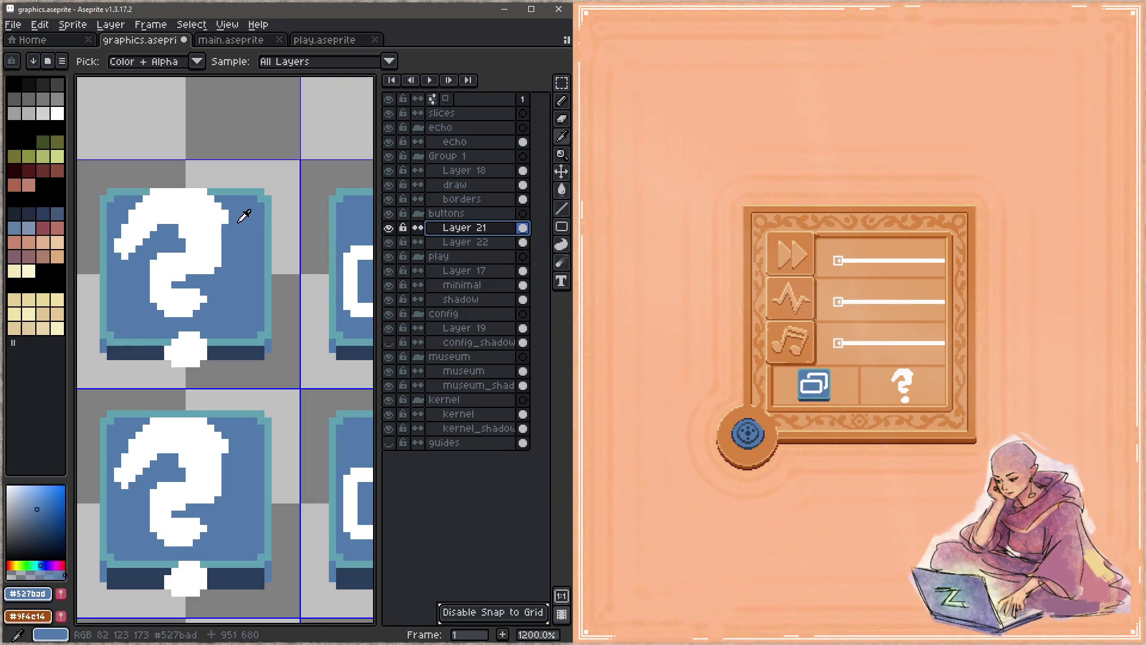
key("e")
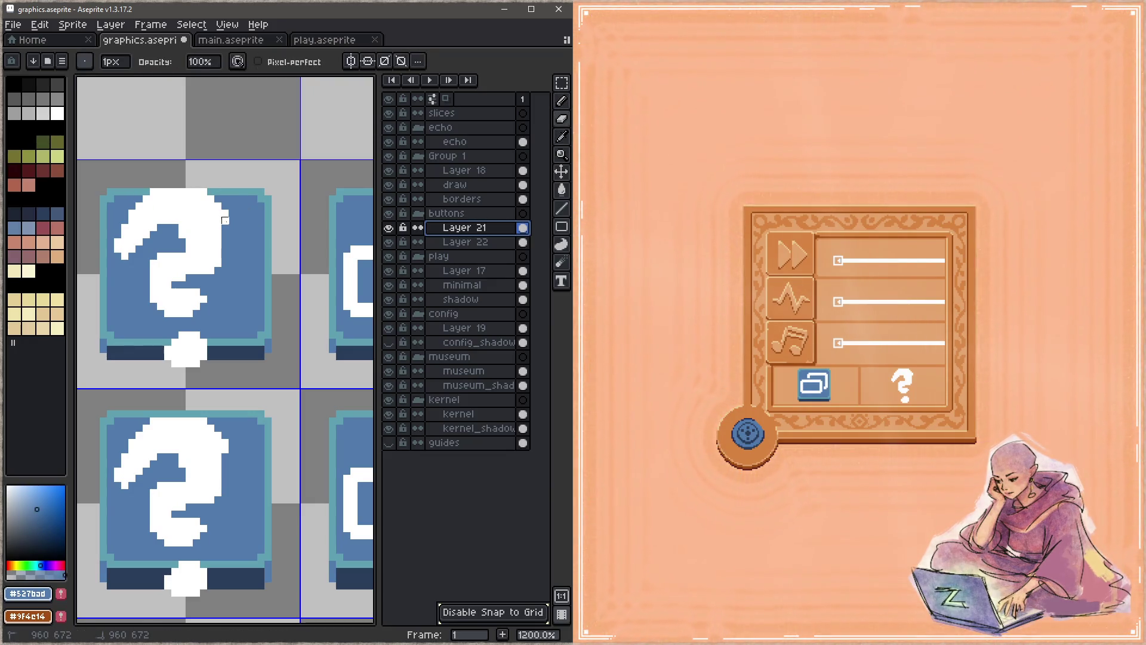
left_click(388, 228)
left_click(388, 228)
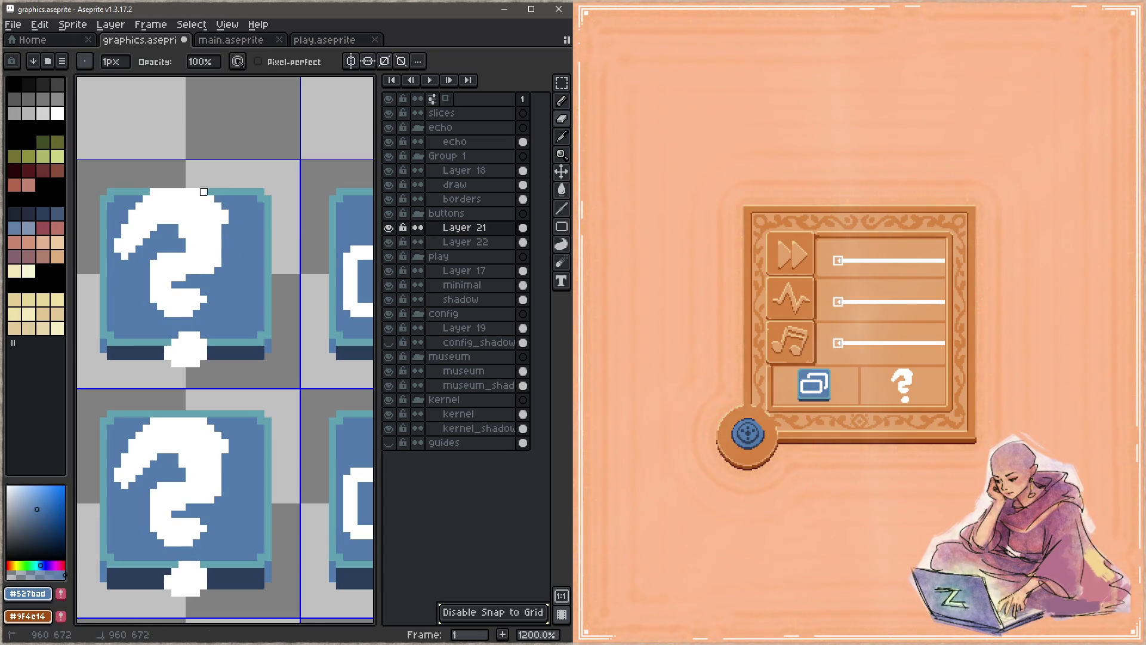
mouse_move(209, 200)
left_mouse_down()
mouse_move(176, 230)
mouse_move(224, 343)
left_mouse_up()
Redraw the question mark's hook and stem in white, with pixel-perfect turned off
key("b")
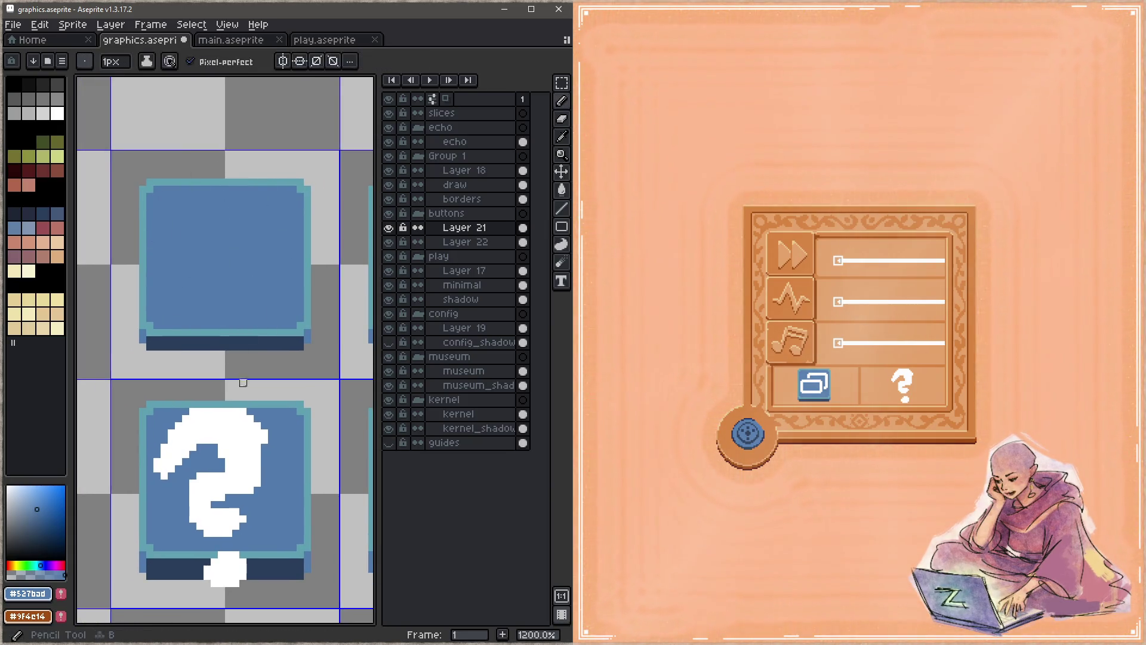
left_click(253, 436, "alt")
mouse_move(207, 218)
left_mouse_down()
mouse_move(253, 206)
mouse_move(197, 255)
mouse_move(262, 223)
mouse_move(254, 212)
mouse_move(192, 218)
left_mouse_up()
left_click(190, 61)
mouse_move(221, 258)
left_mouse_down()
mouse_move(215, 277)
mouse_move(250, 275)
mouse_move(222, 282)
left_mouse_up()
left_click_drag(257, 225, 236, 210)
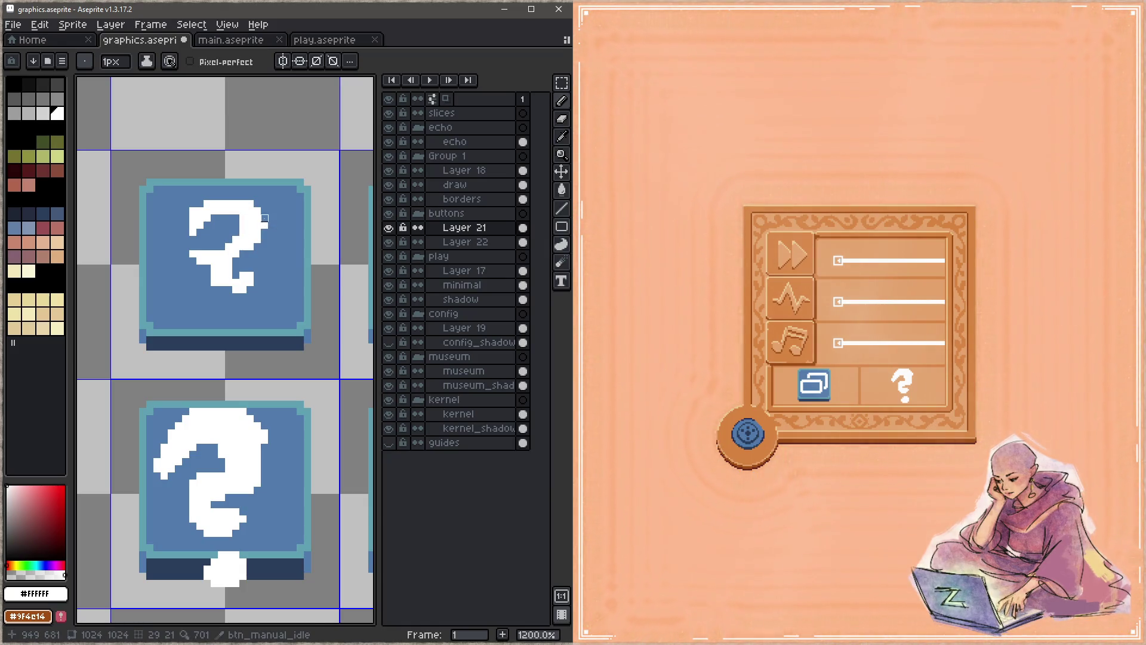
Retouch the question mark's stem and stray pixels in white, then save the sprite sheet
key("e")
left_click(206, 256)
key("ctrl+z")
key("b")
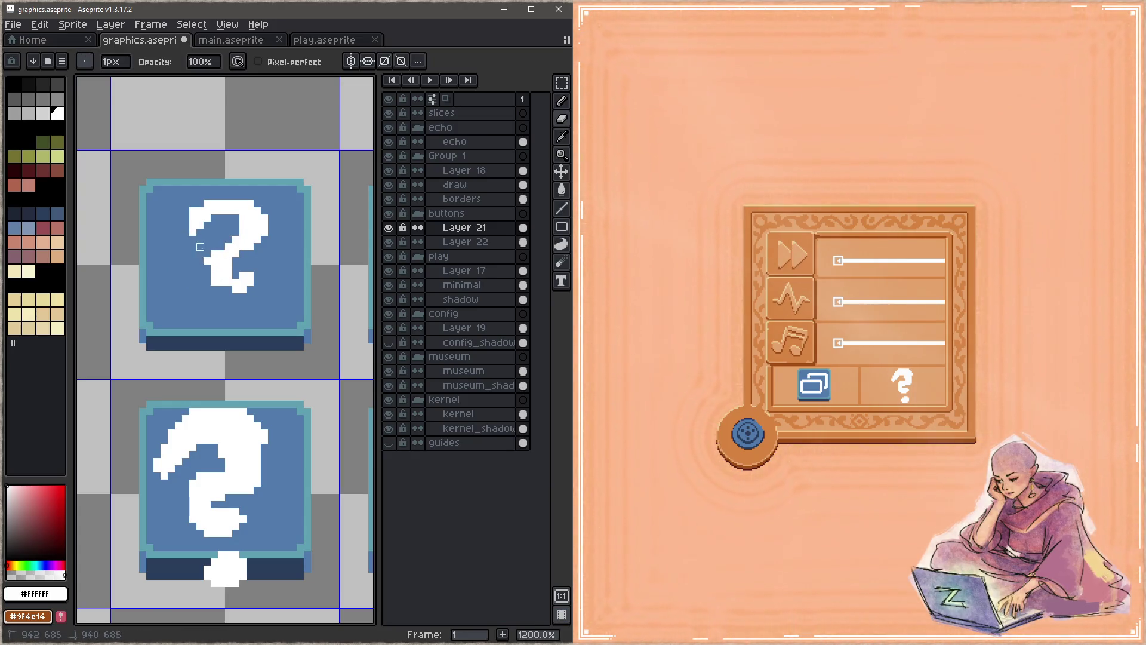
key("e")
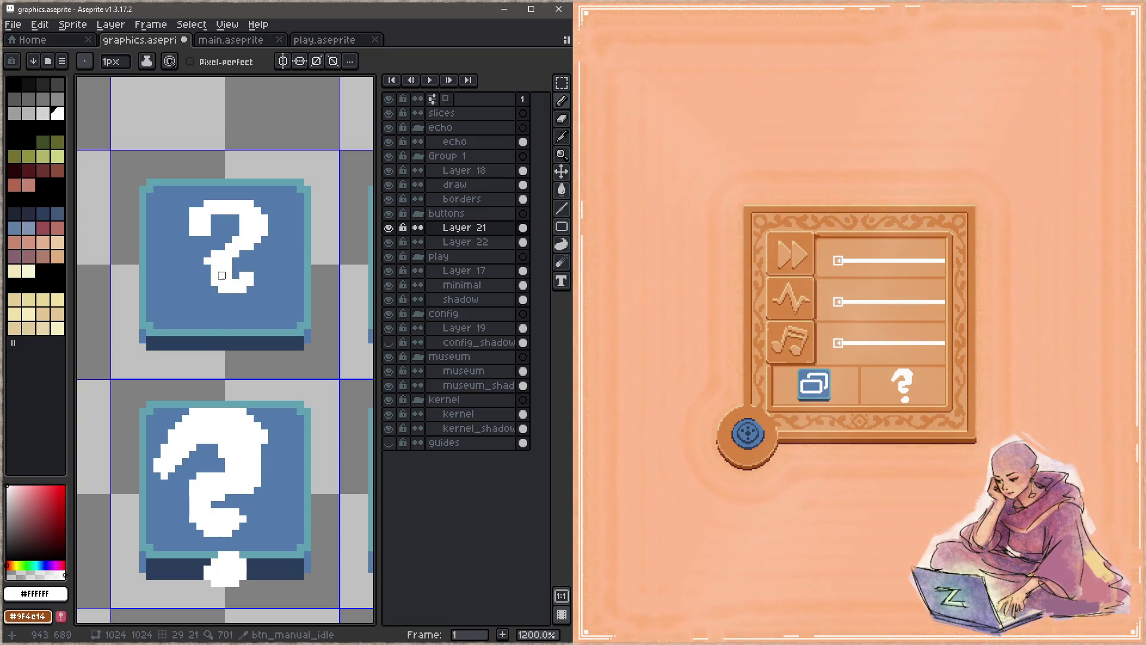
mouse_move(207, 266)
left_mouse_down()
mouse_move(235, 311)
mouse_move(222, 317)
mouse_move(250, 319)
left_mouse_up()
key("e")
key("b")
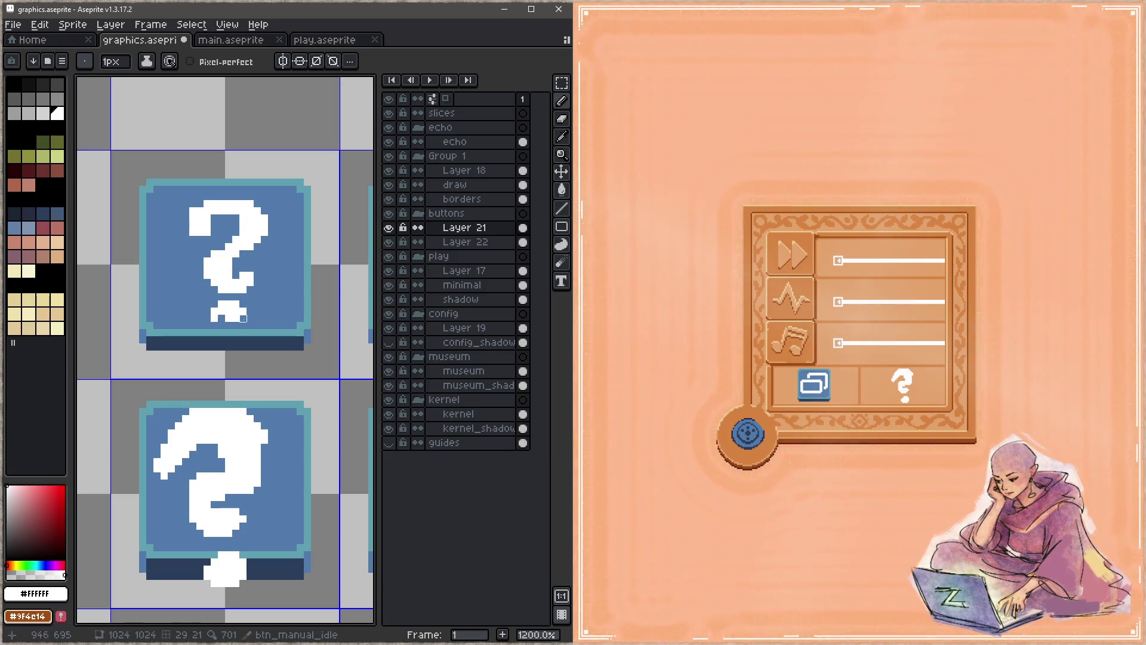
key("e")
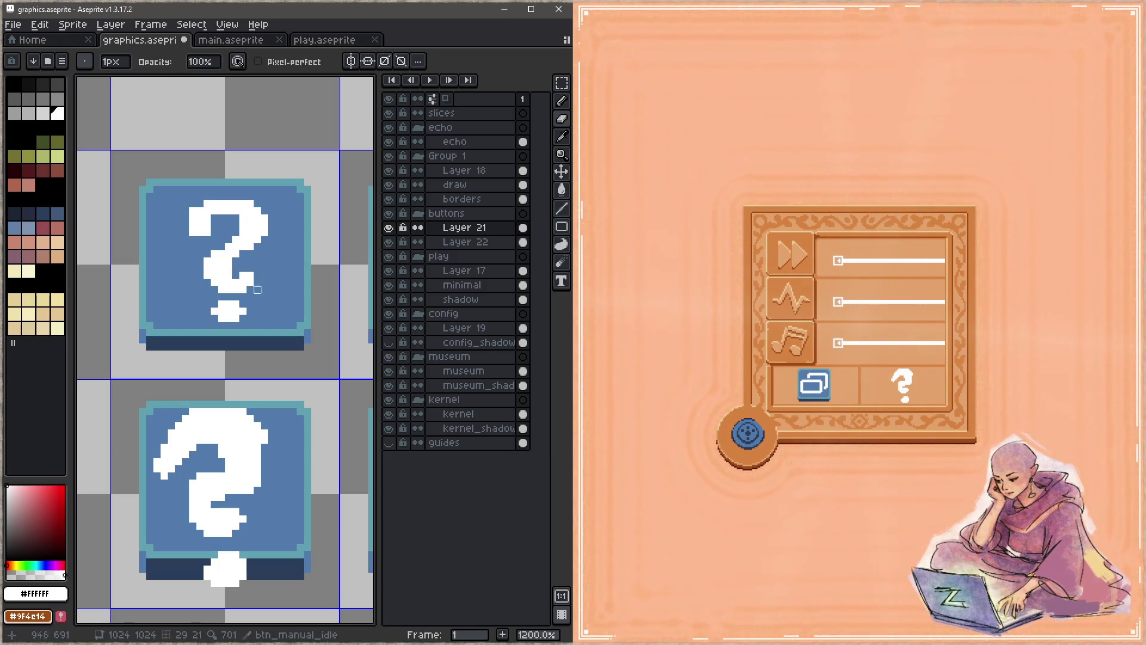
left_click(250, 269)
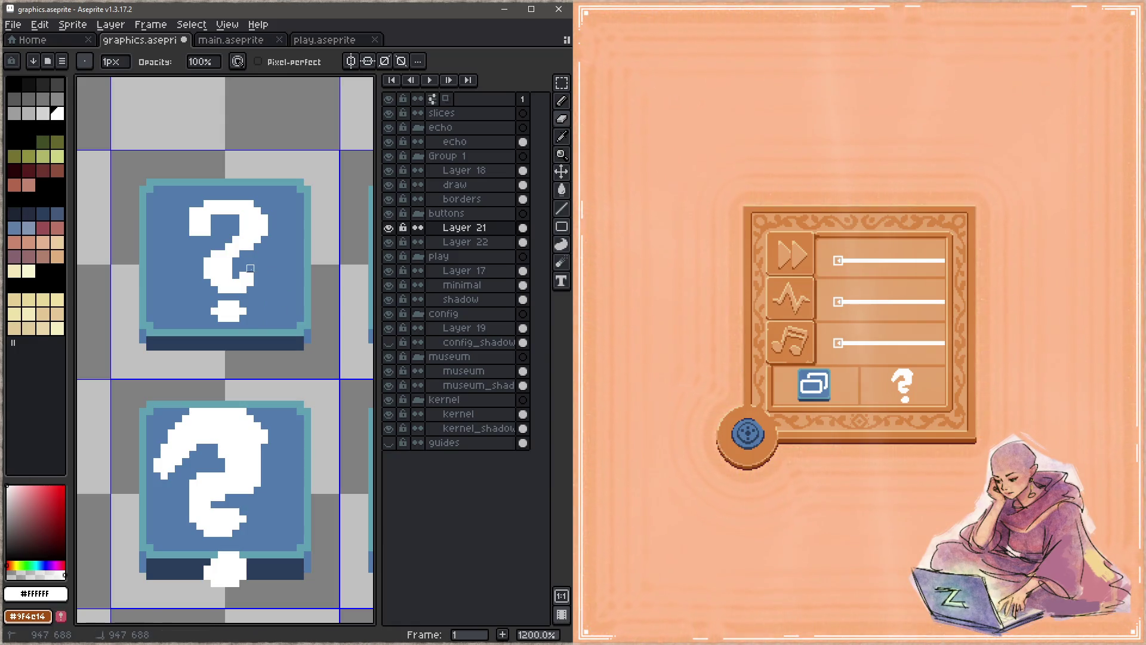
key("b")
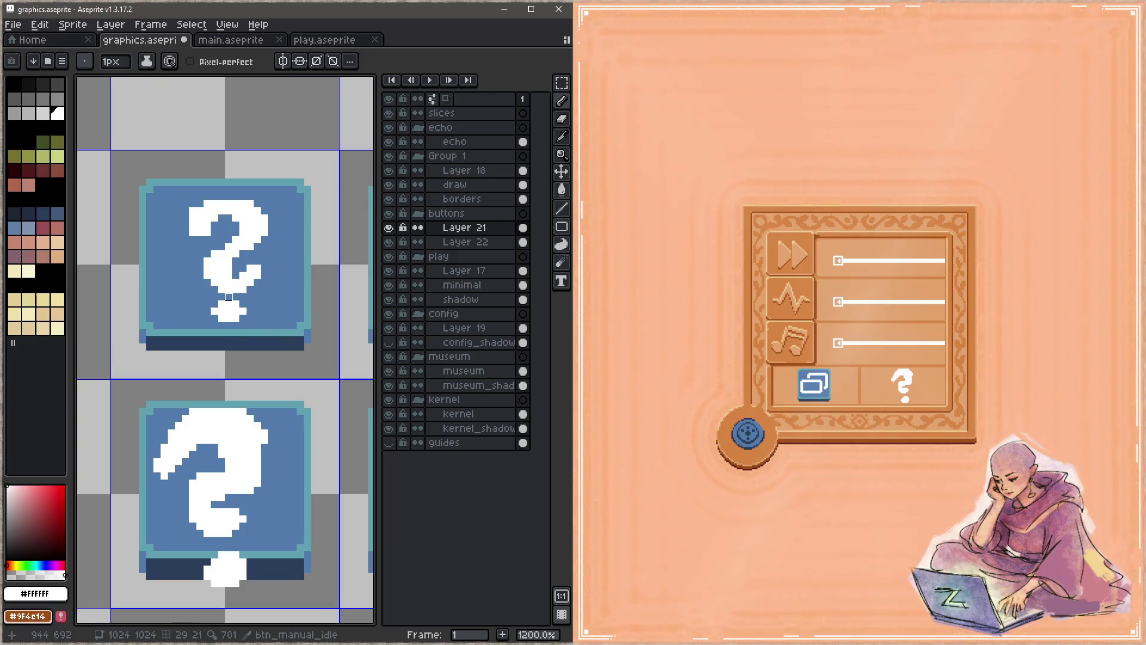
left_click_drag(186, 218, 201, 240)
key("ctrl+s")
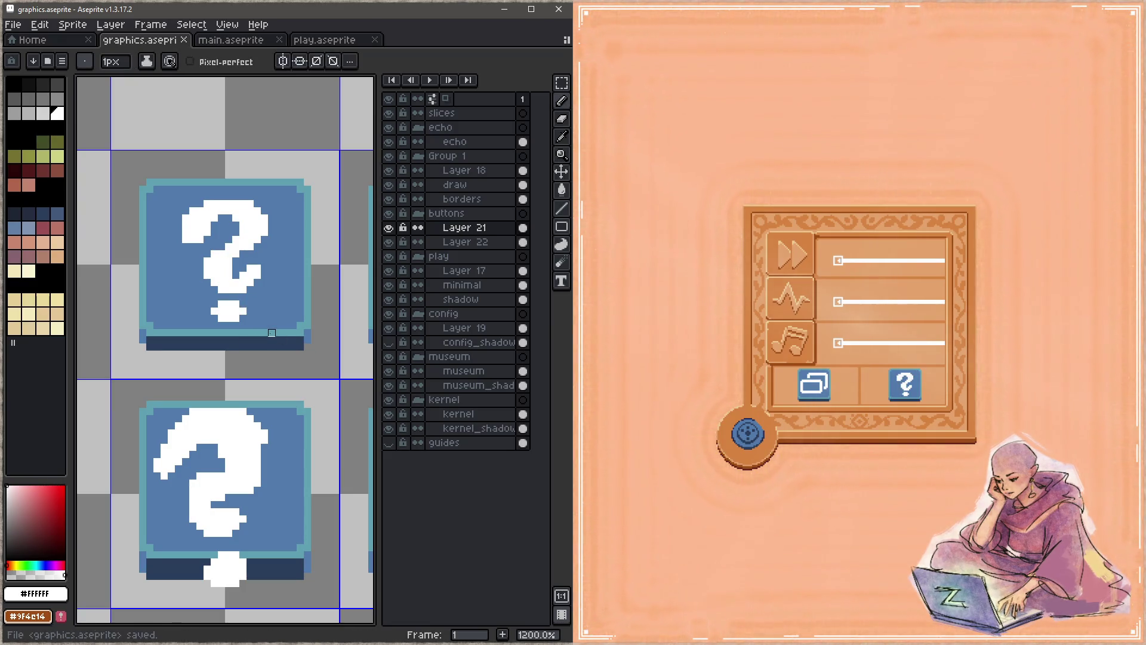
Erase the upper question mark's left-edge pixels and save the sheet again
key("e")
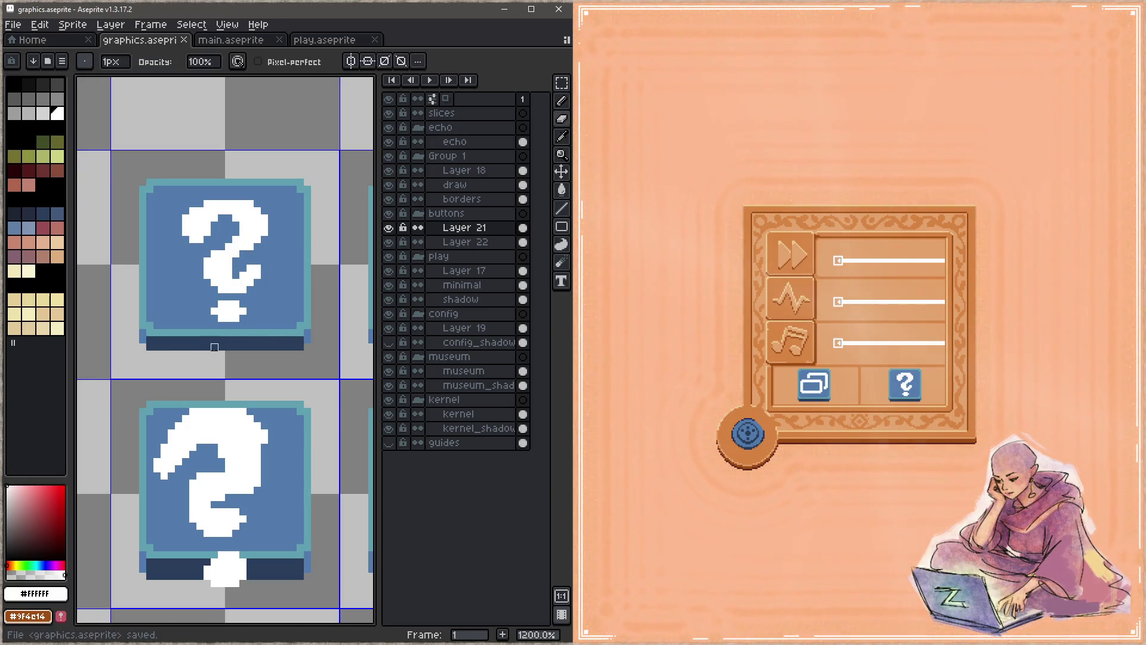
key("b")
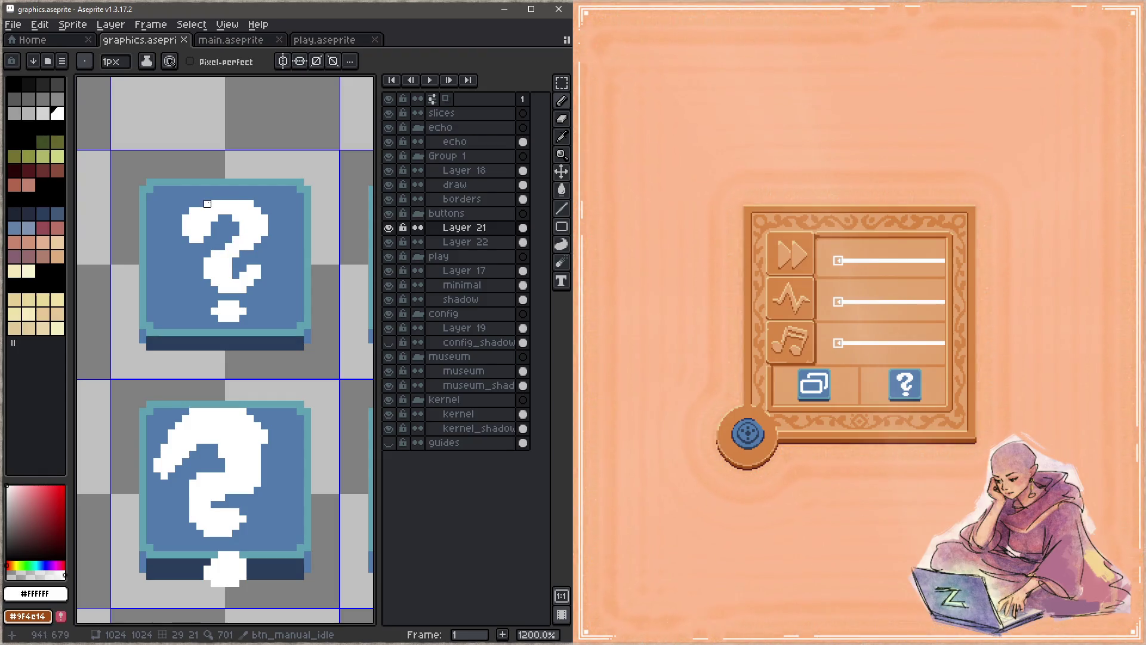
key("e")
left_click_drag(185, 215, 193, 239)
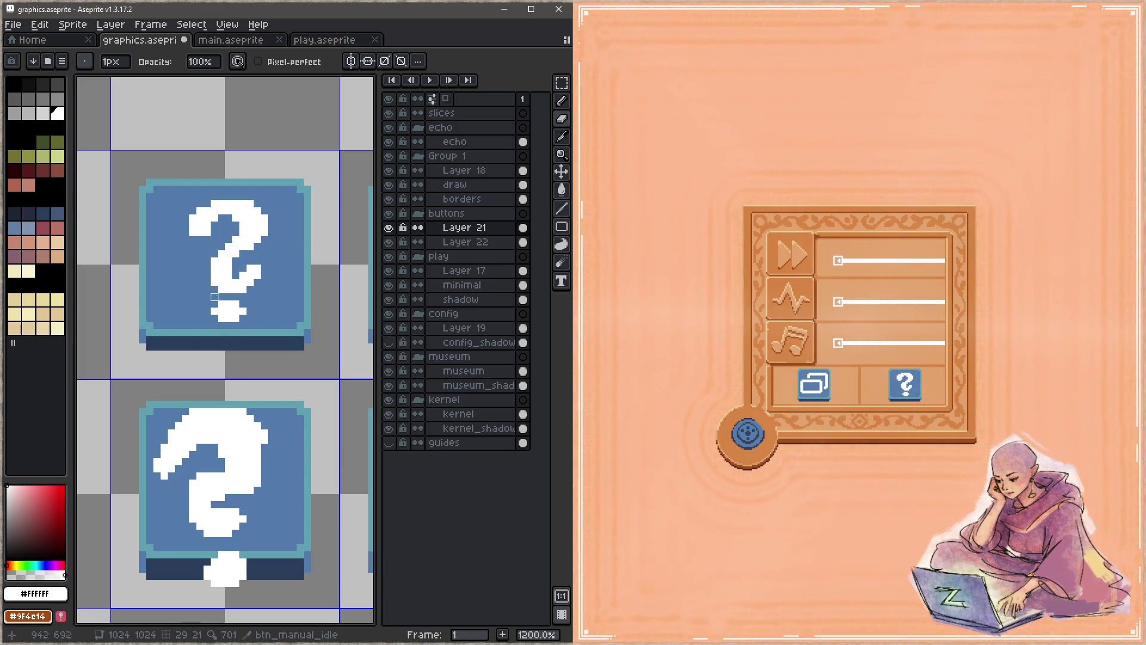
key("z")
key("ctrl+s")
key("b")
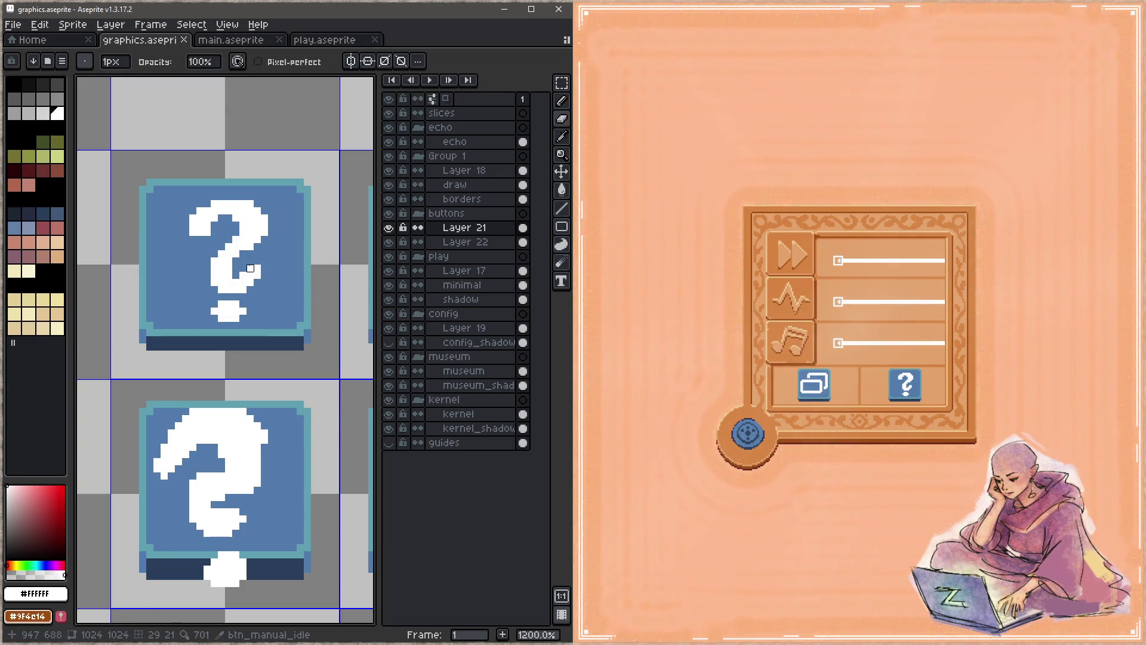
key("ctrl+s")
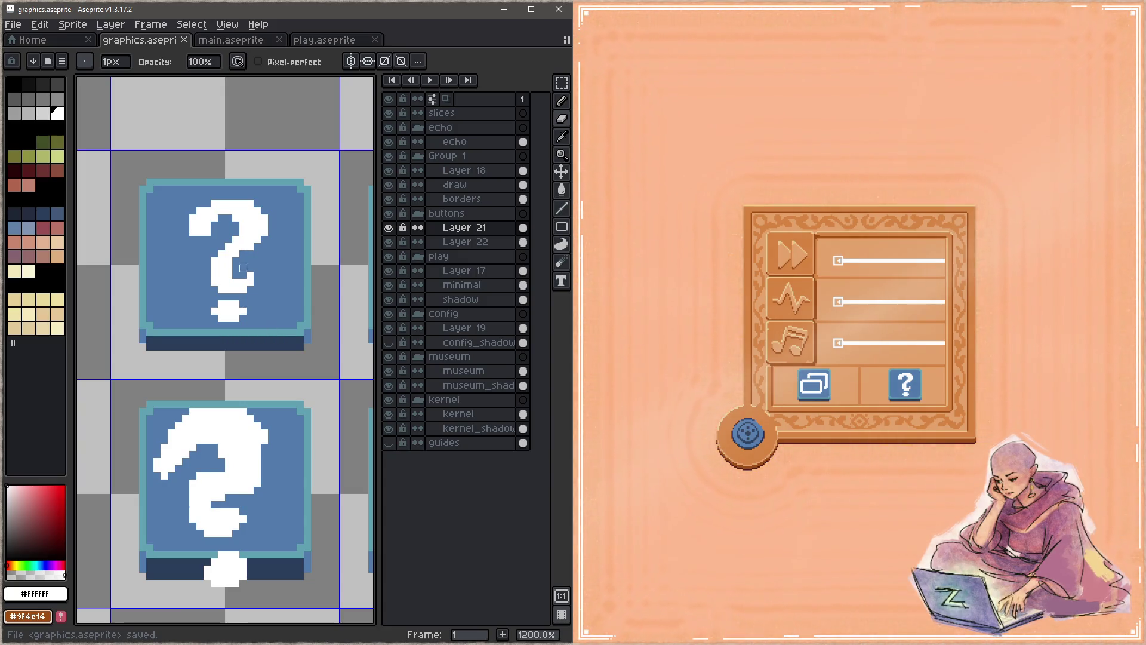
key("ctrl+z")
key("ctrl+s")
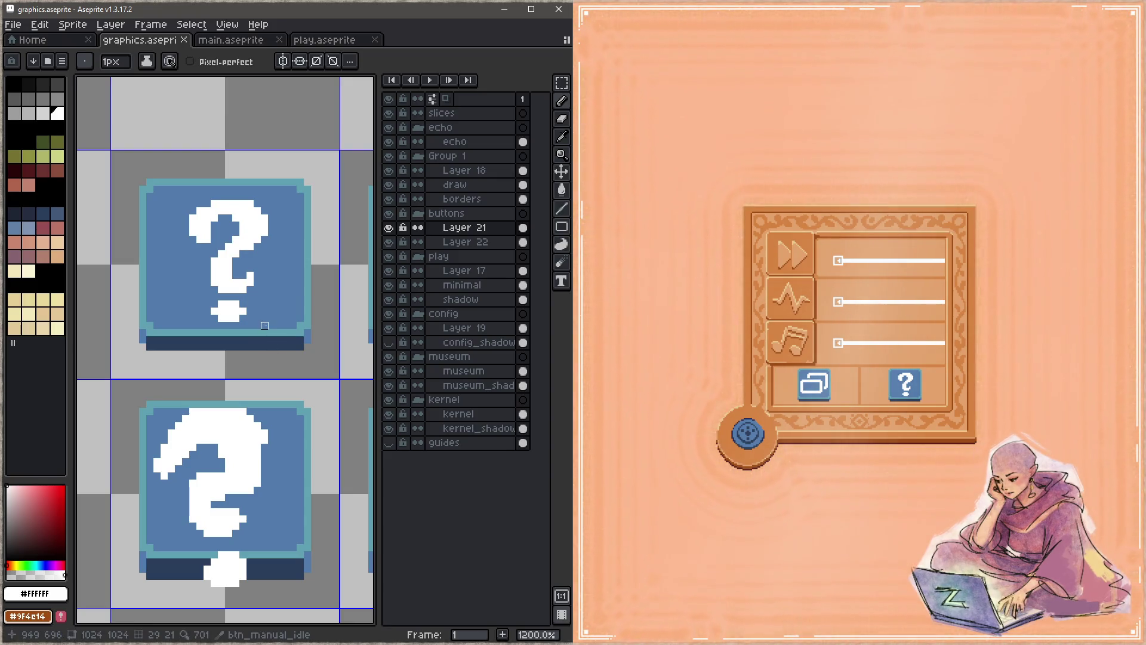
Shift the question mark's right half one pixel left and save
key("q")
mouse_move(212, 178)
left_mouse_down()
mouse_move(170, 298)
mouse_move(268, 161)
left_mouse_up()
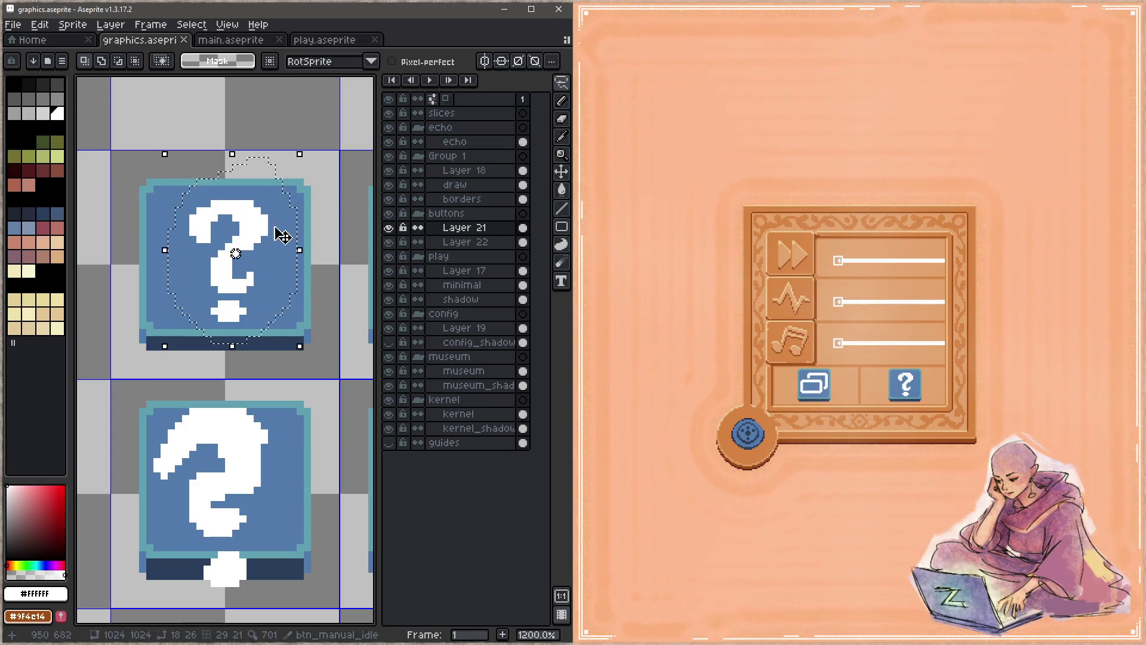
left_click(286, 232)
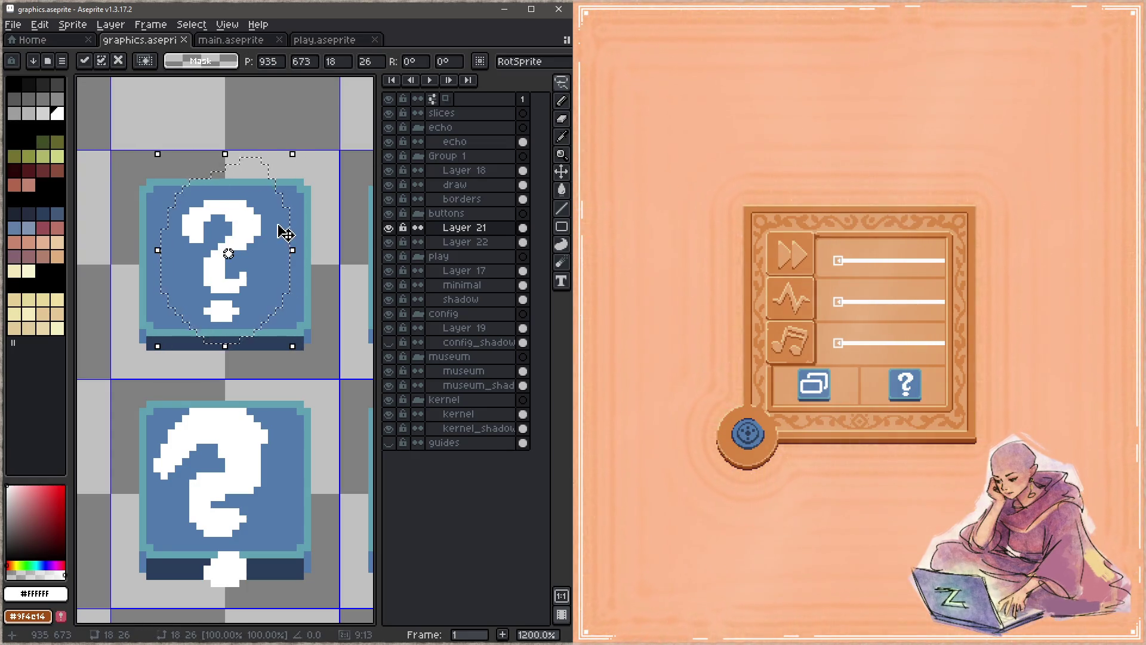
key("ctrl+d")
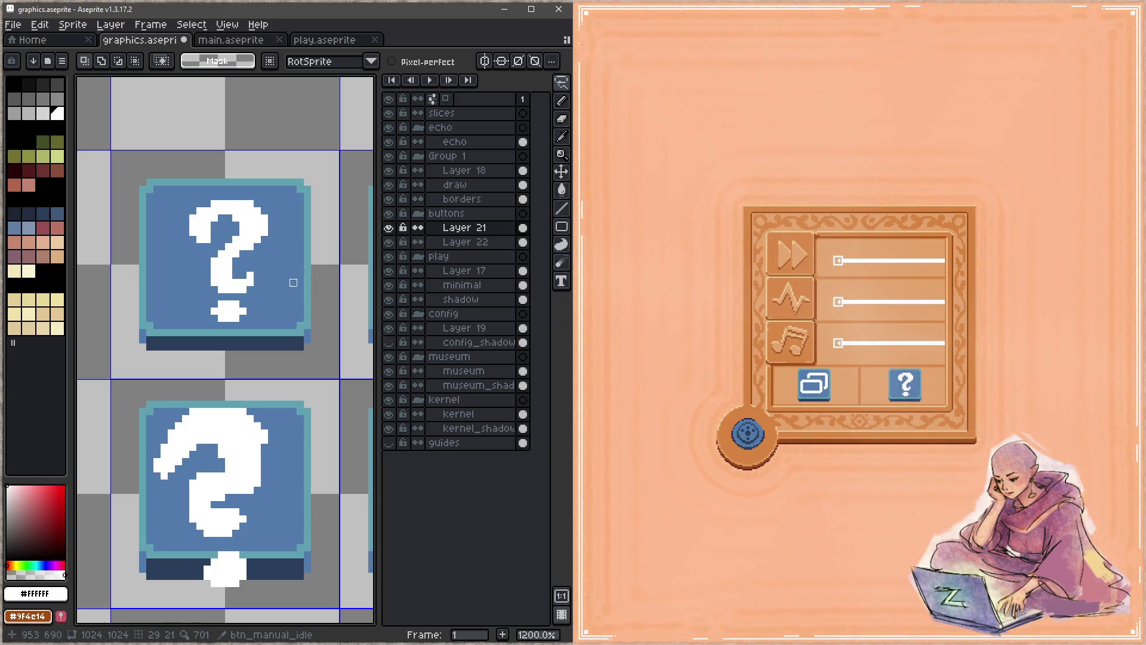
key("m")
mouse_move(290, 322)
left_mouse_down()
mouse_move(252, 186)
mouse_move(223, 191)
mouse_move(226, 206)
left_mouse_up()
key("ctrl+d")
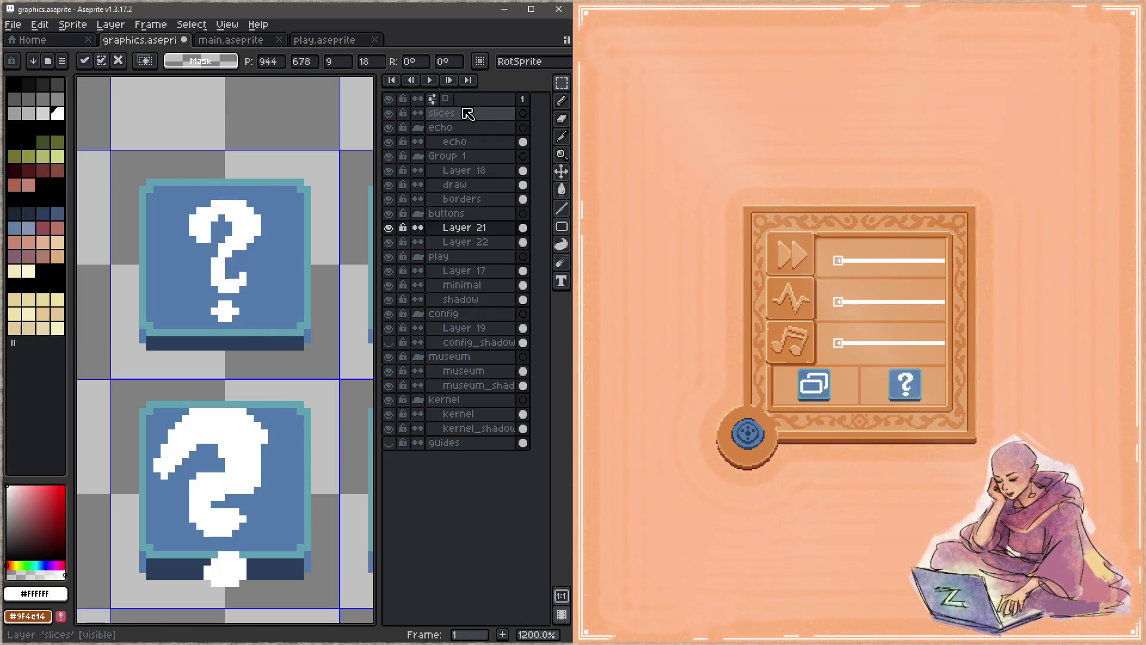
key("ctrl+s")
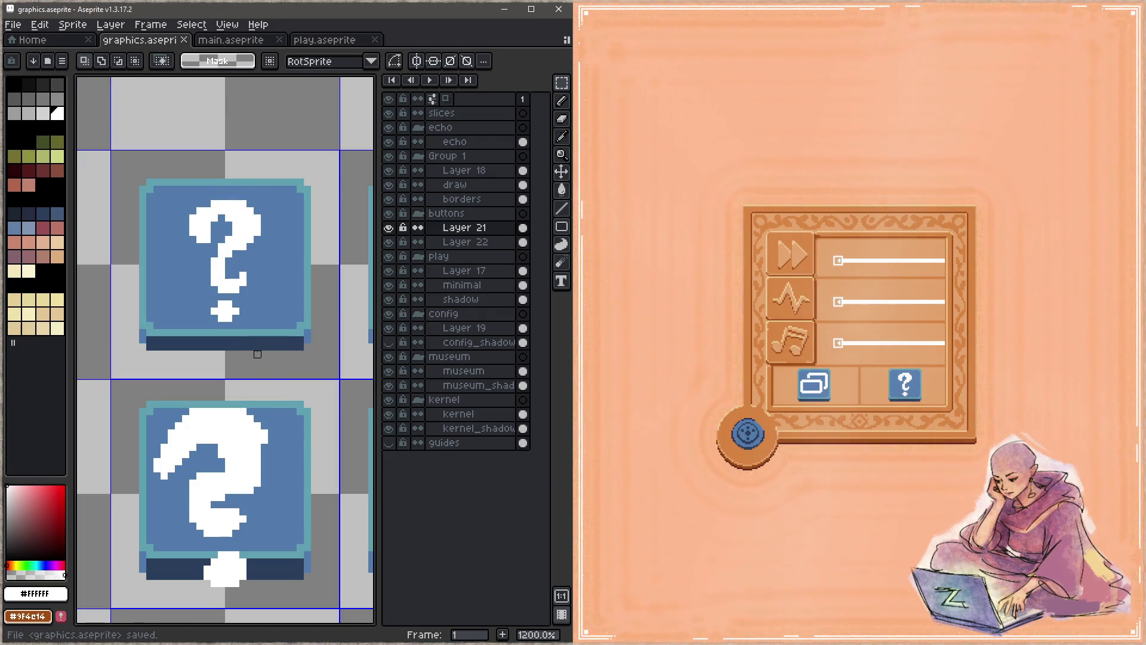
Whiten single pixels on the question mark's body and hook, saving after each
key("b")
left_click(225, 243)
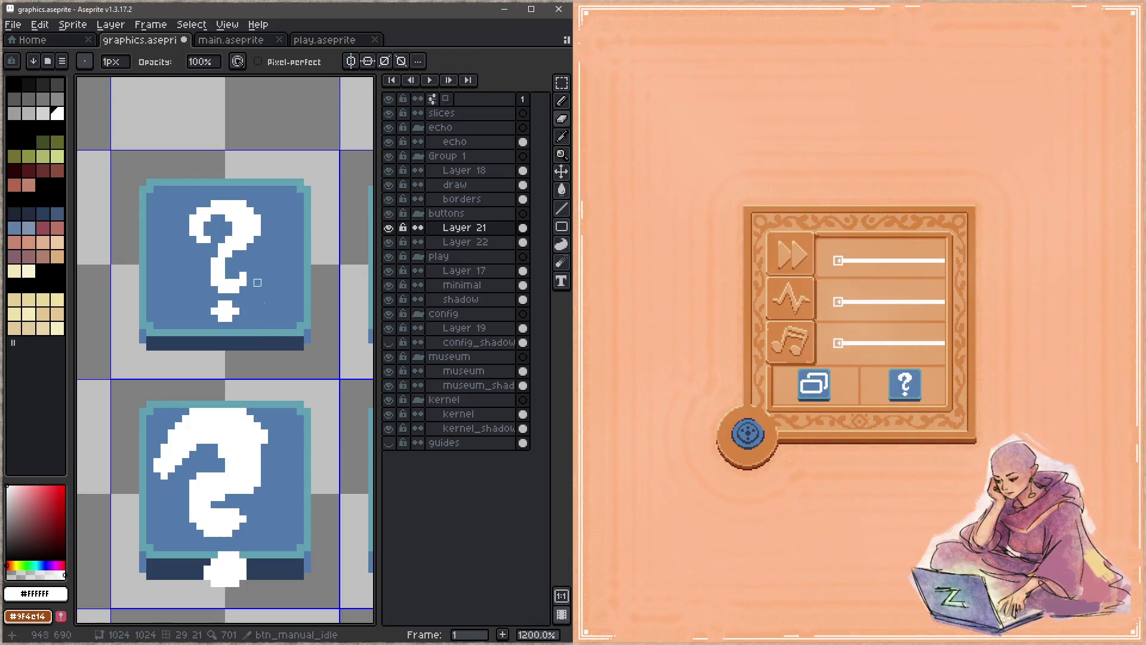
key("ctrl+s")
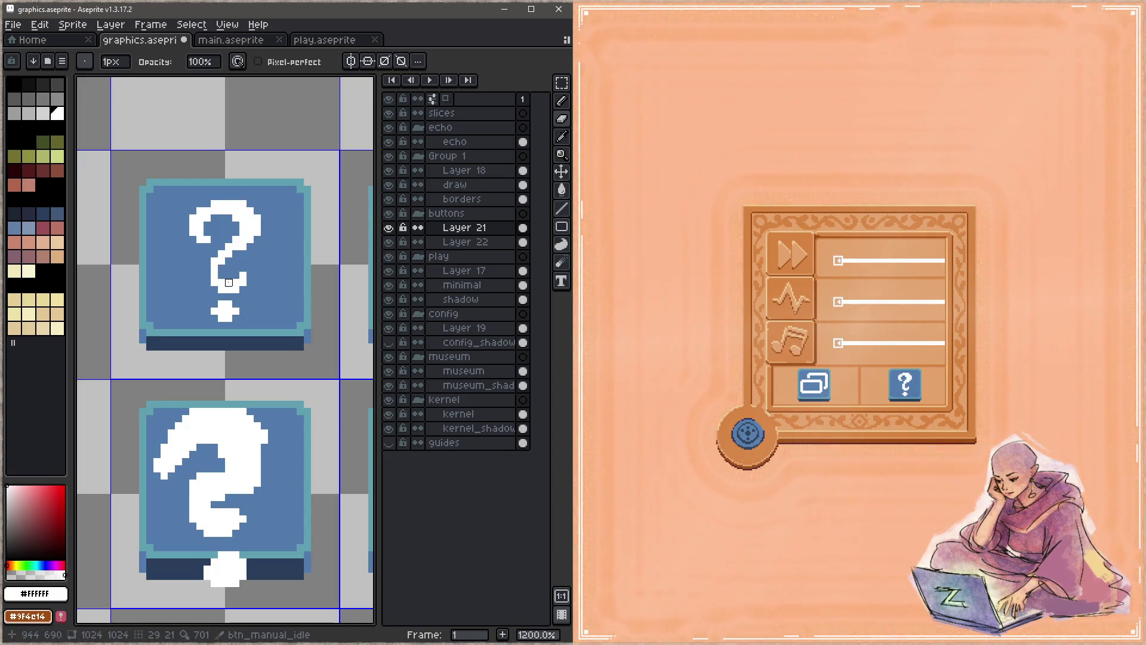
left_click(243, 276)
key("ctrl+s")
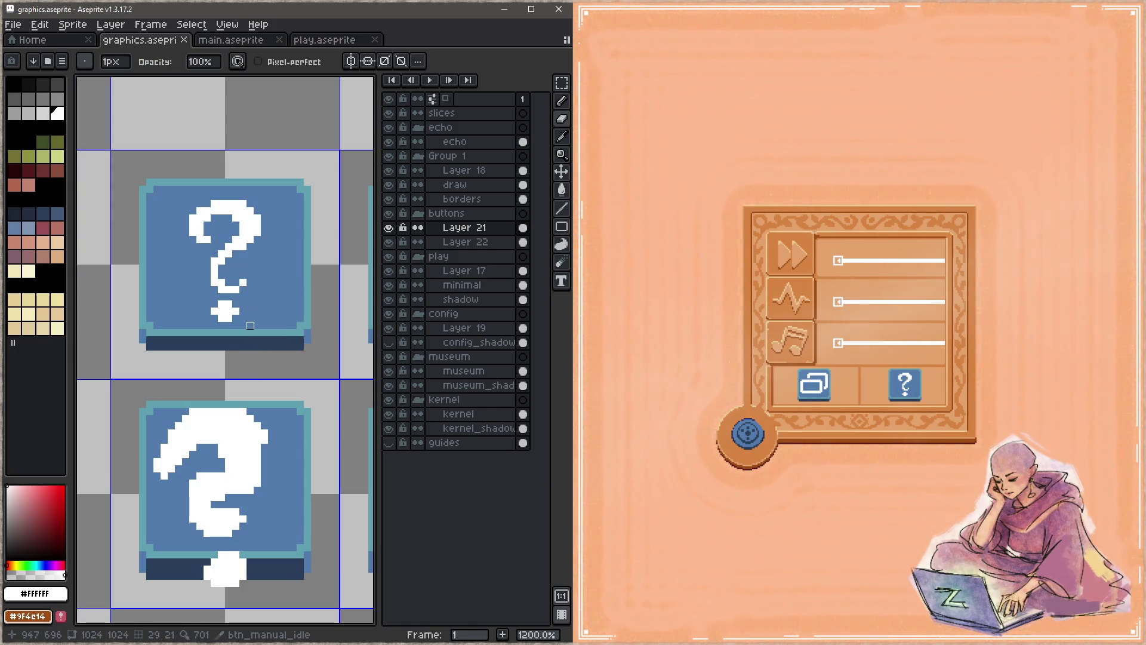
Try trimming the question mark's dot, then undo to keep its plus shape and save
left_click_drag(243, 311, 236, 311)
left_click(213, 311)
left_click(221, 319)
key("ctrl+z")
key("ctrl+s")
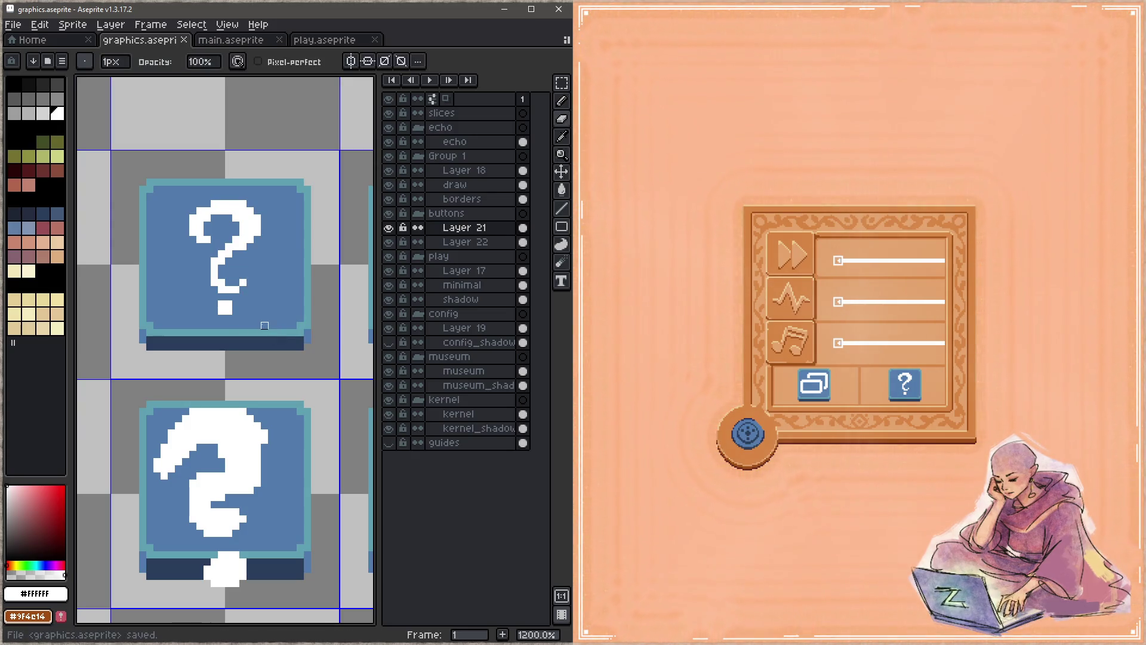
key("e")
left_click(235, 312)
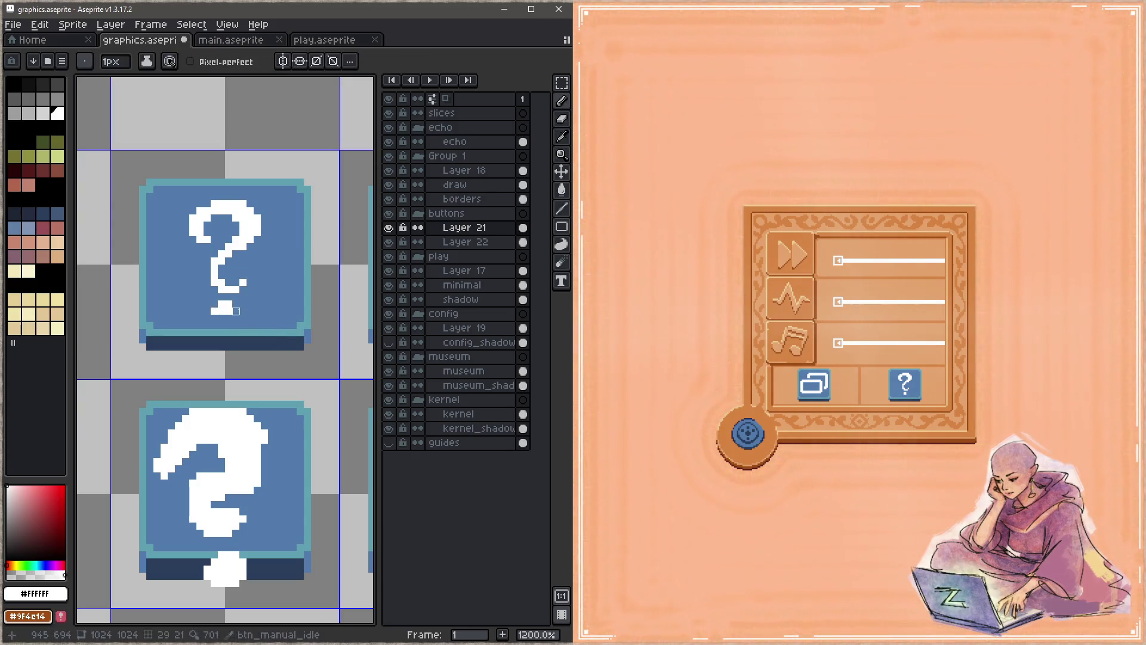
key("ctrl+z")
key("ctrl+s")
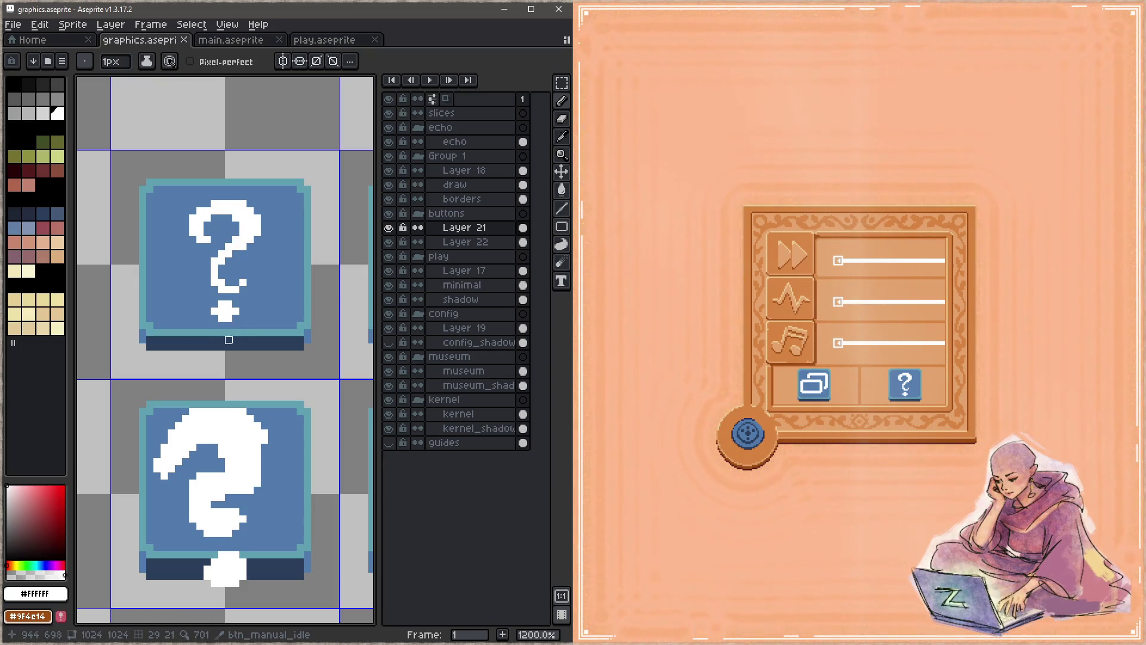
Clear the two lower question-mark cells and fill them with copies of the top button
scroll(215, 304, "down", 4)
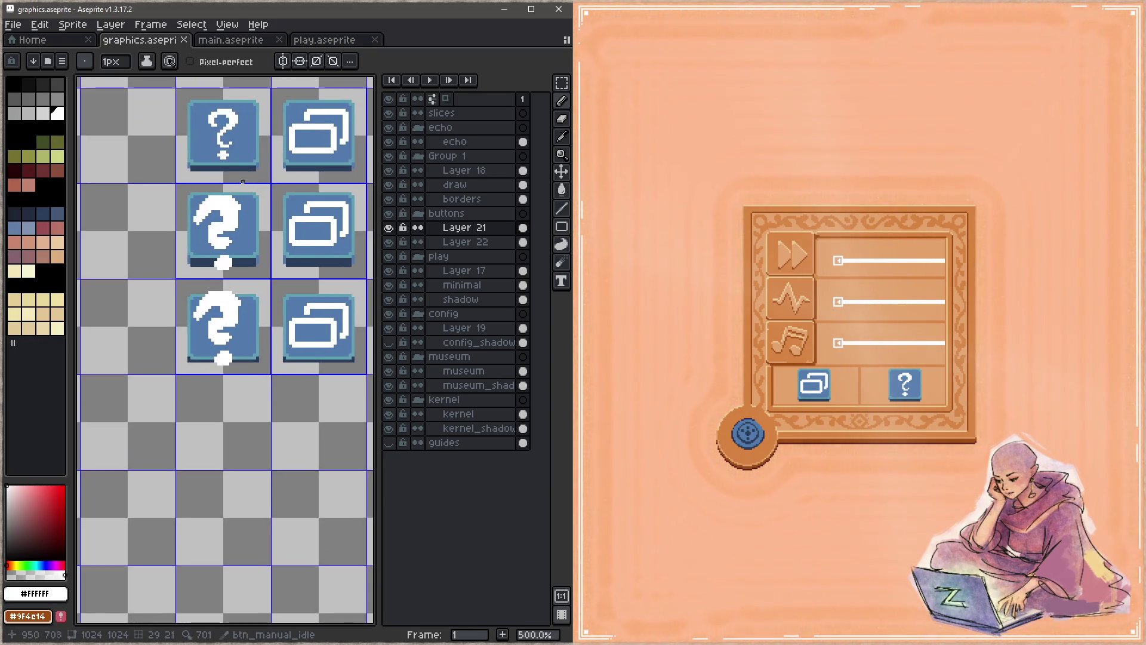
key("m")
left_click_drag(176, 185, 270, 373)
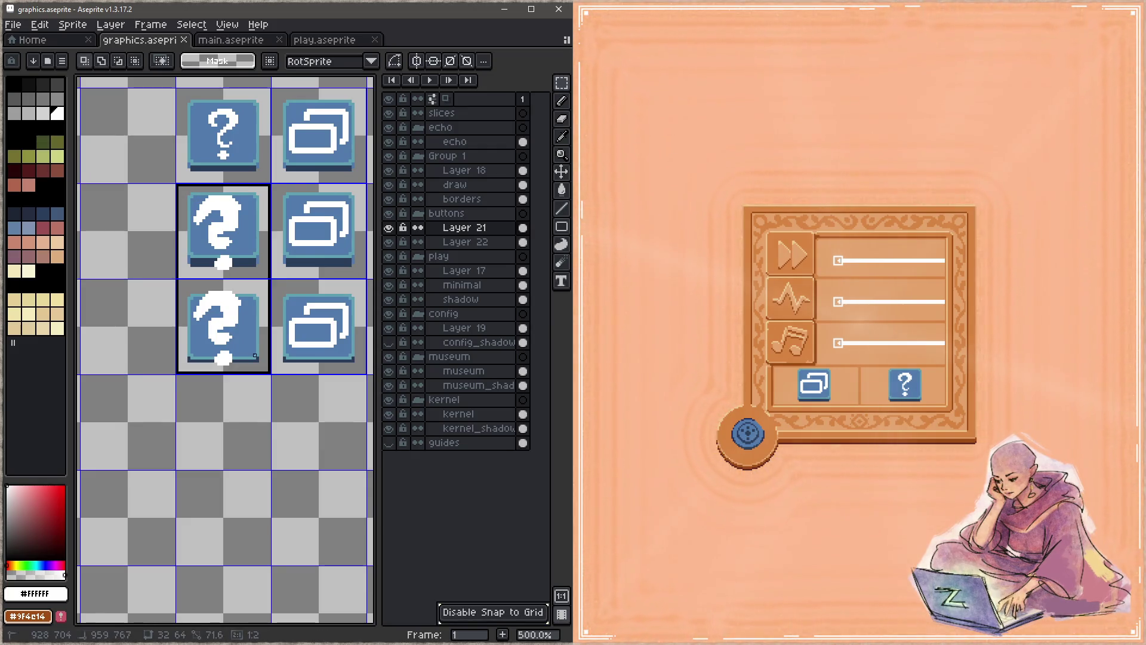
key("Delete")
mouse_move(180, 91)
left_mouse_down()
mouse_move(256, 167)
mouse_move(258, 350)
mouse_move(239, 301)
left_mouse_up()
key("Return")
key("ctrl+d")
Save the sprite sheet and test the game's help button
left_click(669, 503)
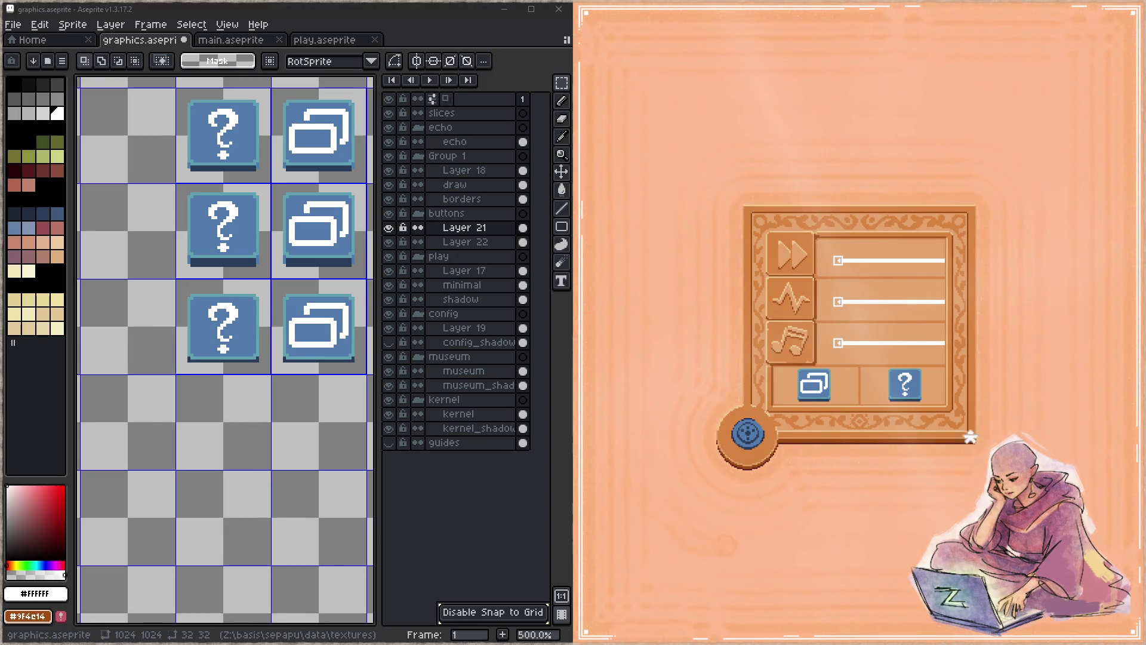
key("ctrl+s")
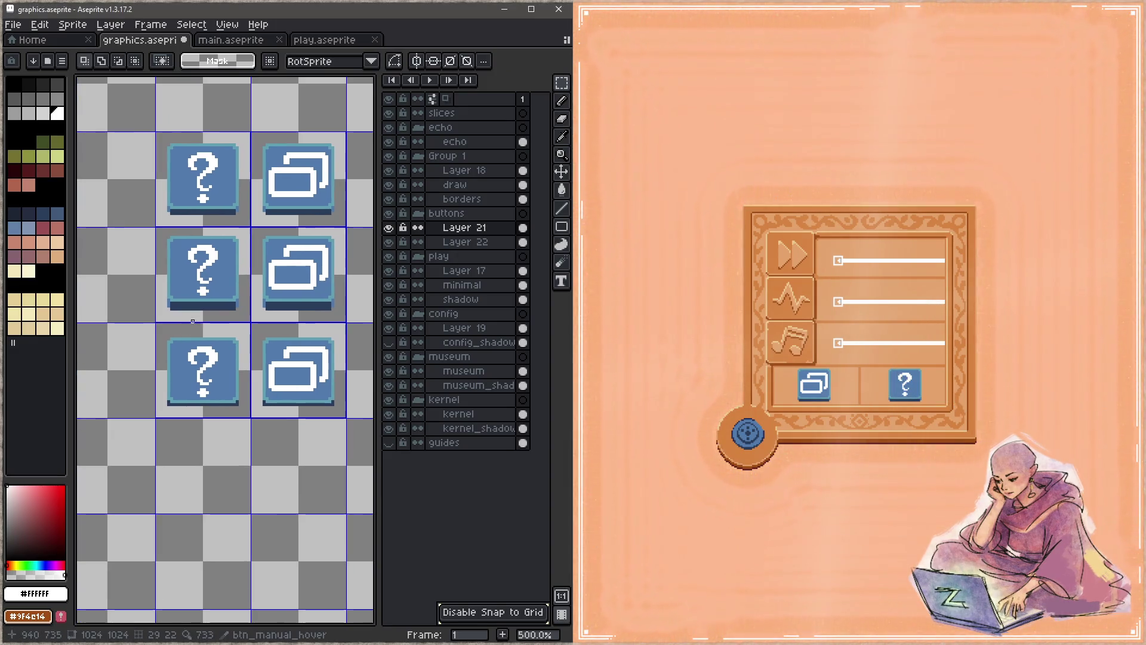
left_click(910, 385)
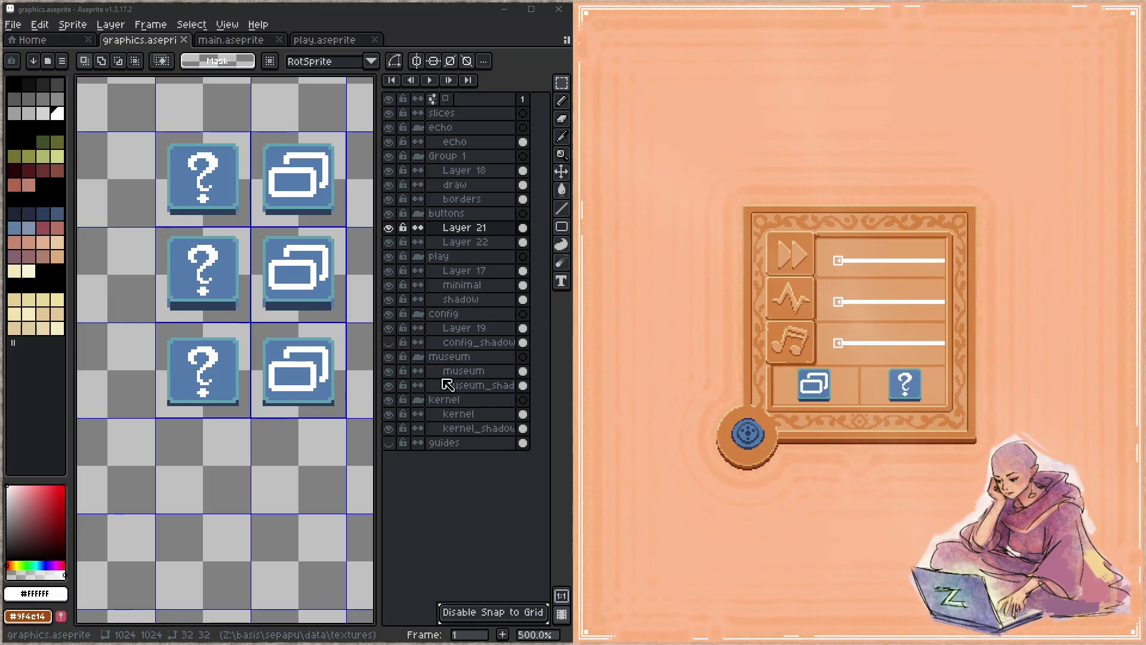
Bring the bottom button cells into view, pick the panel orange, and undo a trial pencil stroke
scroll(332, 336, "down", 4)
left_click_drag(332, 335, 420, 307)
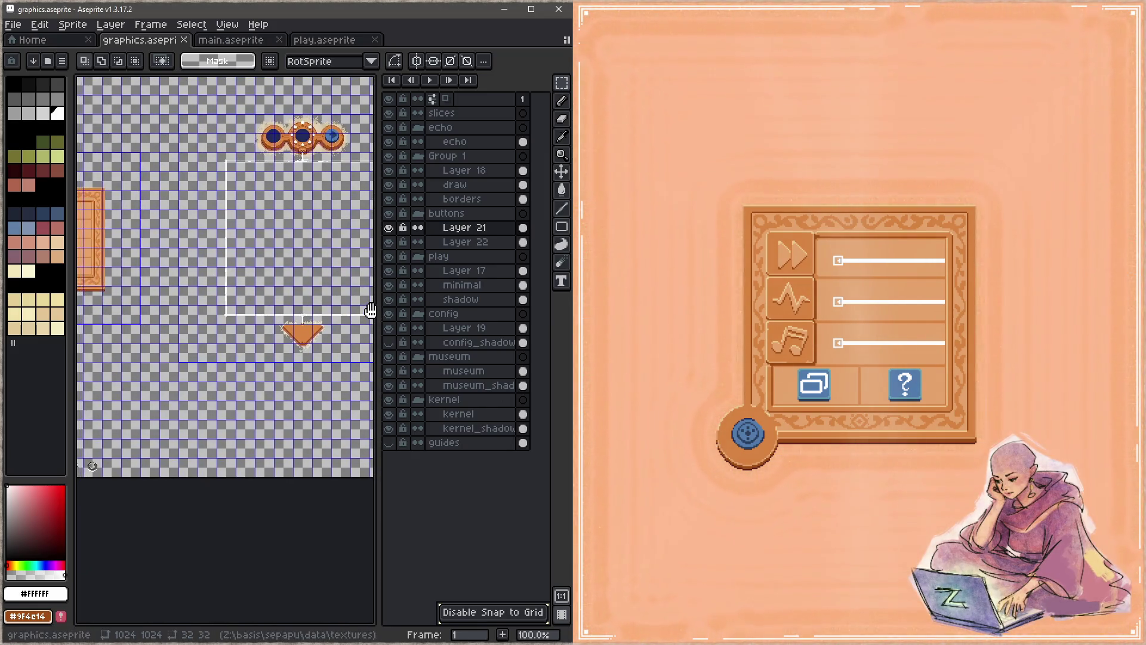
mouse_move(299, 269)
left_mouse_down()
mouse_move(282, 320)
mouse_move(347, 359)
left_mouse_up()
mouse_move(158, 322)
left_mouse_down()
mouse_move(248, 290)
mouse_move(290, 295)
left_mouse_up()
scroll(287, 296, "up", 4)
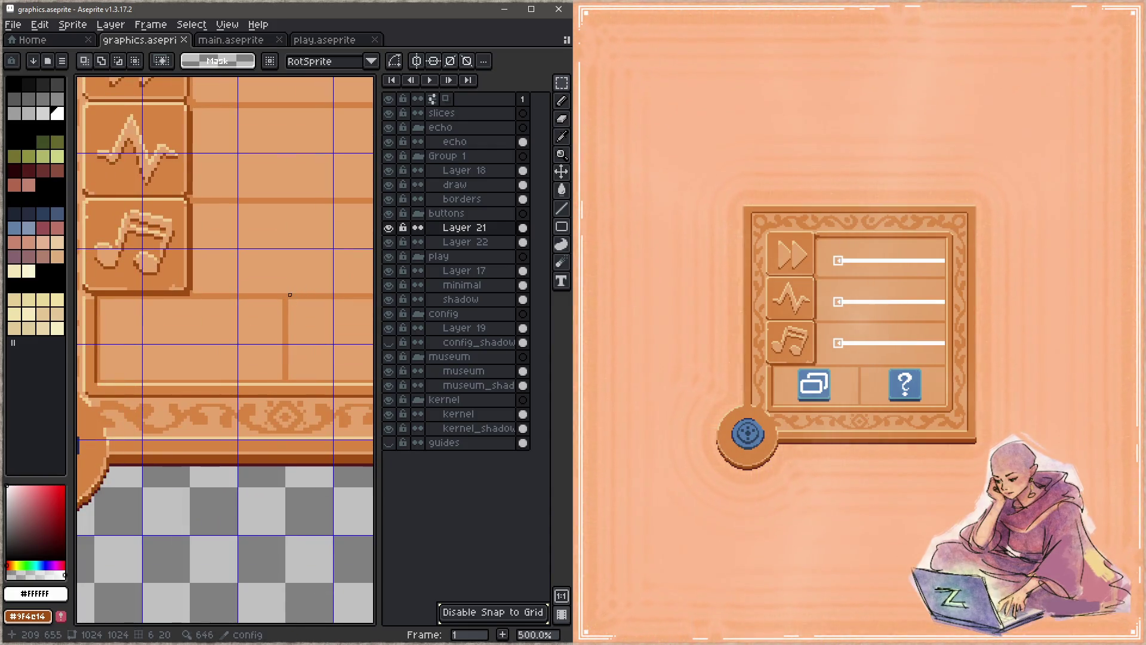
left_click(233, 289, "alt")
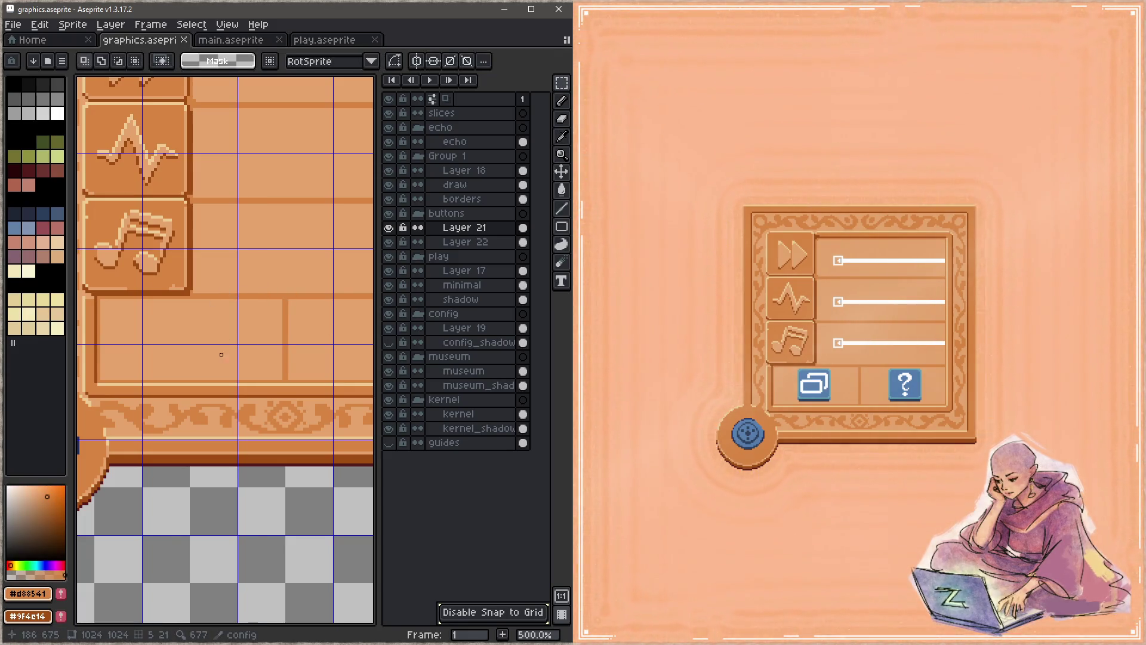
key("b")
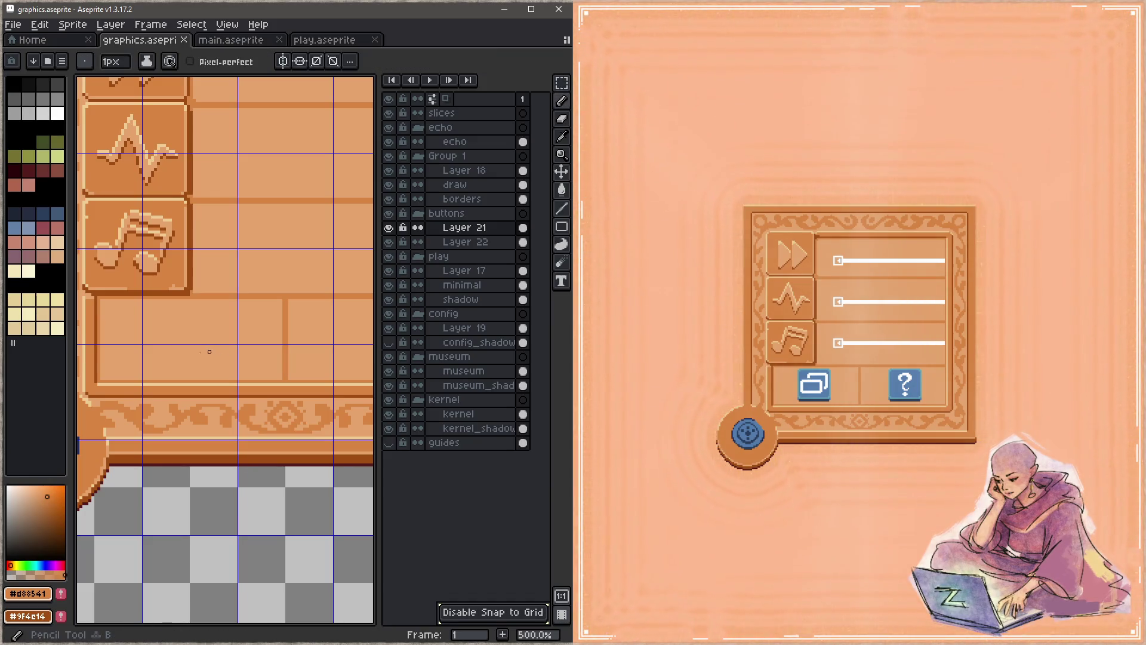
key("z")
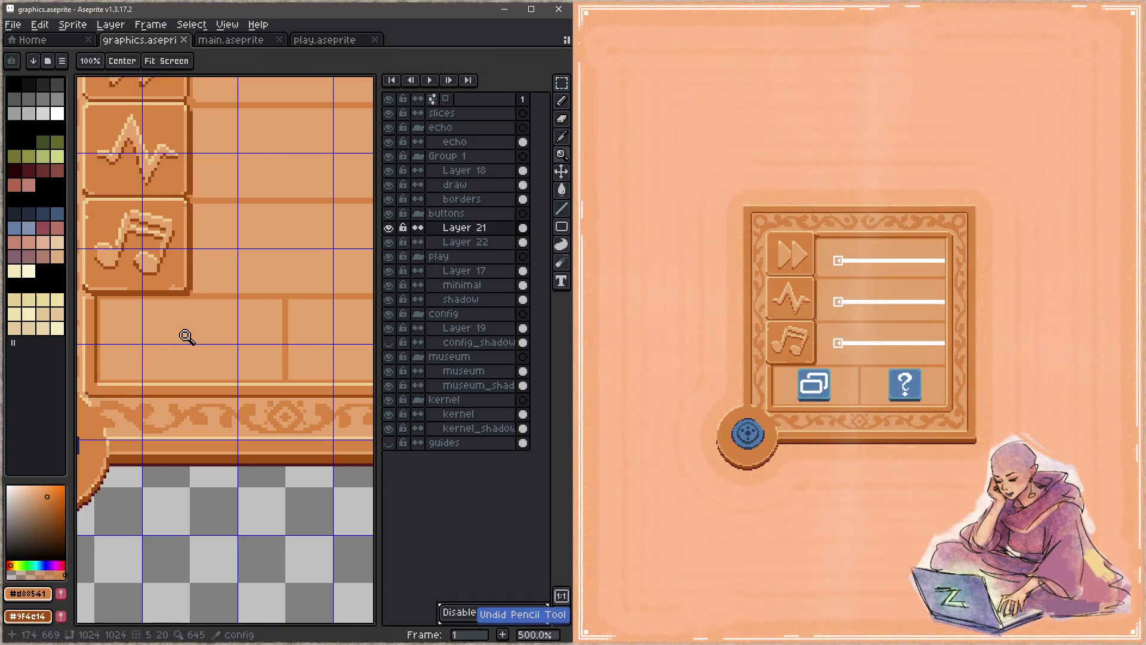
mouse_move(171, 307)
left_mouse_down()
mouse_move(172, 331)
mouse_move(191, 341)
mouse_move(170, 358)
mouse_move(188, 379)
mouse_move(224, 343)
mouse_move(180, 322)
mouse_move(205, 351)
mouse_move(220, 322)
mouse_move(224, 366)
mouse_move(228, 313)
mouse_move(228, 369)
left_mouse_up()
key("z")
key("ctrl+z")
key("b")
On Layer 19, paint over the light strip in darker orange and save
left_click(475, 328)
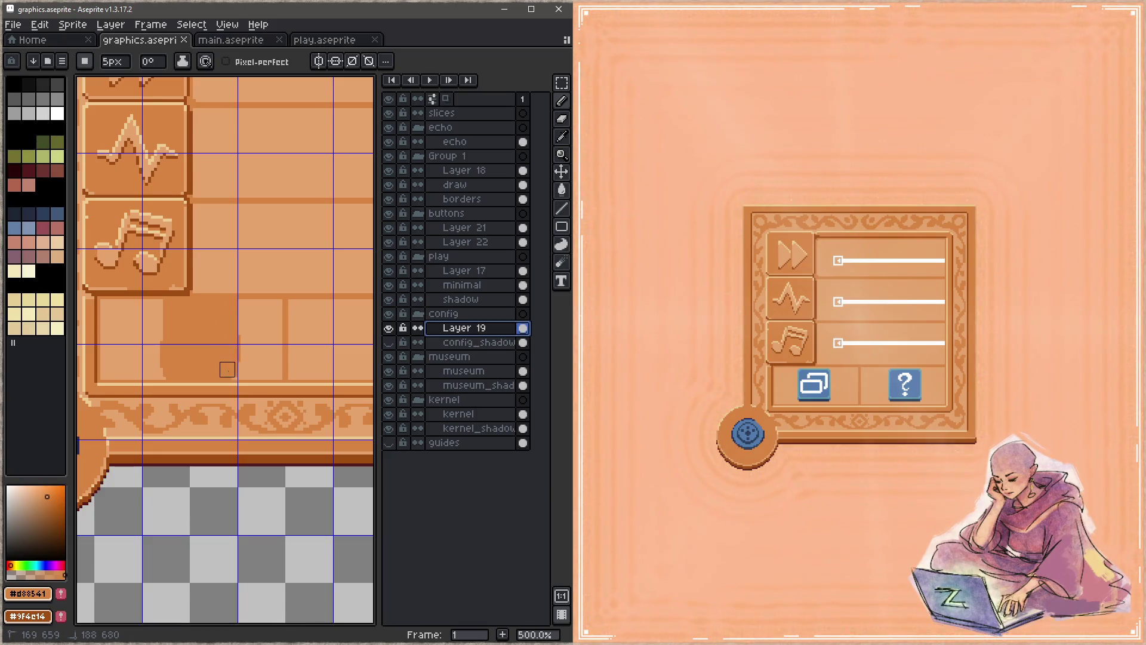
left_click(253, 351, "alt")
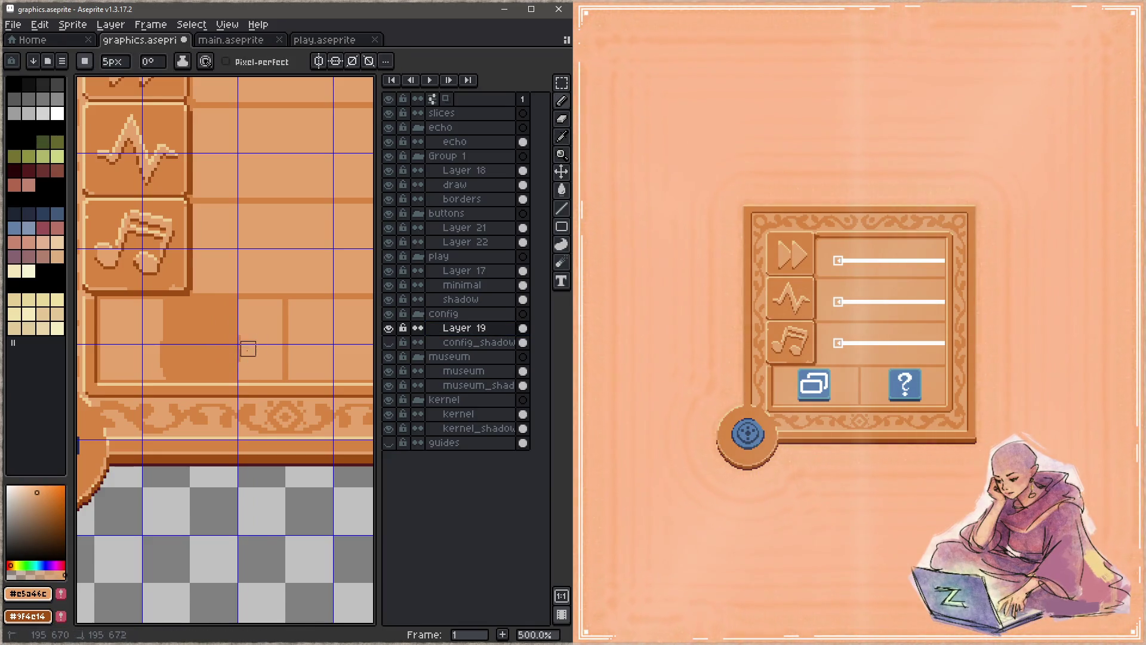
left_click(202, 331, "alt")
mouse_move(150, 301)
left_mouse_down()
mouse_move(161, 372)
mouse_move(168, 335)
left_mouse_up()
key("ctrl+s")
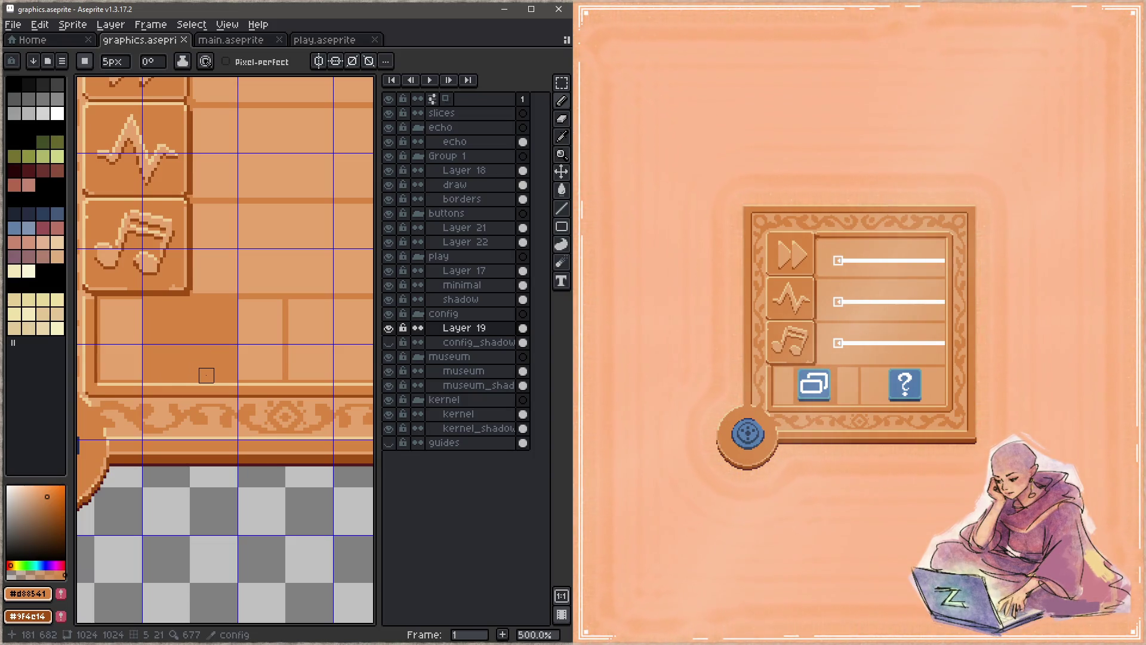
Paint a light tan vertical strip in the bottom row, switch to a 1px brush, and save
left_click(254, 316, "alt")
left_click_drag(239, 318, 239, 376)
key("minus")
key("minus")
key("minus")
left_click(231, 379, "alt")
key("shift")
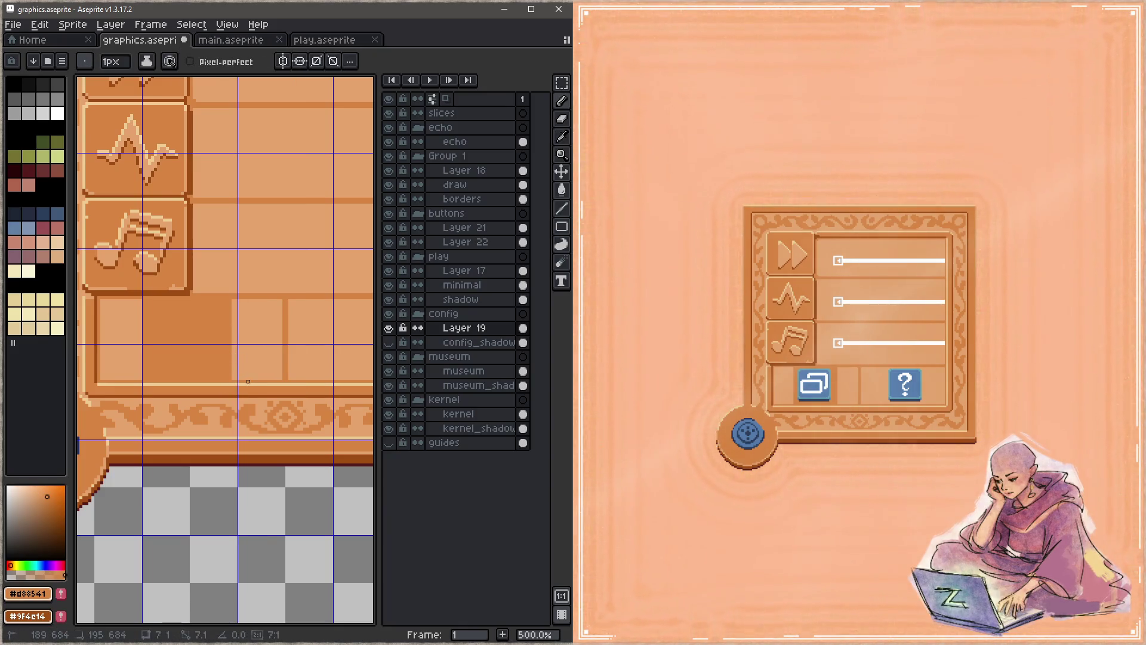
key("ctrl+s")
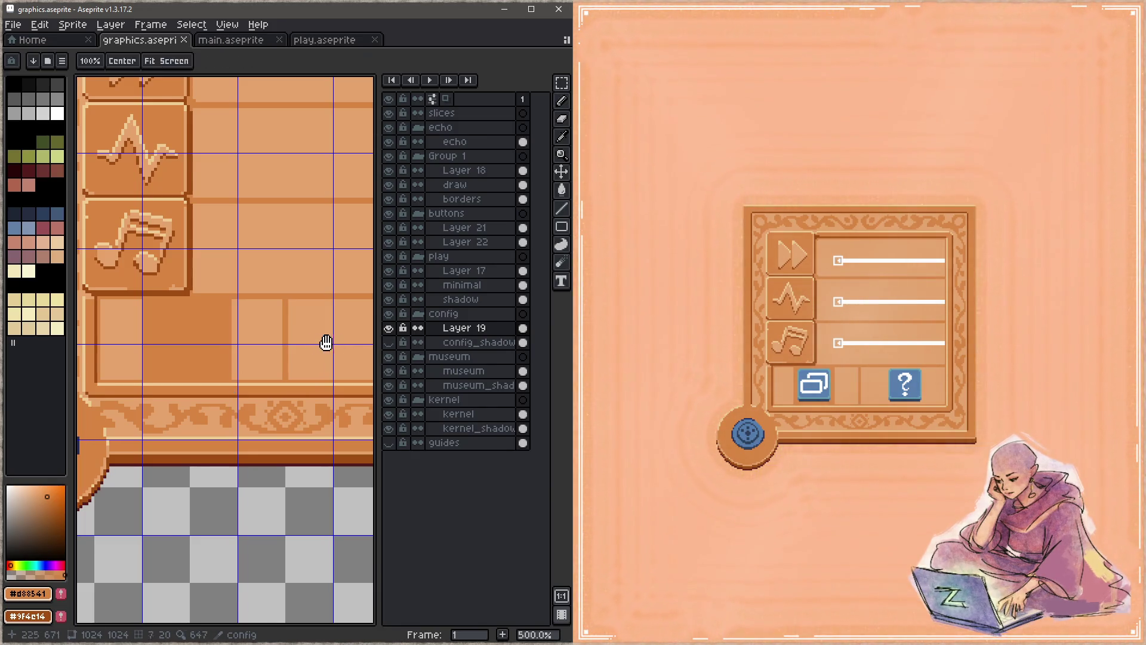
Try stamping a 28px, then 29px, dark orange square in the bottom cell, undoing it
left_click_drag(328, 340, 222, 355)
key("i")
key("b")
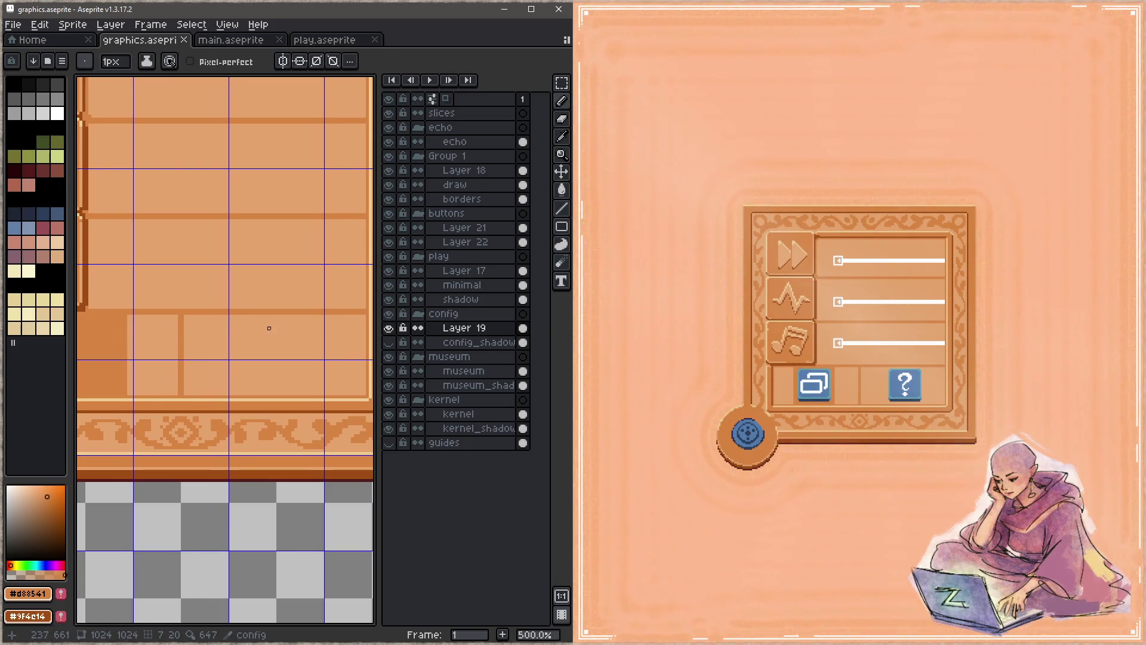
key("plus")
key("plus")
key("plus")
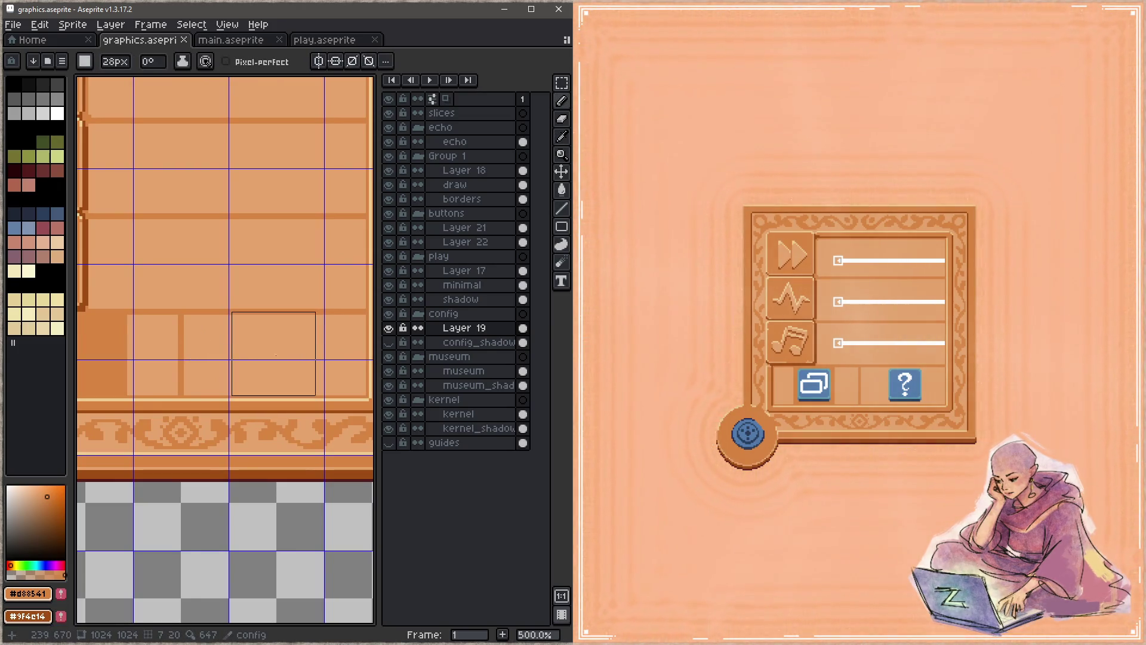
left_click(277, 359)
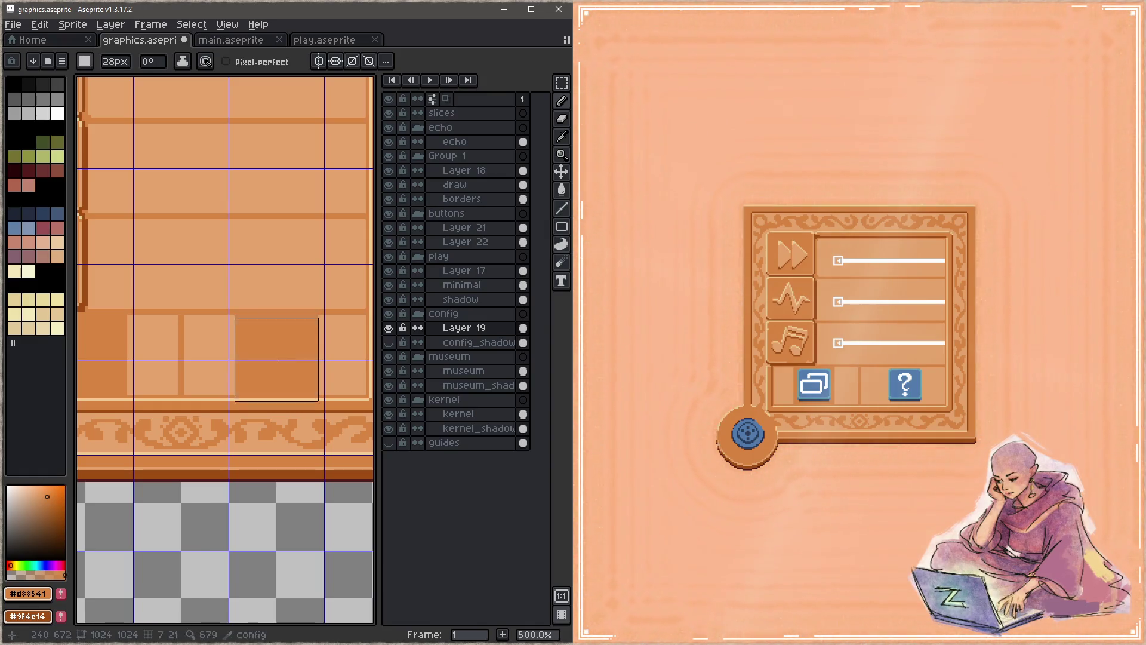
key("ctrl+s")
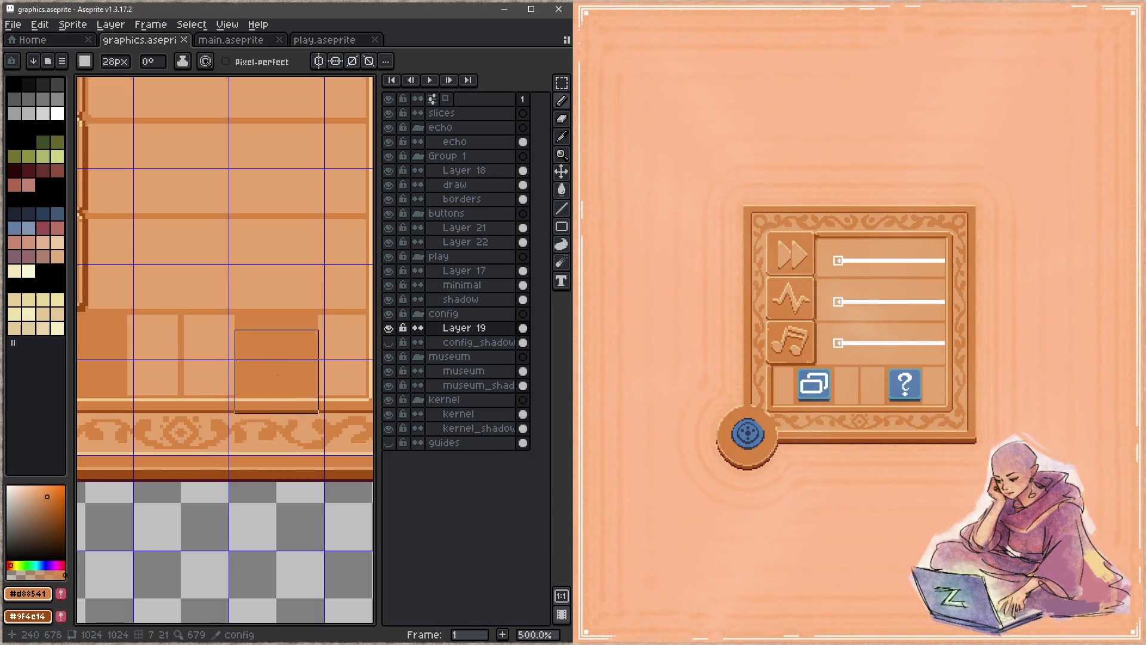
key("ctrl+z")
left_click(282, 359)
key("ctrl+s")
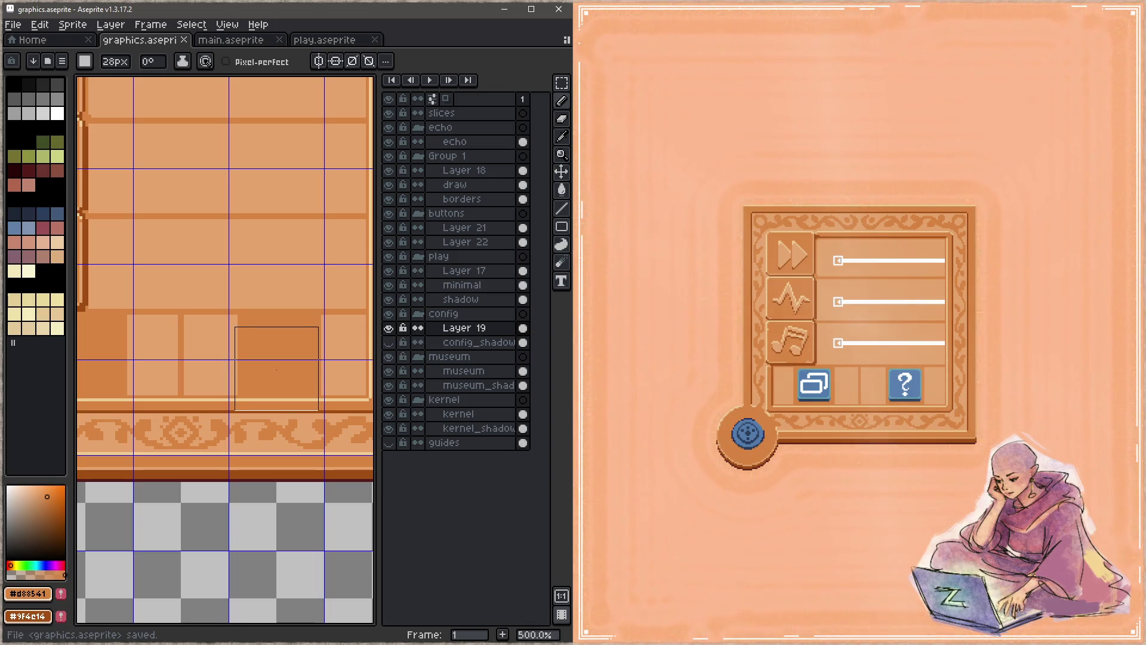
key("plus")
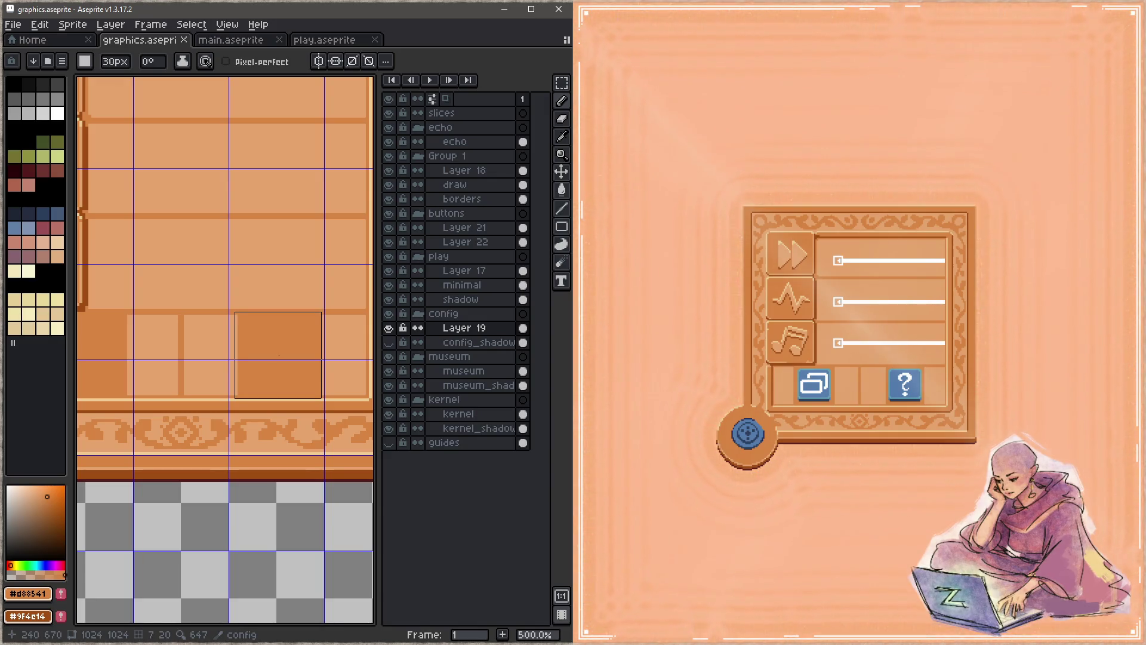
key("ctrl+s")
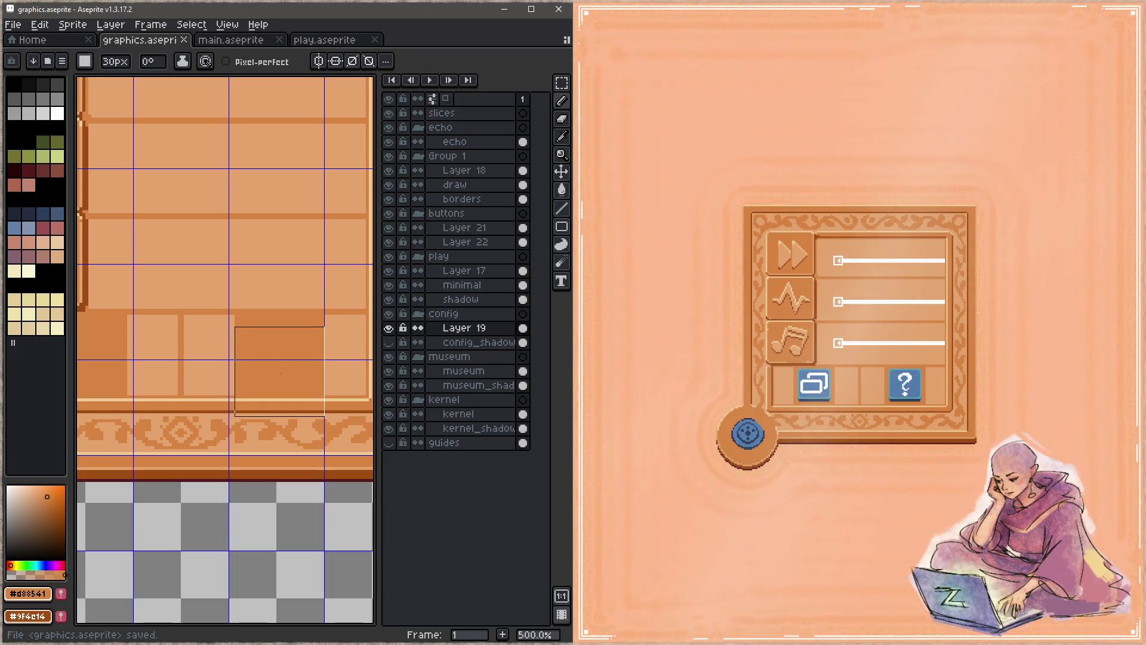
key("ctrl+z")
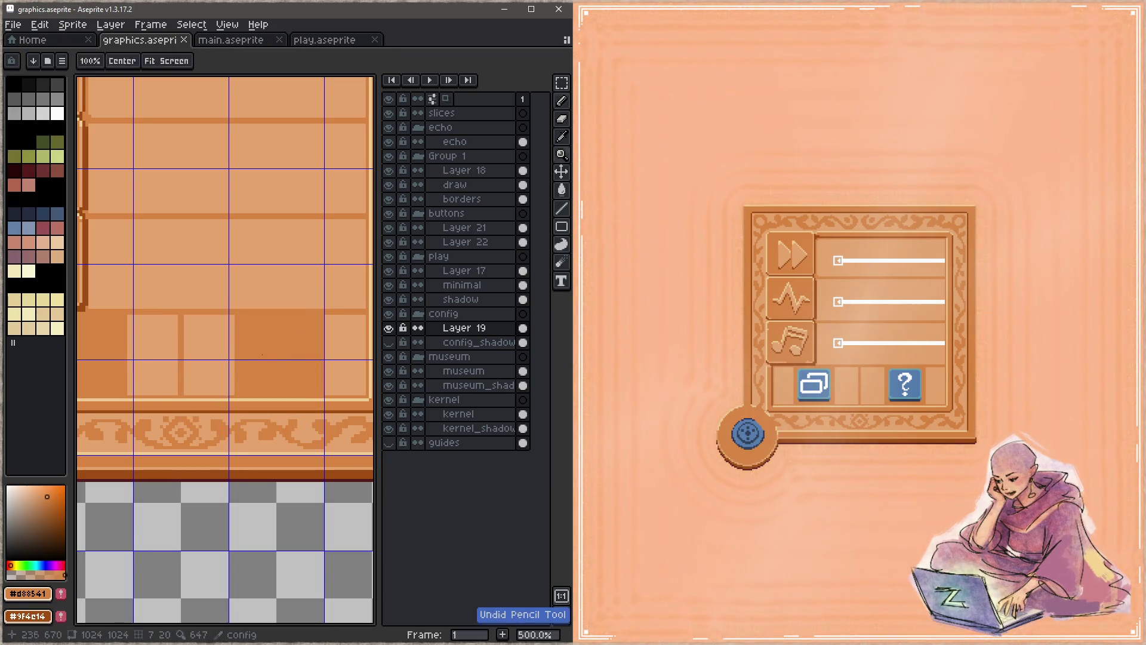
With a 2px brush, cover the dark line inside the light box down to its bottom, then save
left_click_drag(209, 337, 281, 353)
key("minus")
key("minus")
key("minus")
left_click_drag(253, 335, 251, 360)
left_click_drag(257, 406, 254, 407)
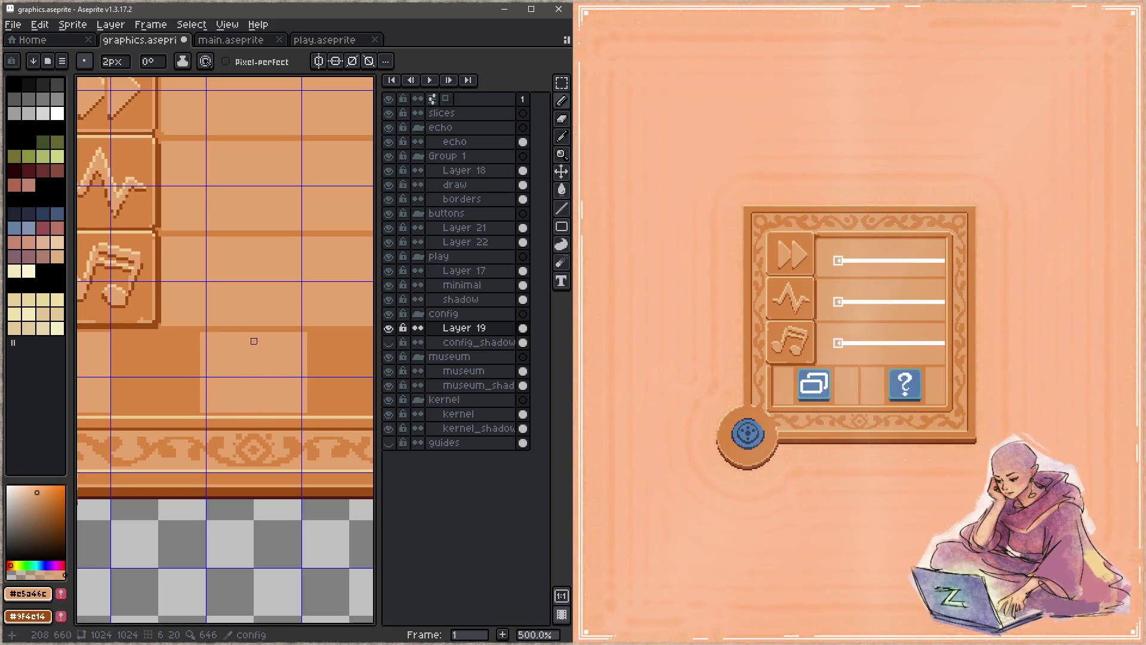
key("ctrl+s")
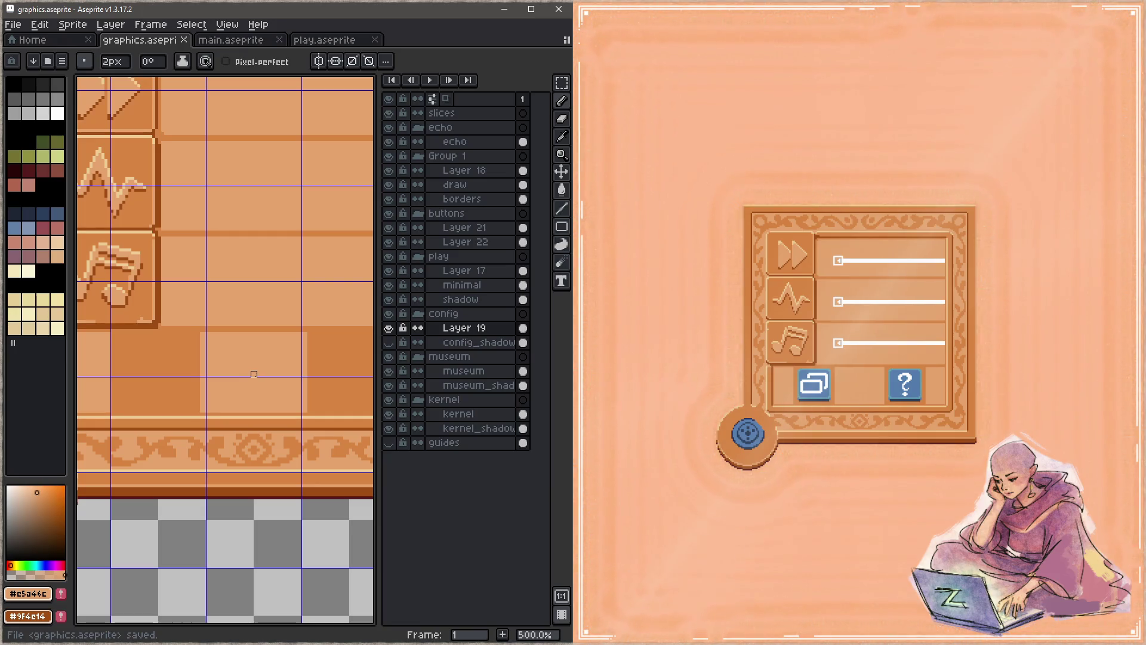
Repaint the light box's top-right edge in darker orange, save, and undo the last fill
left_click(313, 353, "alt")
left_click_drag(308, 329, 308, 341)
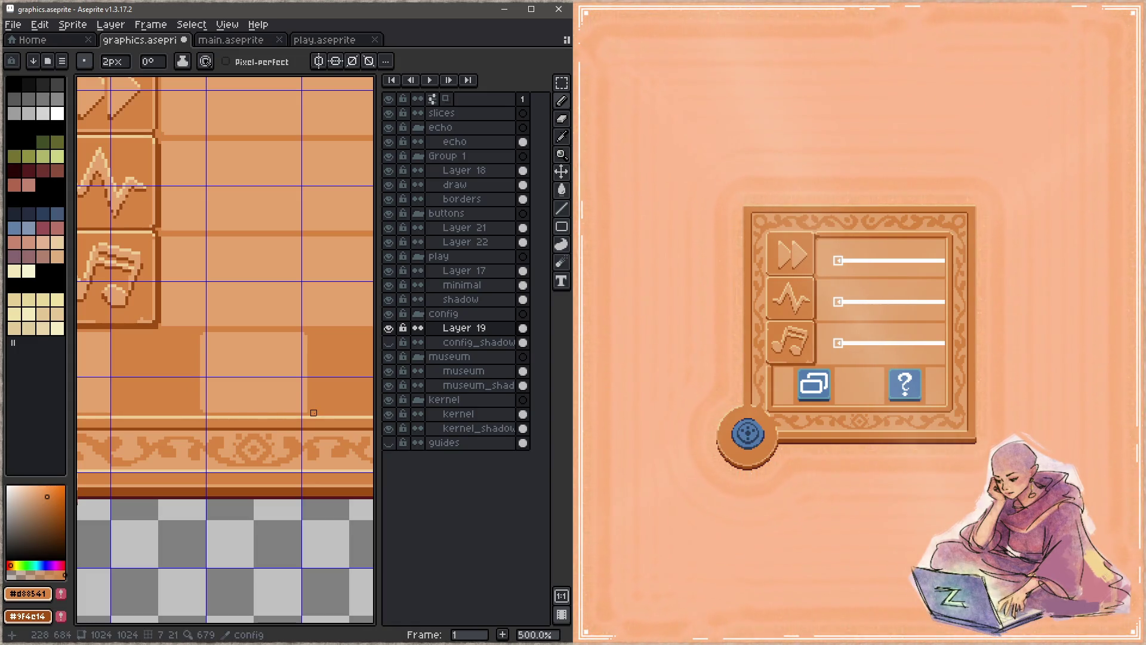
scroll(311, 413, "left", 3)
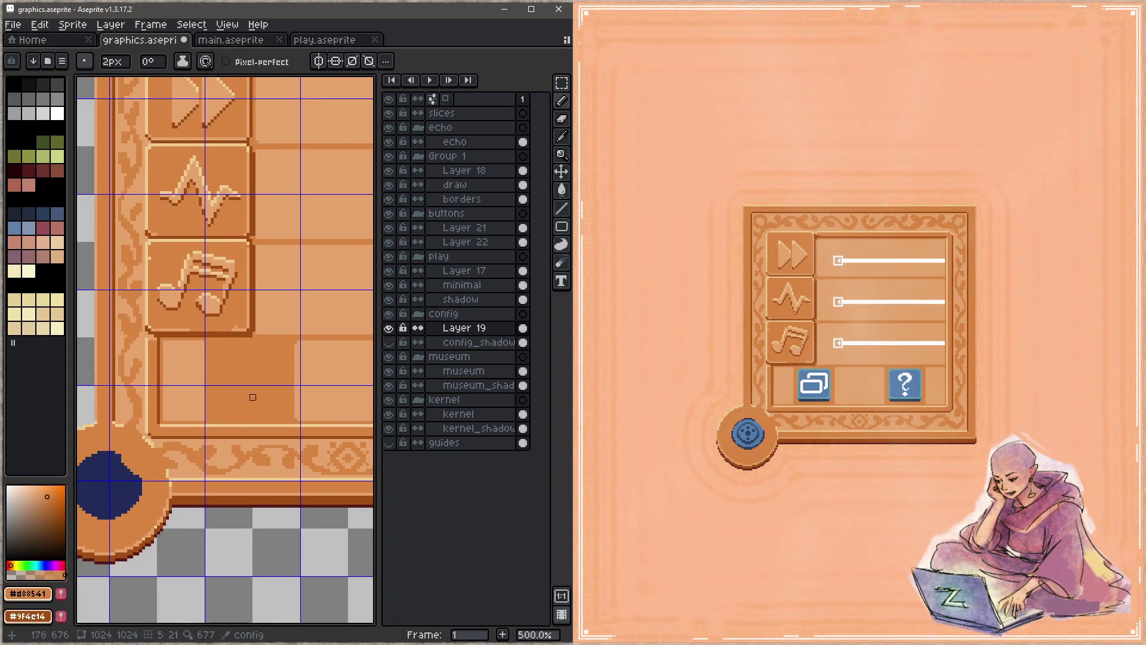
key("ctrl+s")
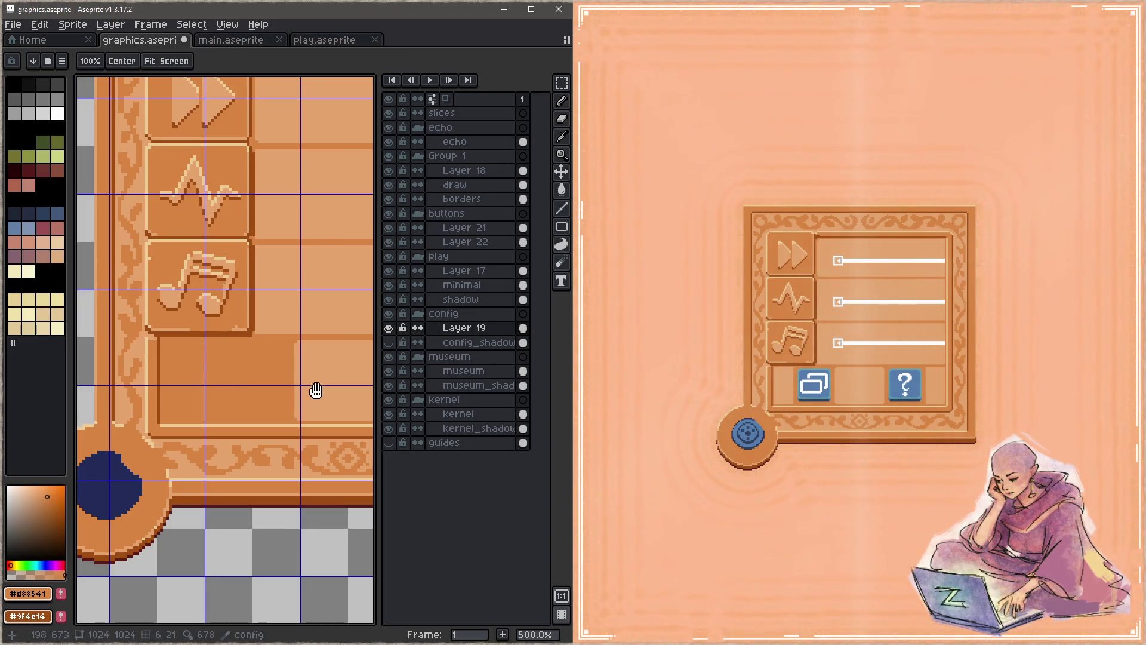
left_click_drag(320, 384, 121, 359)
left_click_drag(191, 371, 251, 389)
key("ctrl+s")
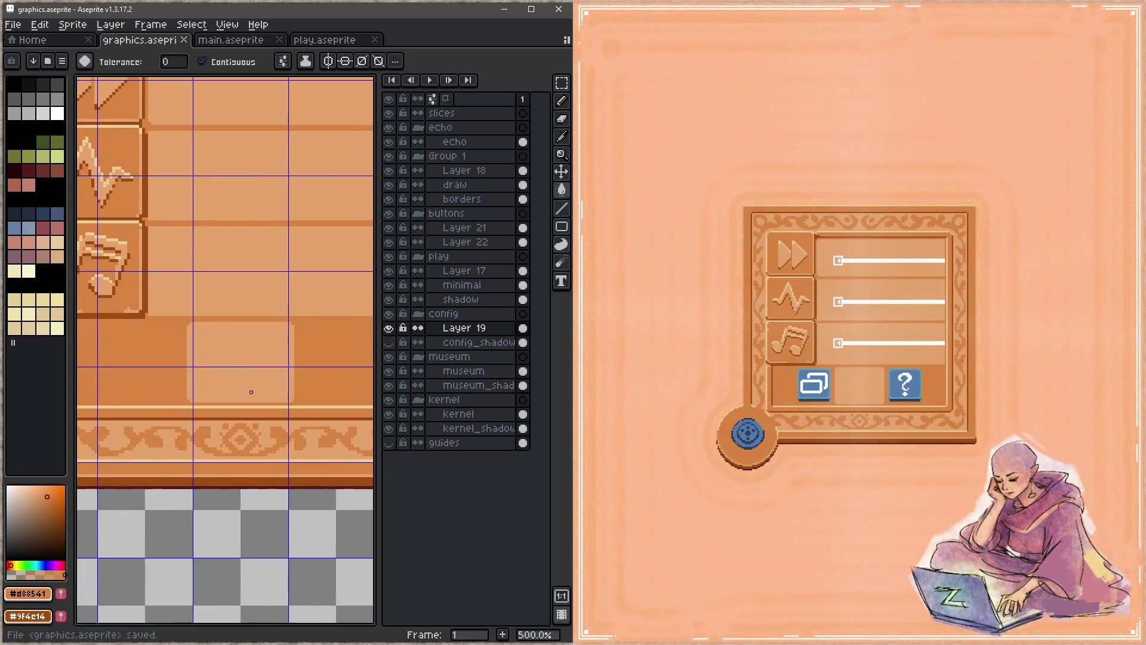
key("ctrl+z")
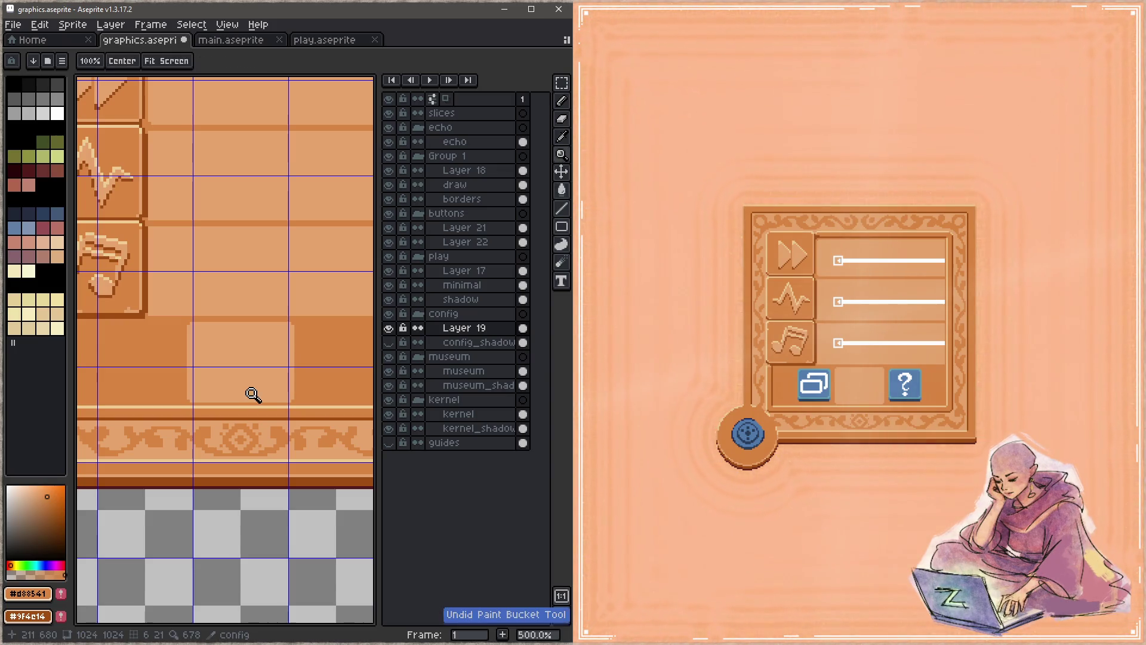
Draw a curly ornament in the bottom-left cell, undoing the bad strokes, and save
key("ctrl+s")
left_click_drag(195, 360, 342, 371)
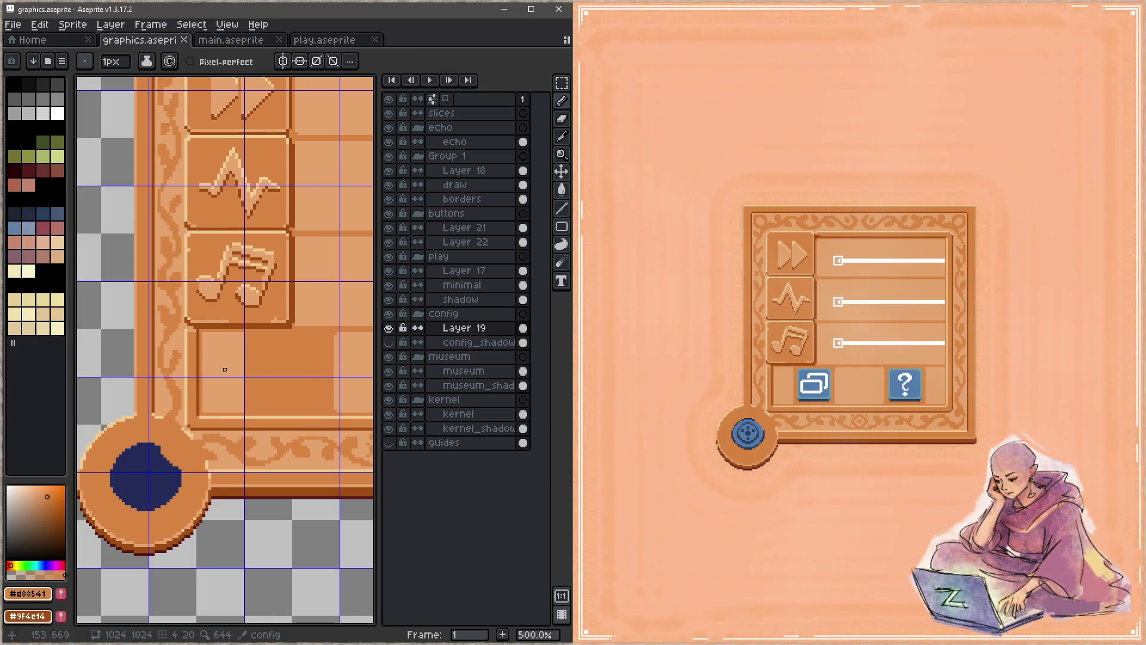
mouse_move(231, 403)
left_mouse_down()
mouse_move(210, 389)
mouse_move(232, 359)
mouse_move(213, 343)
left_mouse_up()
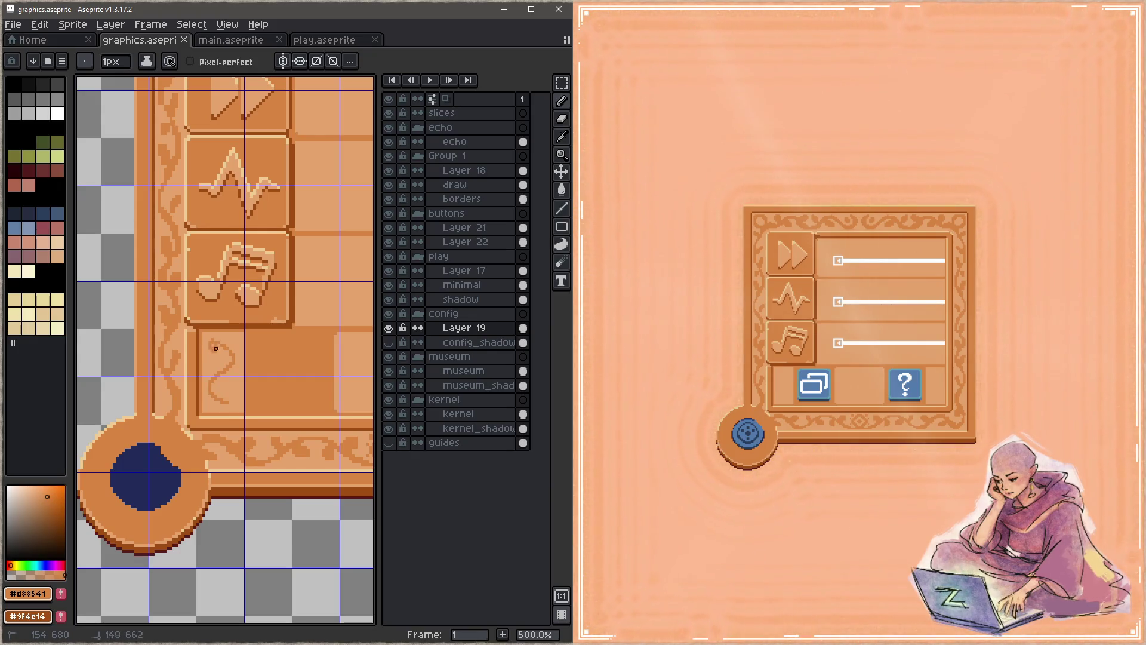
left_click_drag(217, 348, 234, 340)
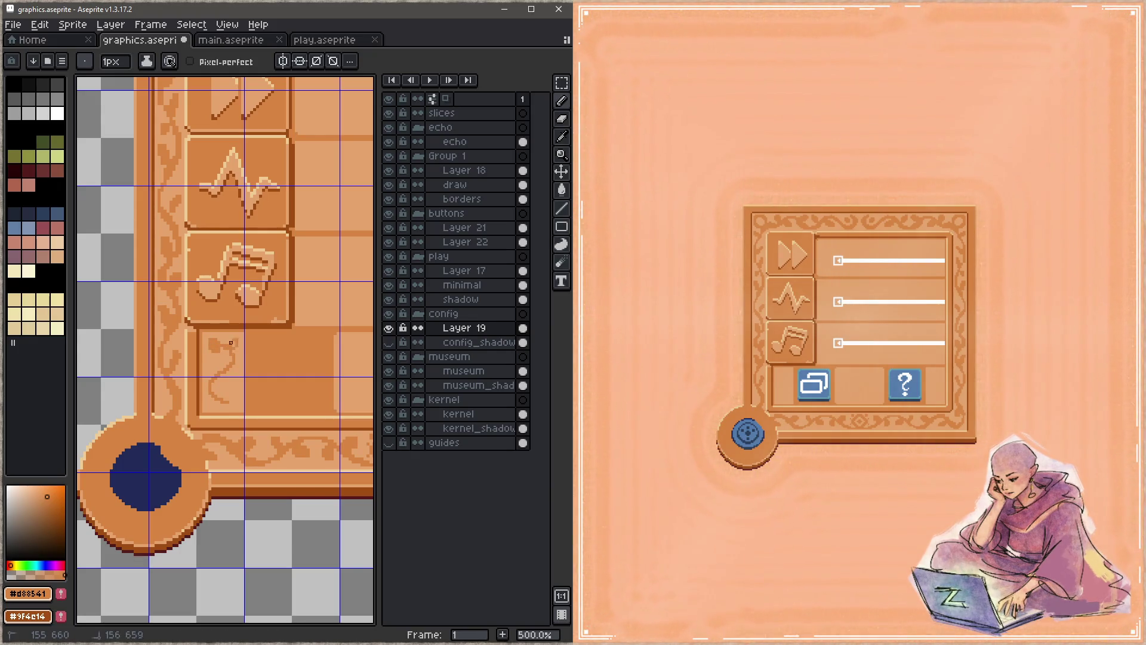
key("ctrl+z")
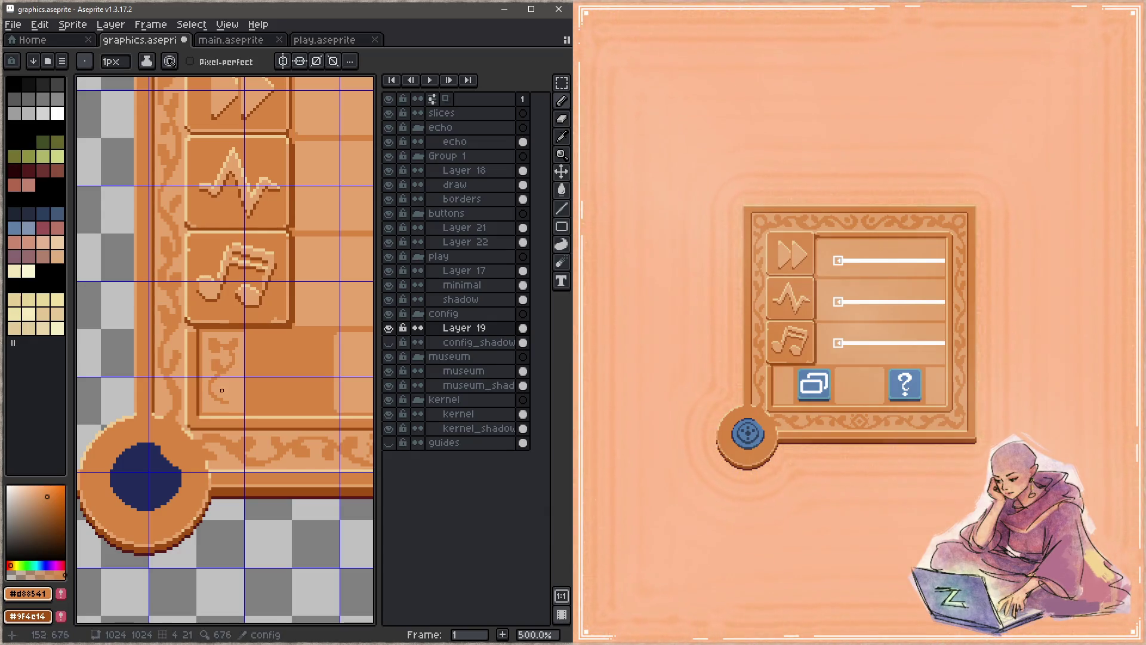
mouse_move(222, 393)
left_mouse_down()
mouse_move(199, 346)
mouse_move(265, 335)
mouse_move(274, 350)
mouse_move(249, 312)
mouse_move(265, 320)
left_mouse_up()
key("ctrl+z")
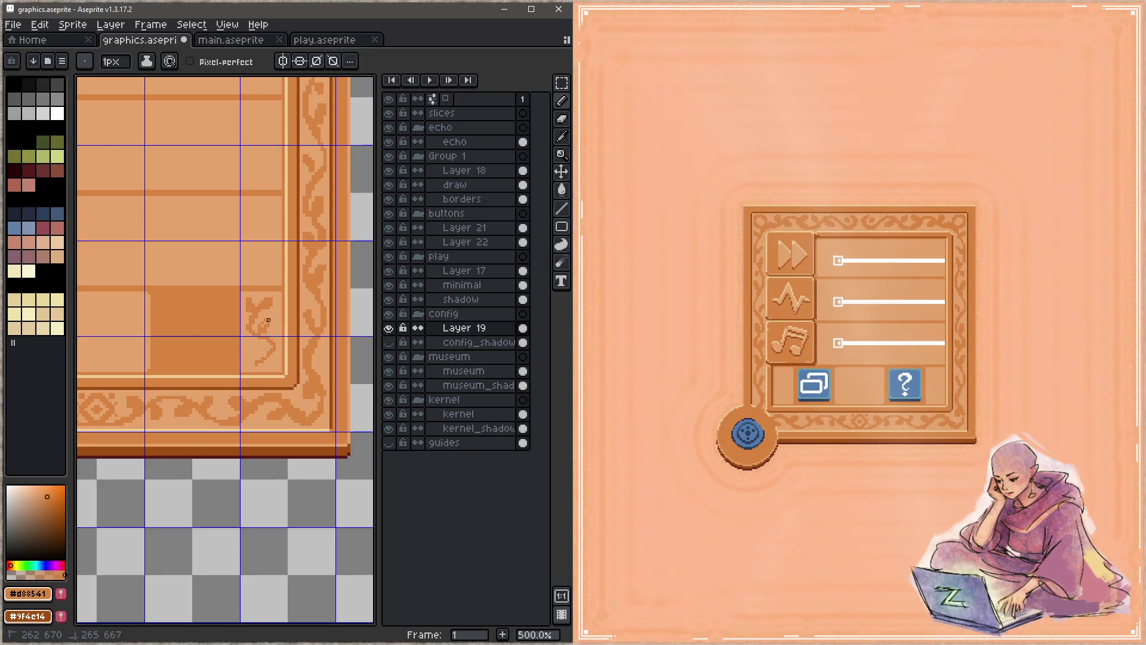
key("ctrl+s")
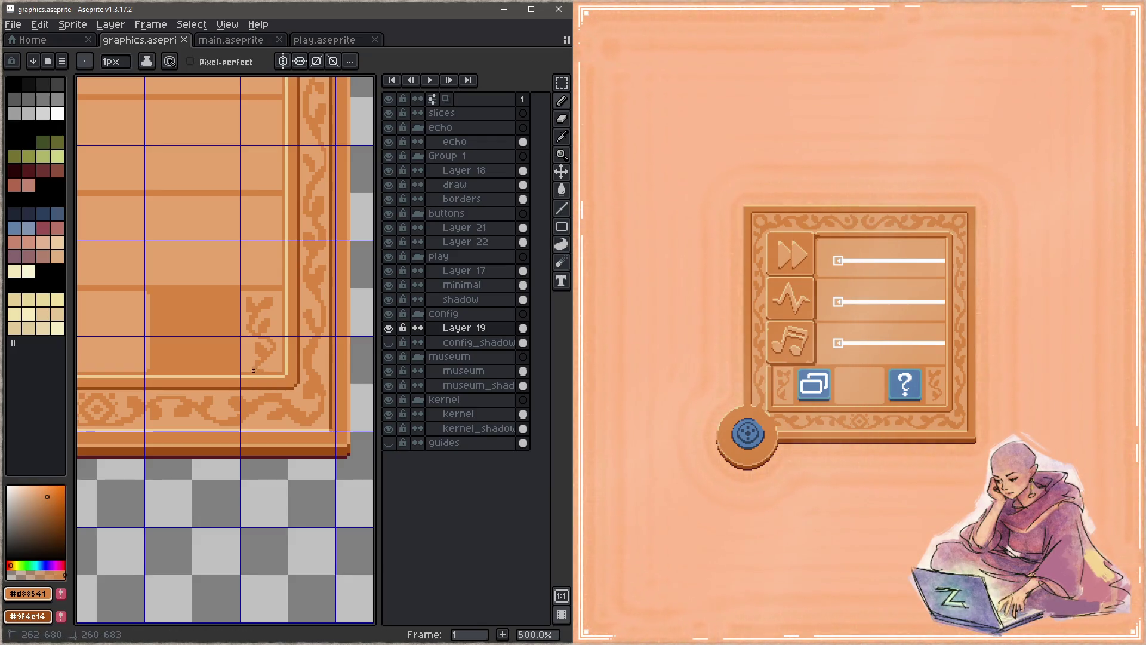
Add detail to the bottom-left corner ornament, save, and move to the panel's lower-right border
scroll(254, 370, "left", 10)
left_click_drag(203, 357, 212, 357)
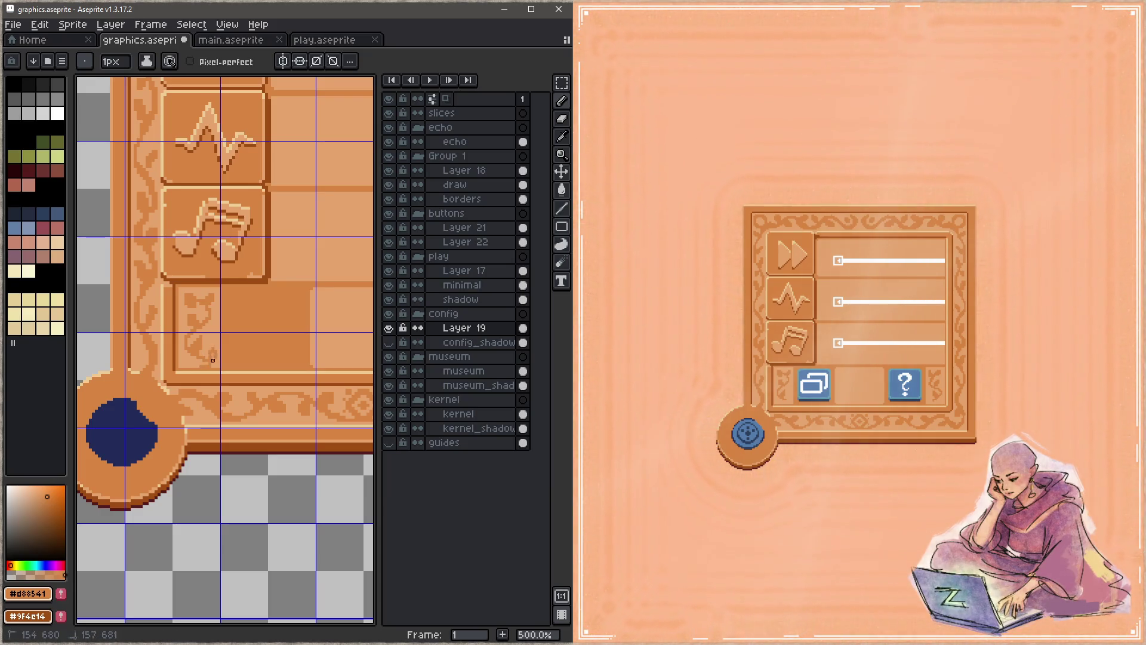
key("ctrl+s")
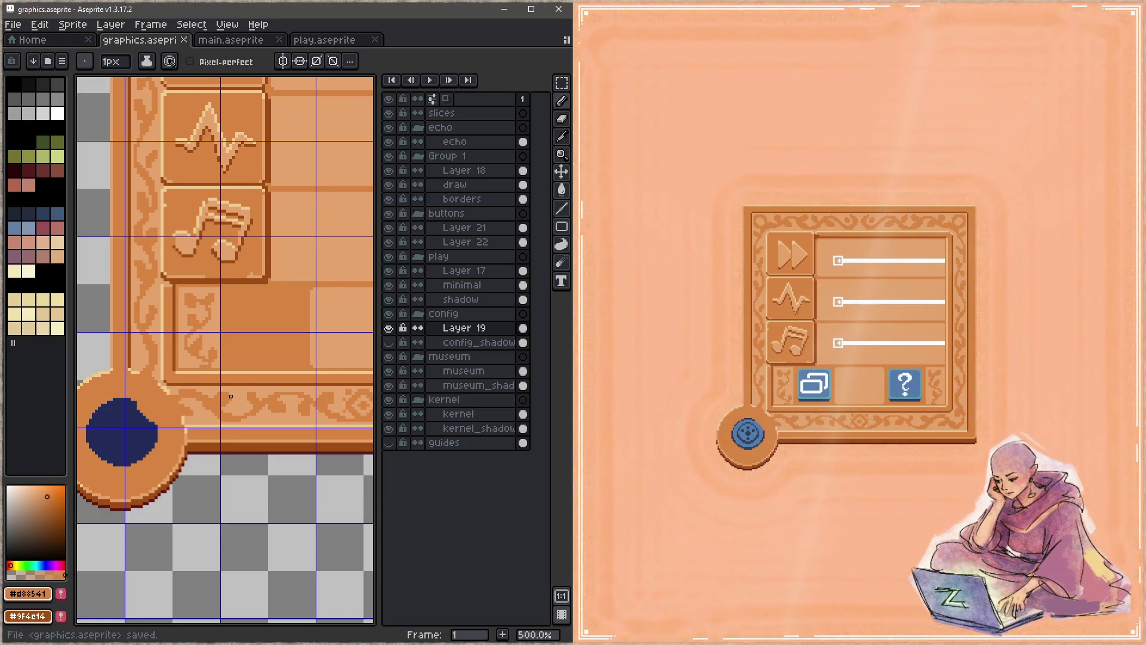
key("space")
left_click_drag(322, 343, 156, 329)
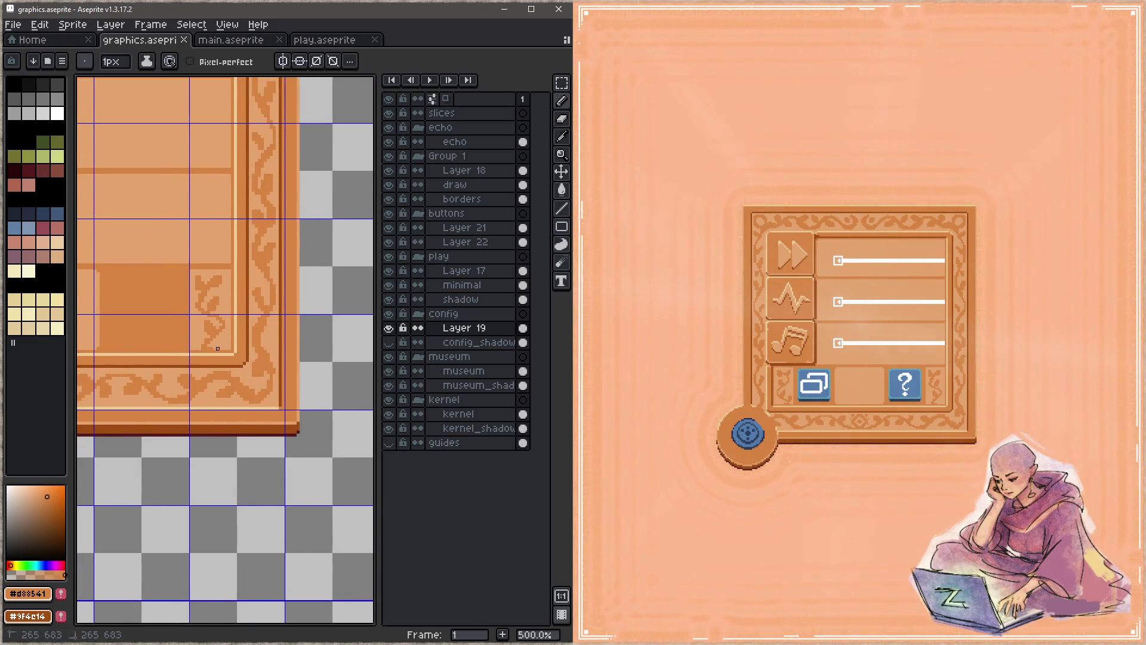
key("ctrl+s")
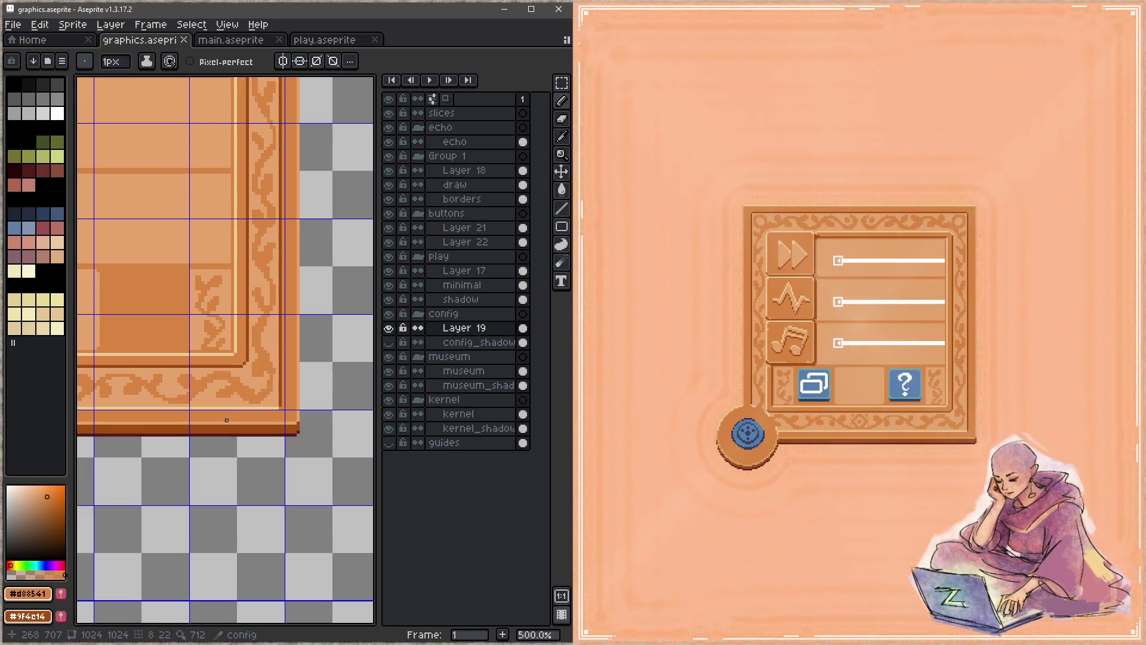
left_click_drag(173, 353, 256, 391)
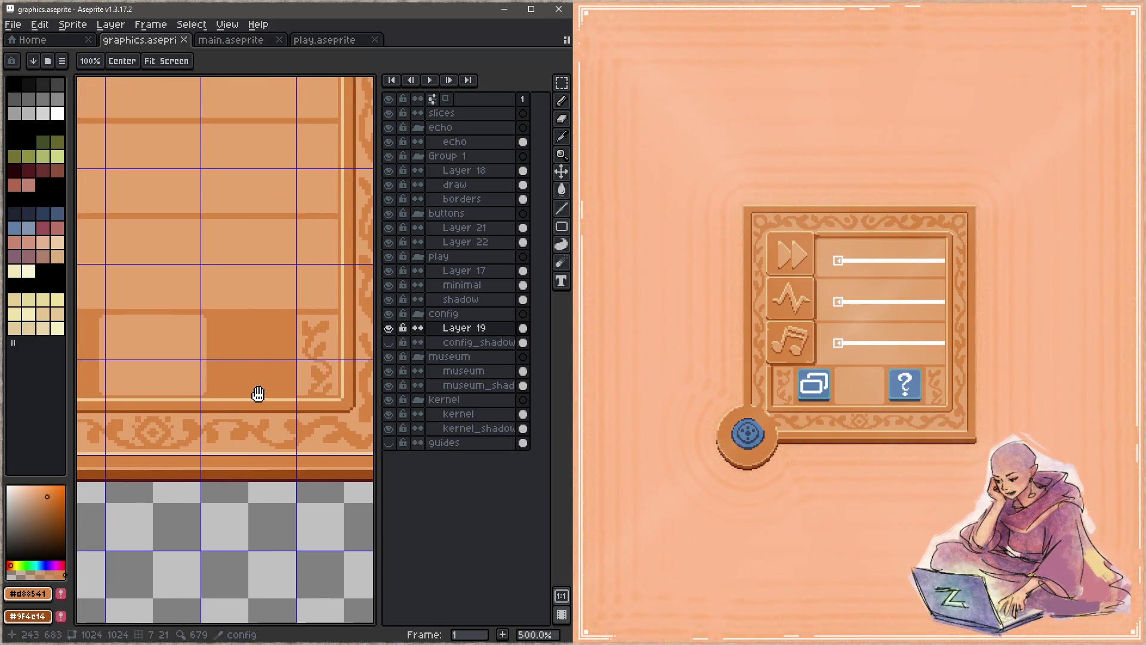
Zoom in on the dial and eyedropper the dot's navy #222b59 for the 1px pencil
scroll(252, 403, "down", 1)
key("z")
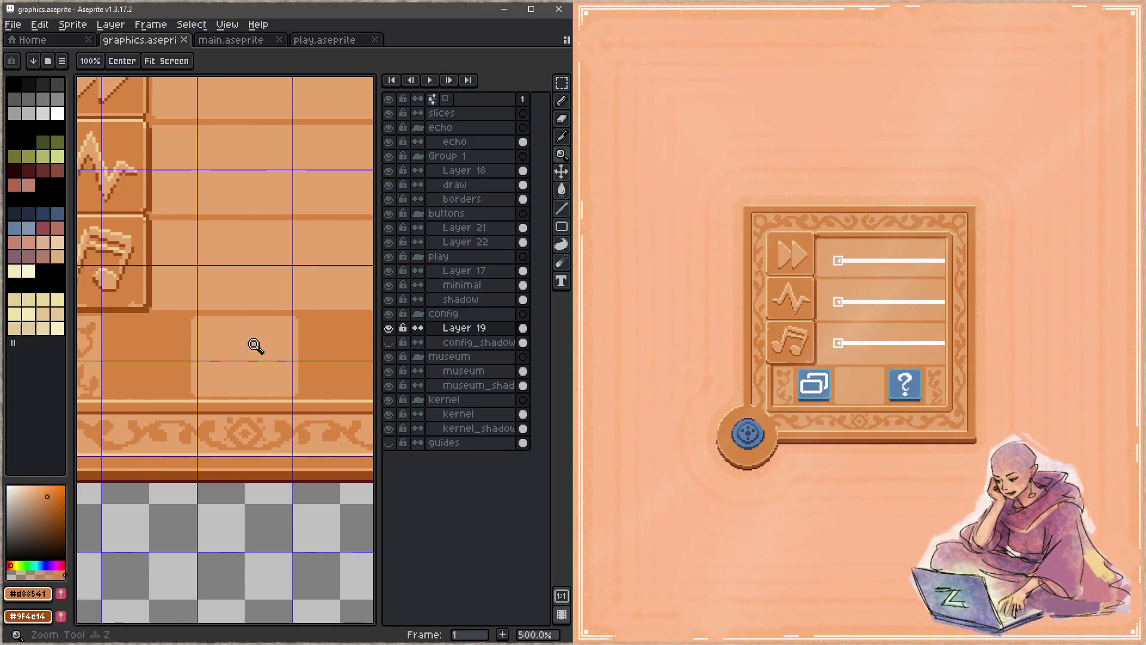
scroll(258, 344, "down", 3)
left_click(179, 384)
scroll(239, 357, "up", 3)
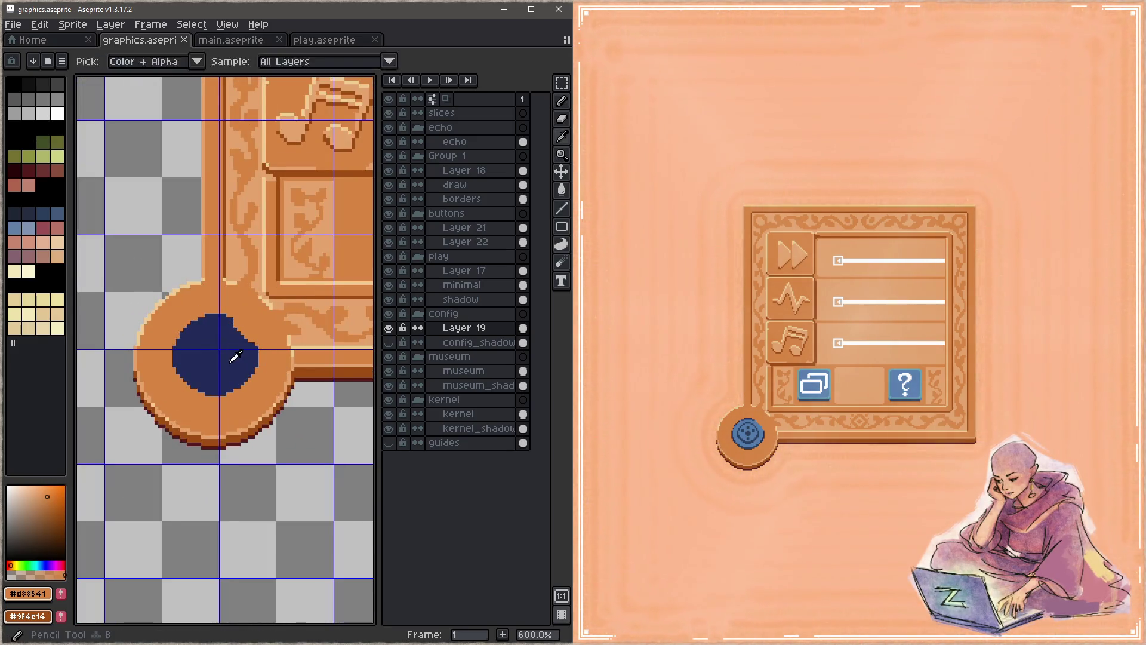
left_click(239, 354, "alt")
scroll(245, 344, "up", 3)
key("b")
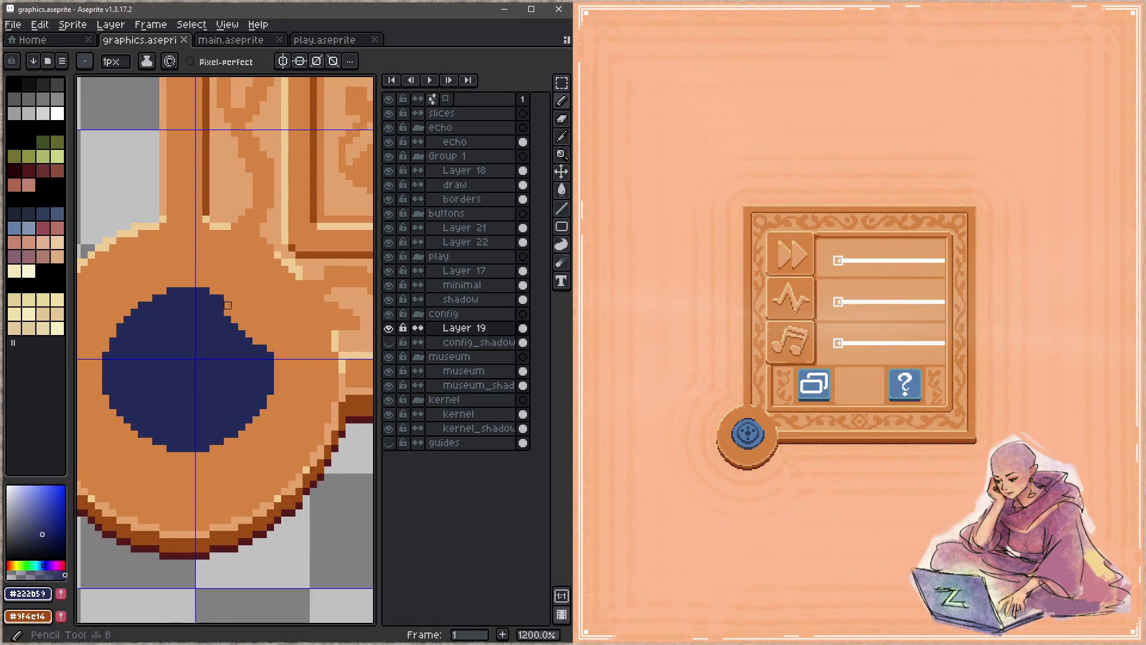
Fill the navy dot's notched upper-right edge so it becomes round, then save
left_click_drag(234, 319, 242, 348)
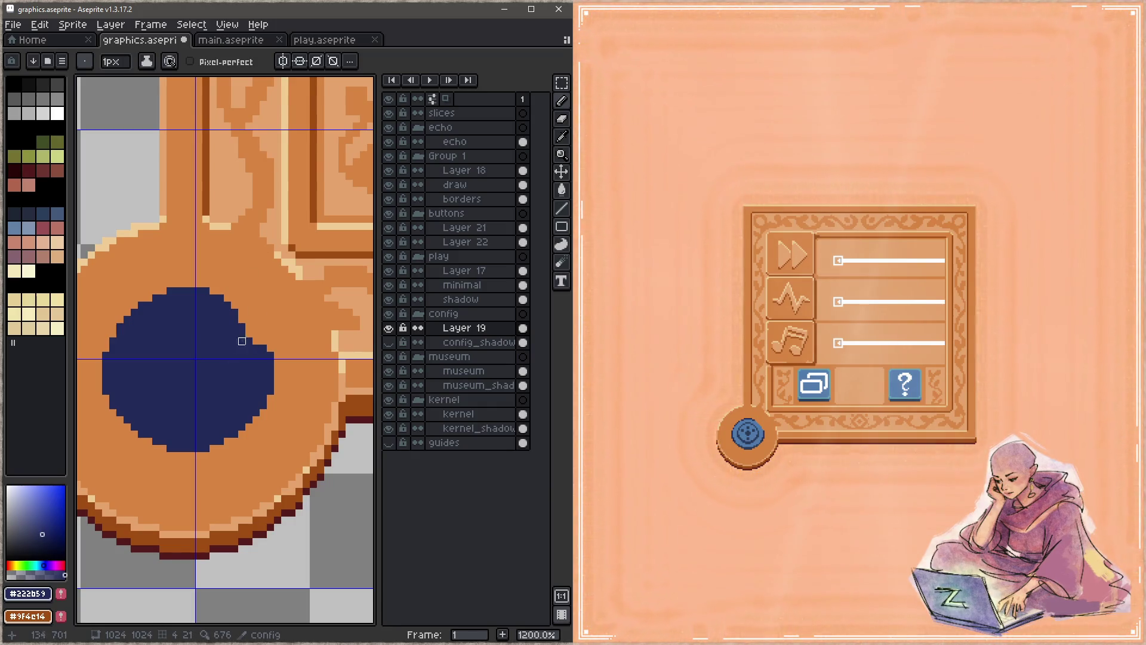
left_click_drag(254, 341, 249, 326)
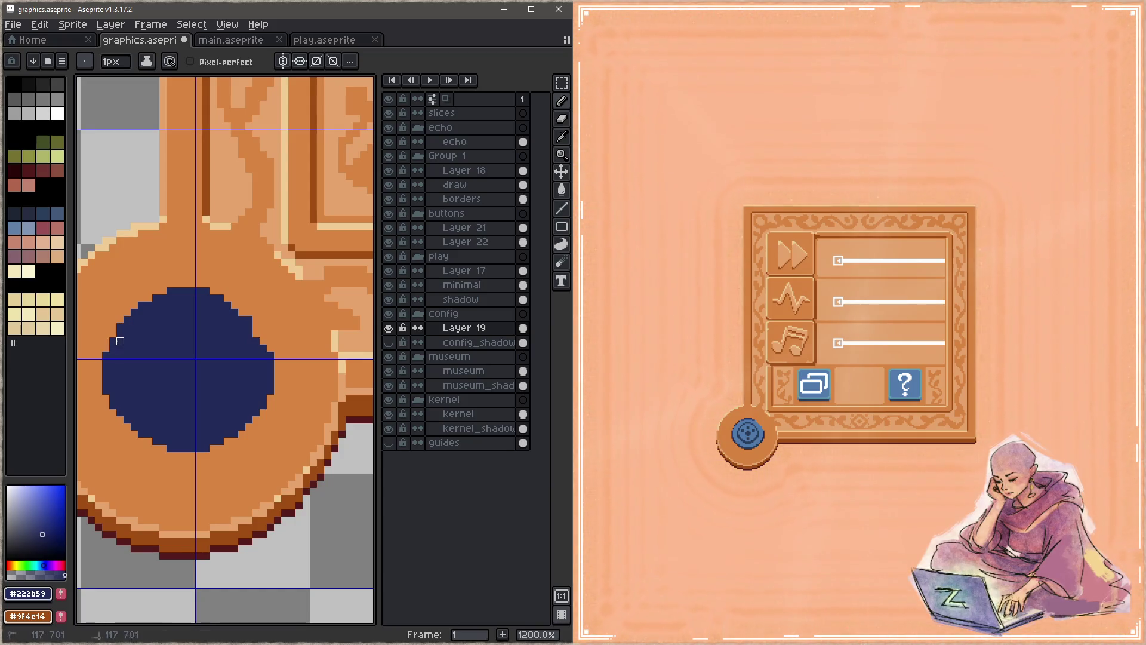
left_click_drag(112, 341, 256, 334)
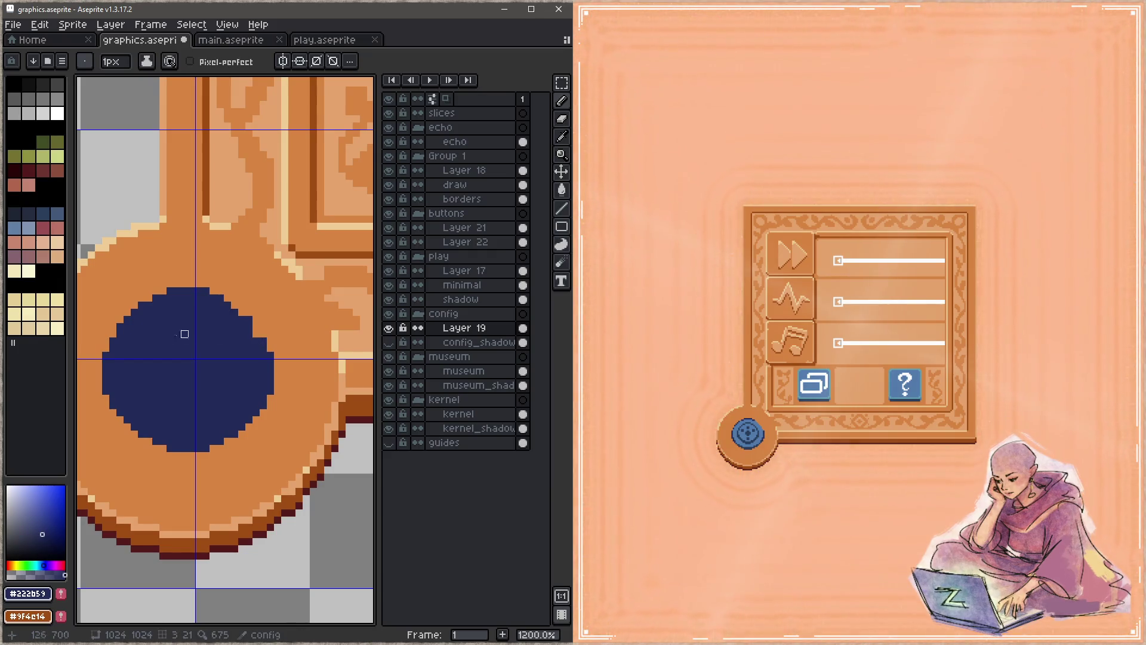
left_click(256, 330)
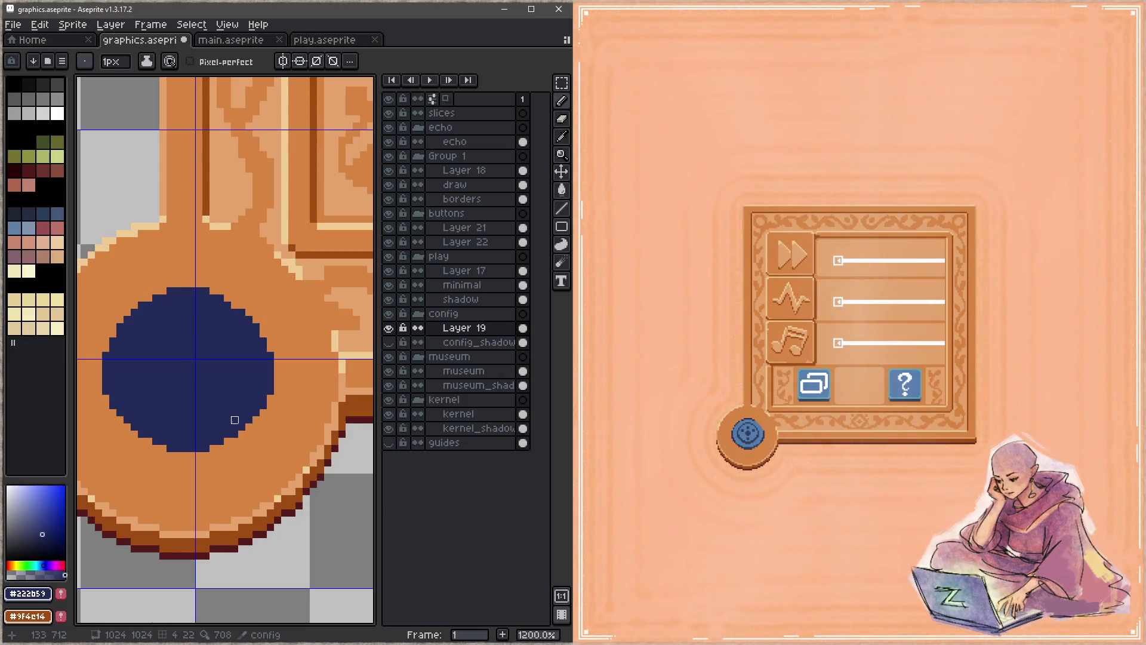
key("ctrl+s")
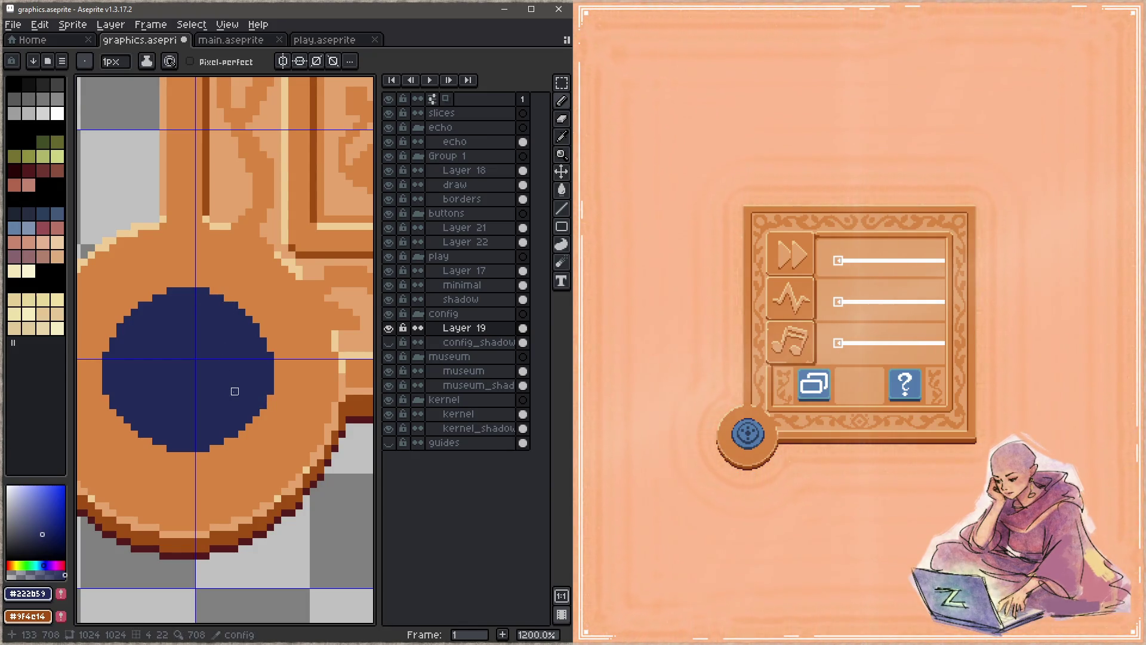
key("ctrl+s")
left_click_drag(306, 408, 274, 340)
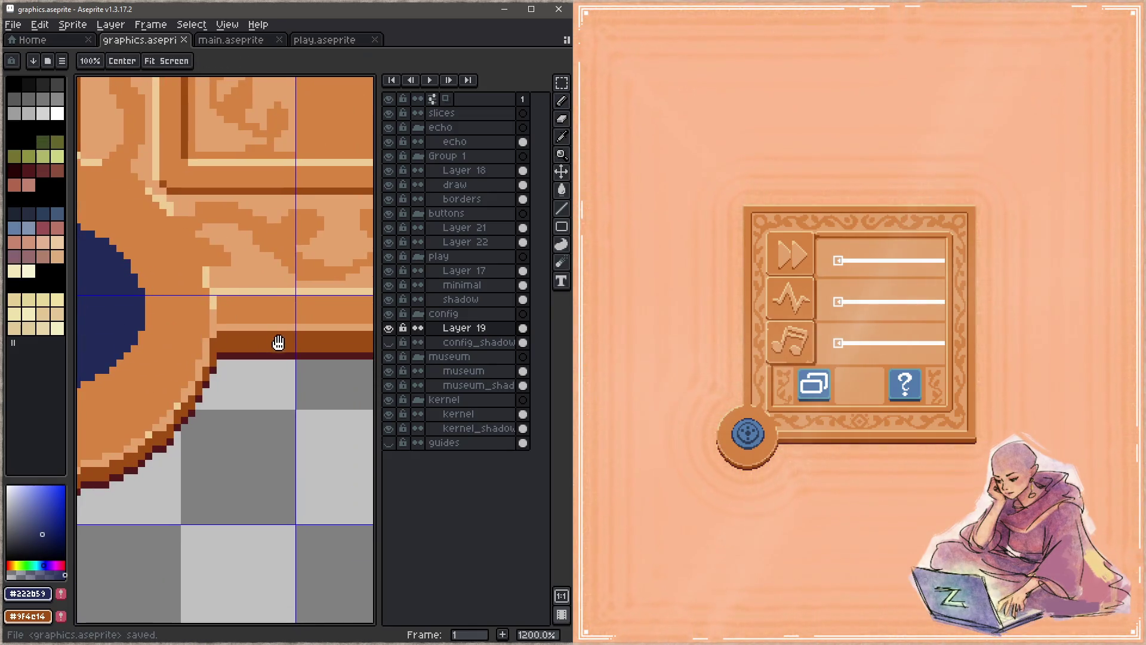
Stamp a 25px navy square in the left bottom cell, filling the gap beside it, and save
mouse_move(192, 325)
left_mouse_down()
mouse_move(320, 389)
mouse_move(128, 331)
mouse_move(243, 289)
mouse_move(238, 340)
mouse_move(221, 326)
left_mouse_up()
scroll(228, 332, "up", 10)
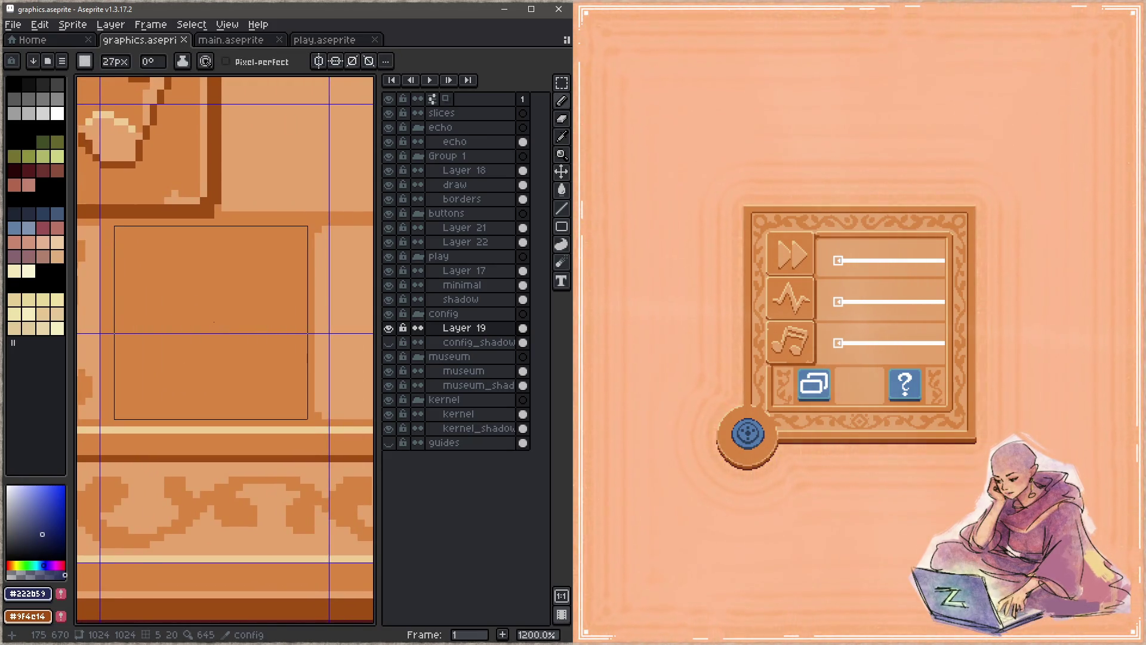
left_click(212, 322)
key("ctrl+s")
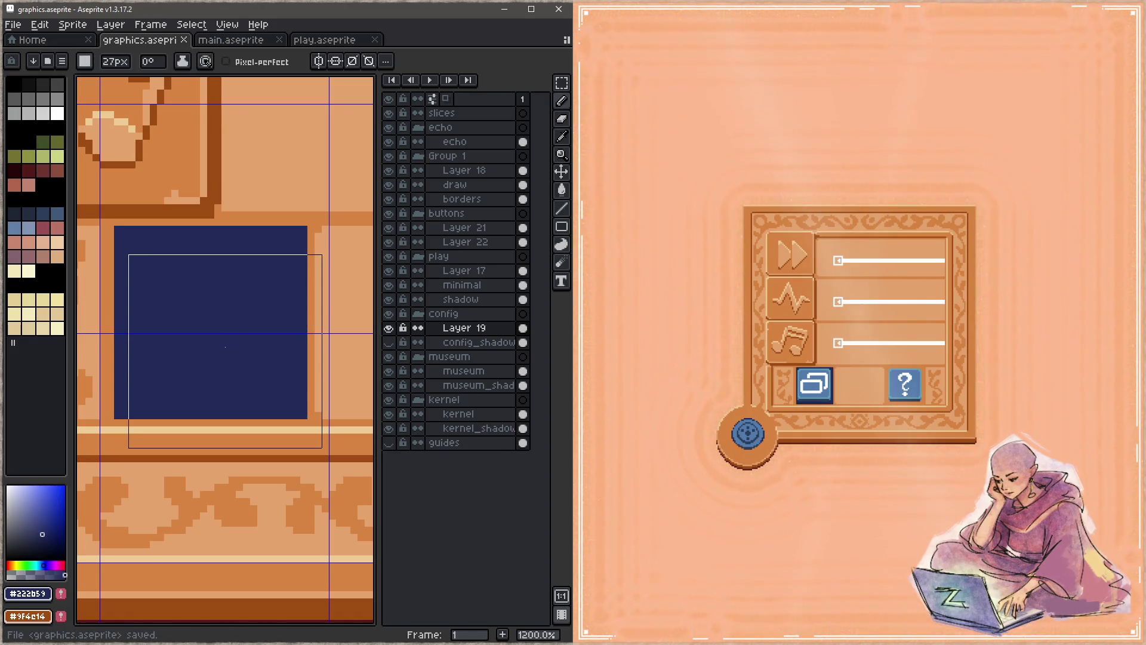
key("ctrl+z")
scroll(225, 347, "down", 2)
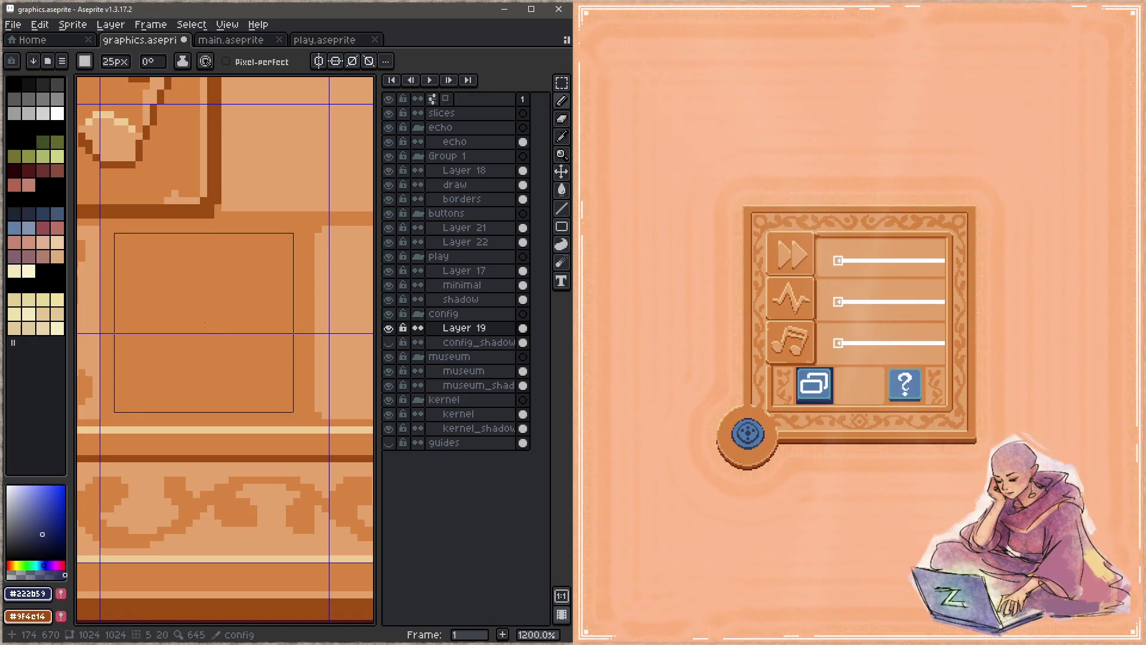
left_click(205, 322)
key("ctrl+s")
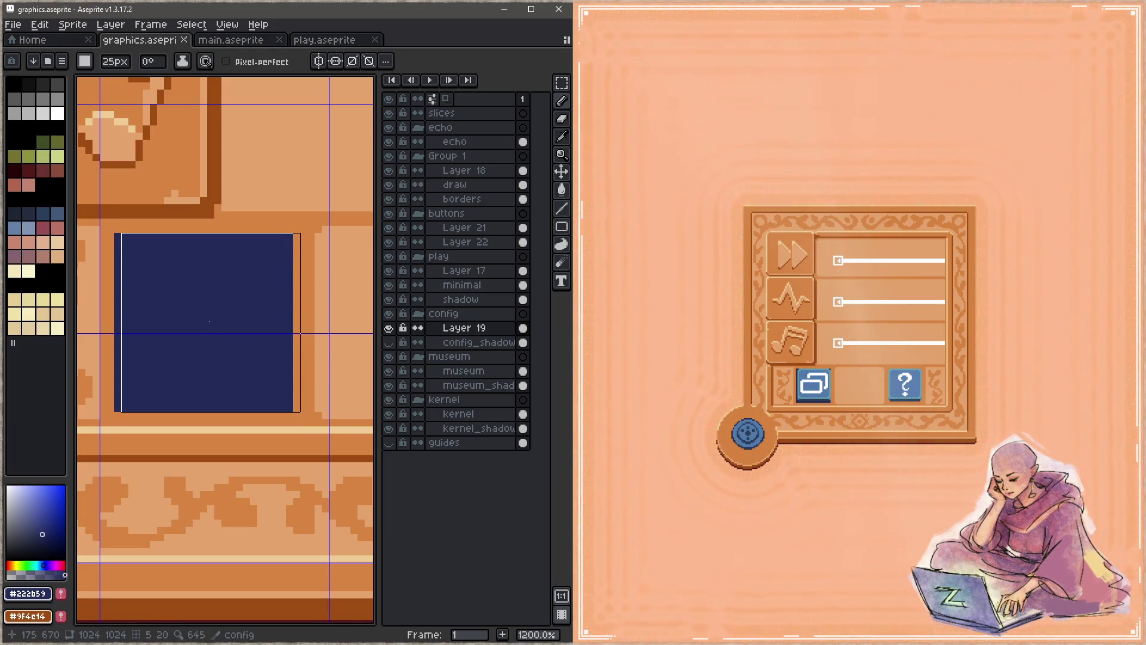
left_click(209, 321)
key("ctrl+s")
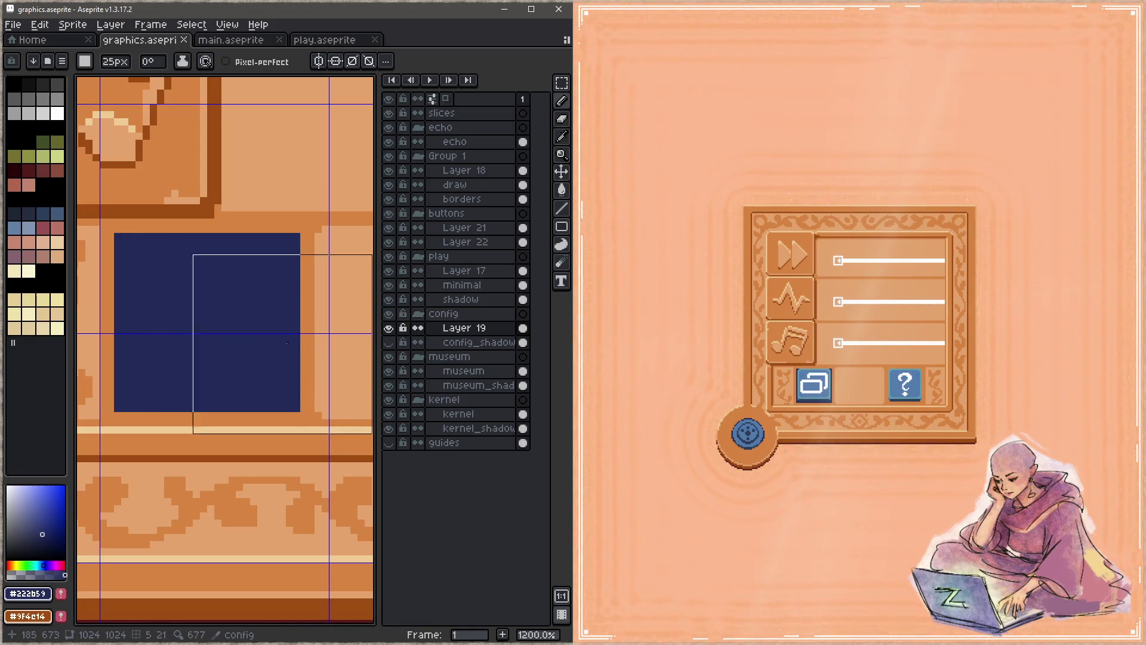
Clip the navy square's bottom-right, top-right and bottom-left corners with orange pixels, then save
left_click(307, 378, "alt")
scroll(294, 394, "down", 5)
scroll(293, 398, "down", 1)
left_click(297, 408)
left_click(296, 237)
left_click(117, 408)
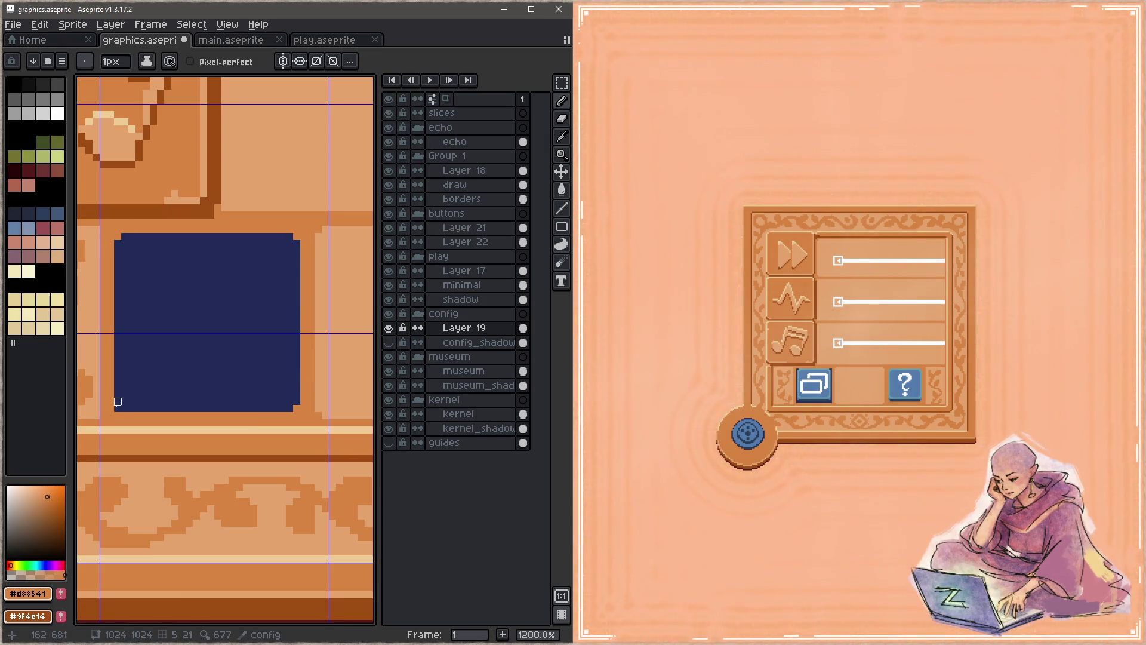
scroll(263, 320, "down", 4)
key("ctrl+s")
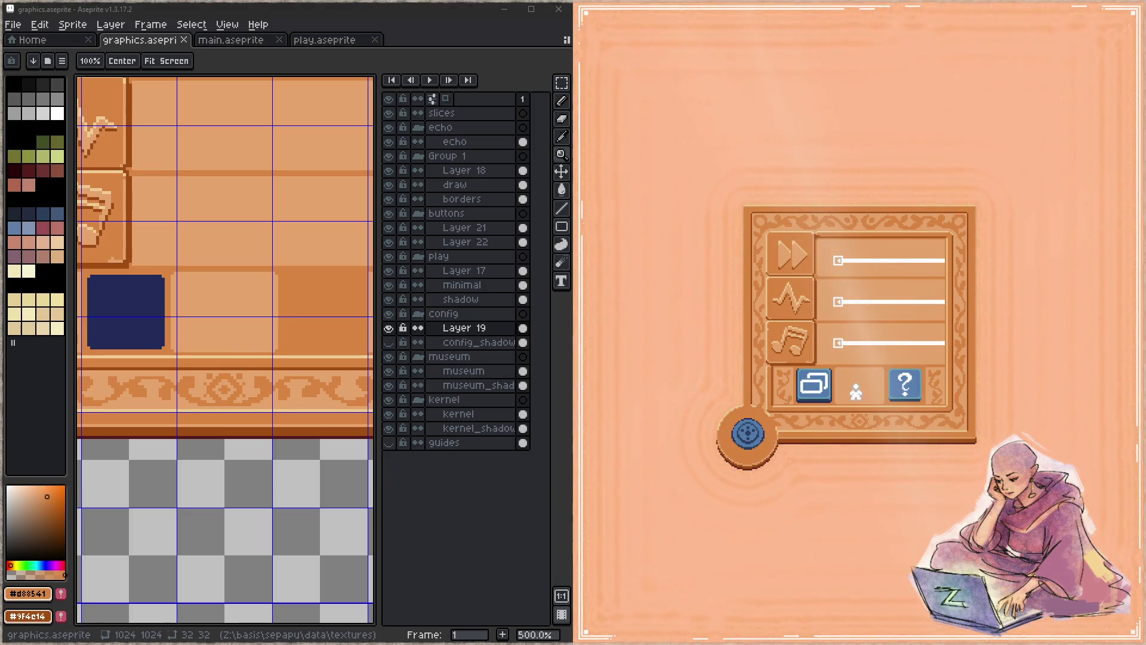
Magic Wand the navy square, copy it into the right bottom cell, and save
key("w")
left_click(152, 312)
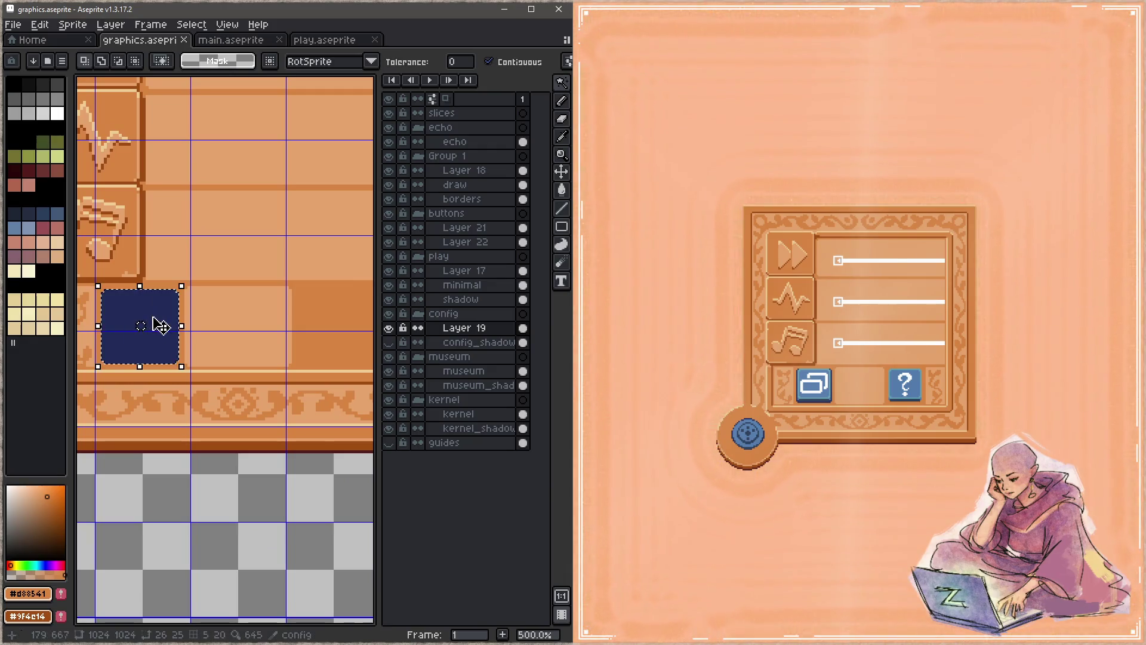
mouse_move(164, 320)
left_mouse_down()
mouse_move(351, 341)
mouse_move(370, 321)
mouse_move(361, 326)
left_mouse_up()
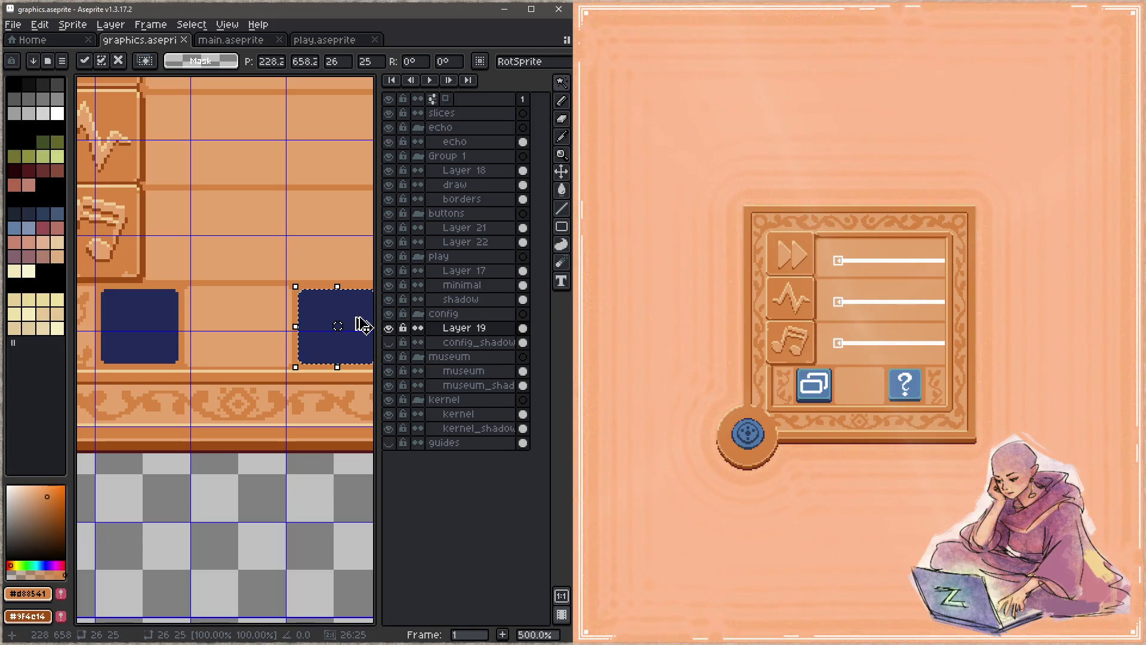
scroll(266, 345, "right", 3)
key("ctrl+s")
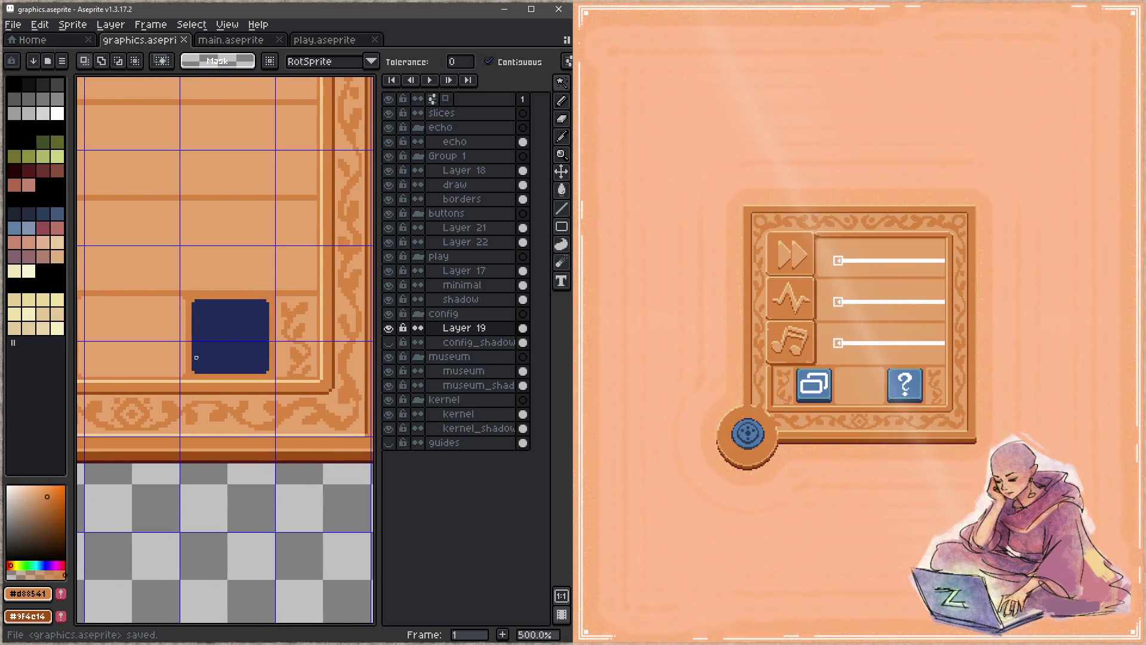
left_click(926, 530)
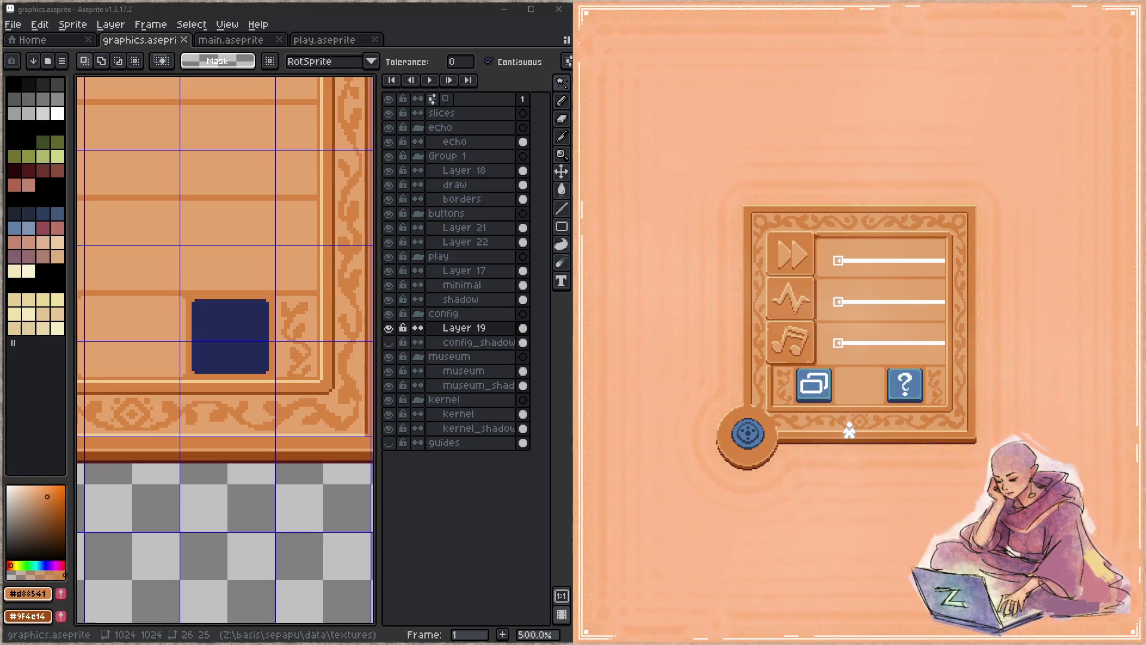
left_click_drag(231, 353, 231, 327)
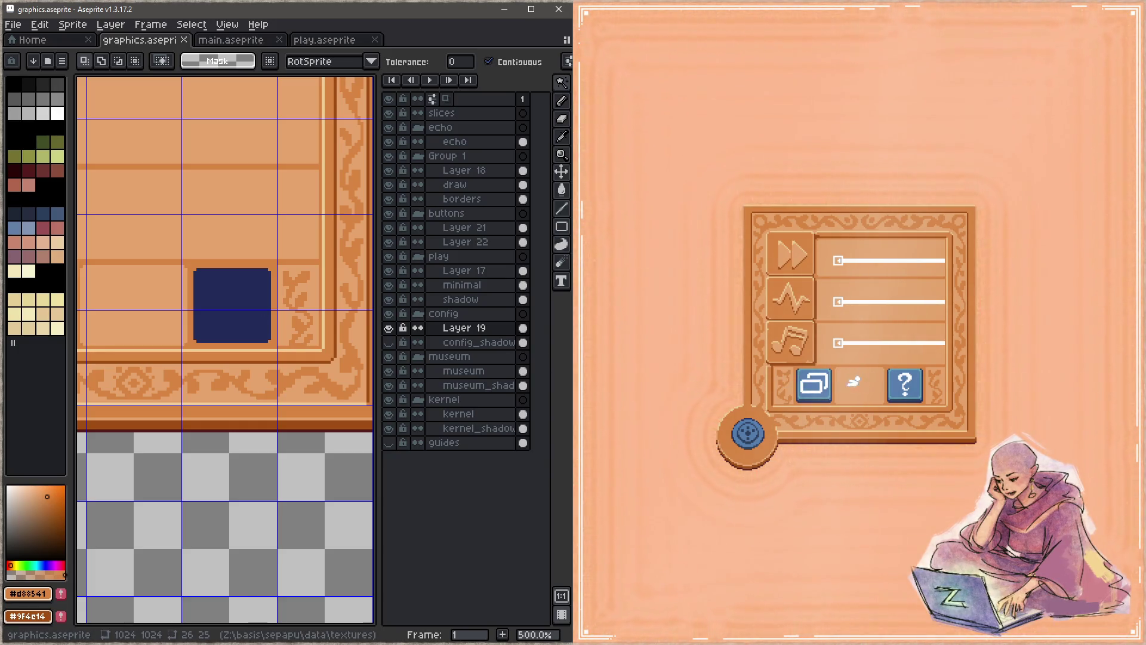
left_click_drag(139, 353, 269, 379)
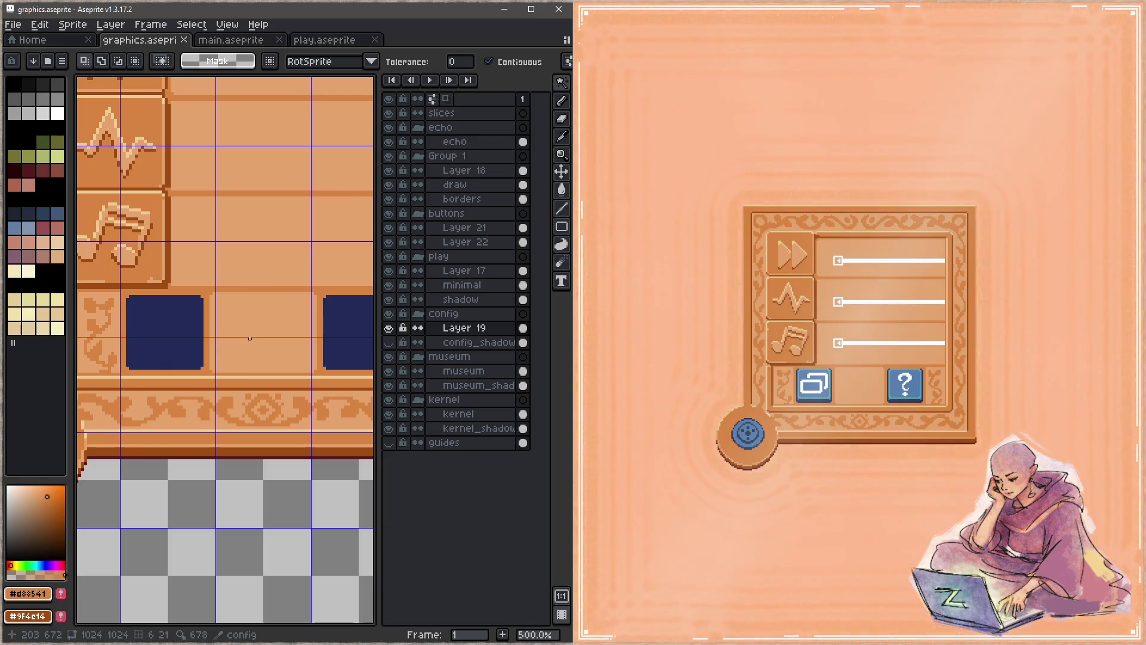
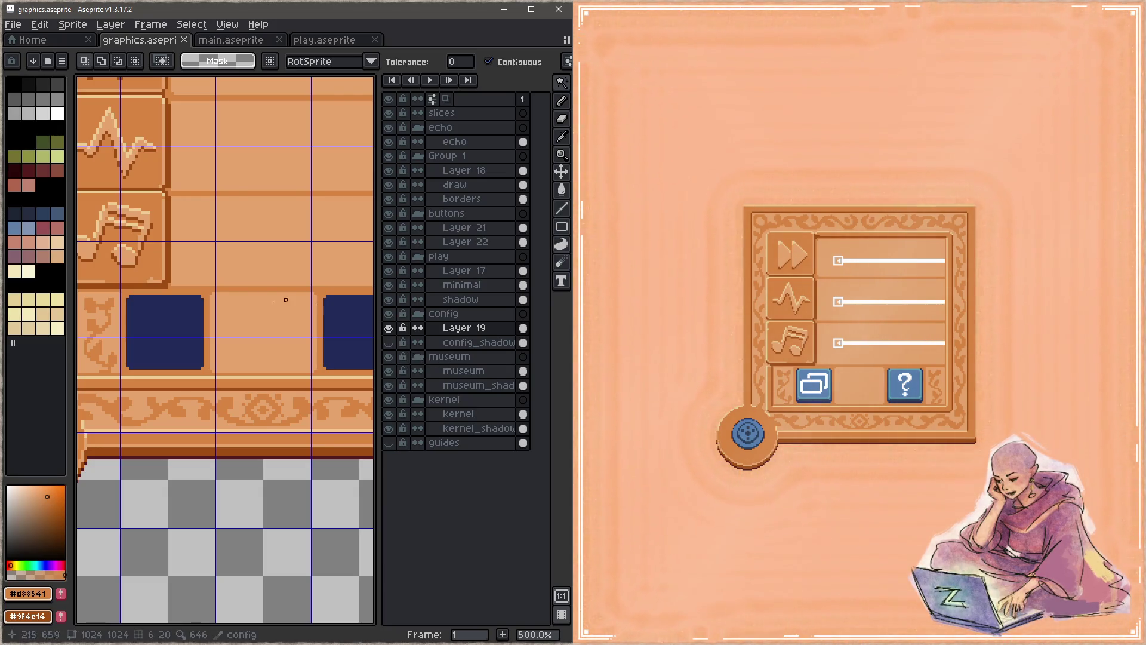
Zoom in on the empty panel between the blue buttons and select the 1px Pencil
left_click_drag(289, 312, 285, 347)
key("z")
left_click(284, 346)
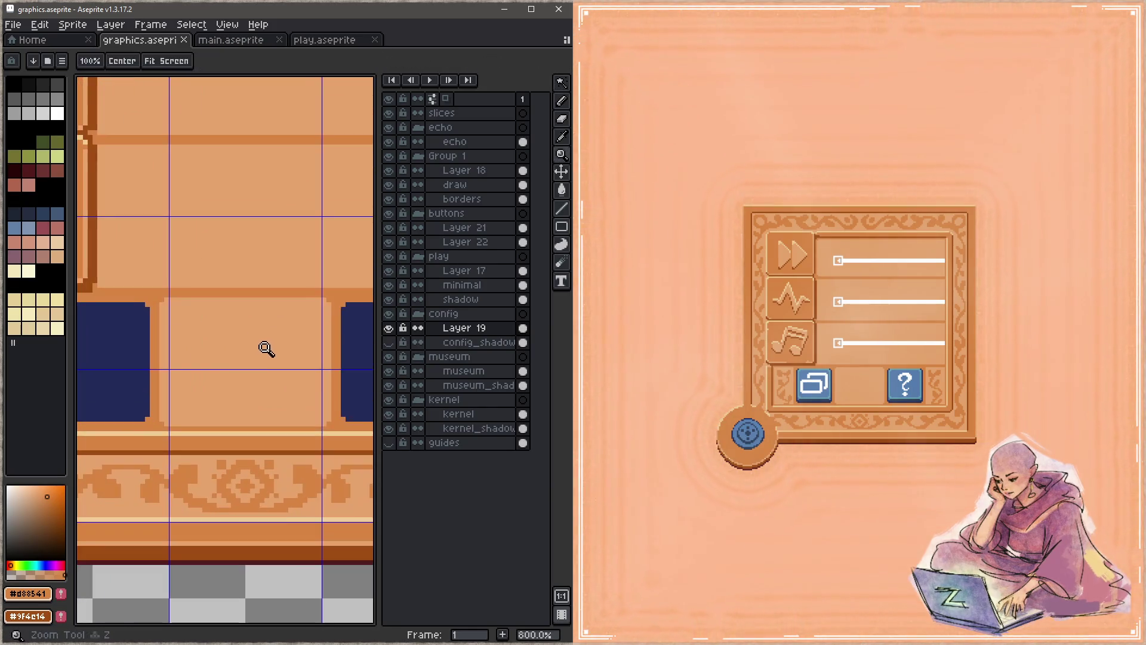
key("b")
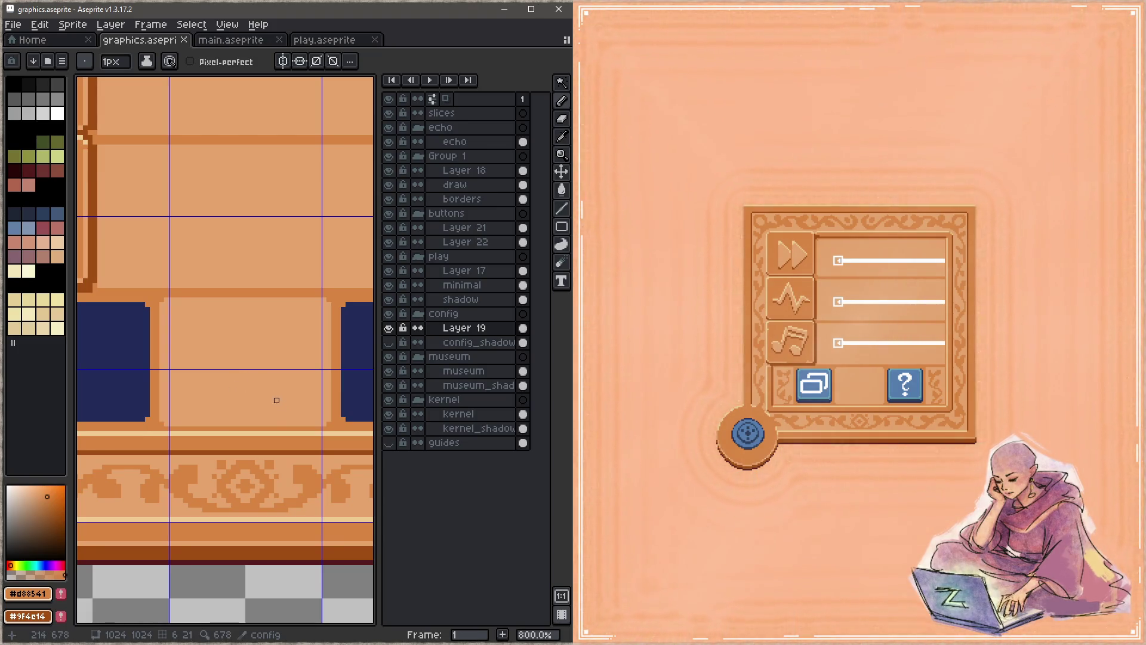
key("i")
key("b")
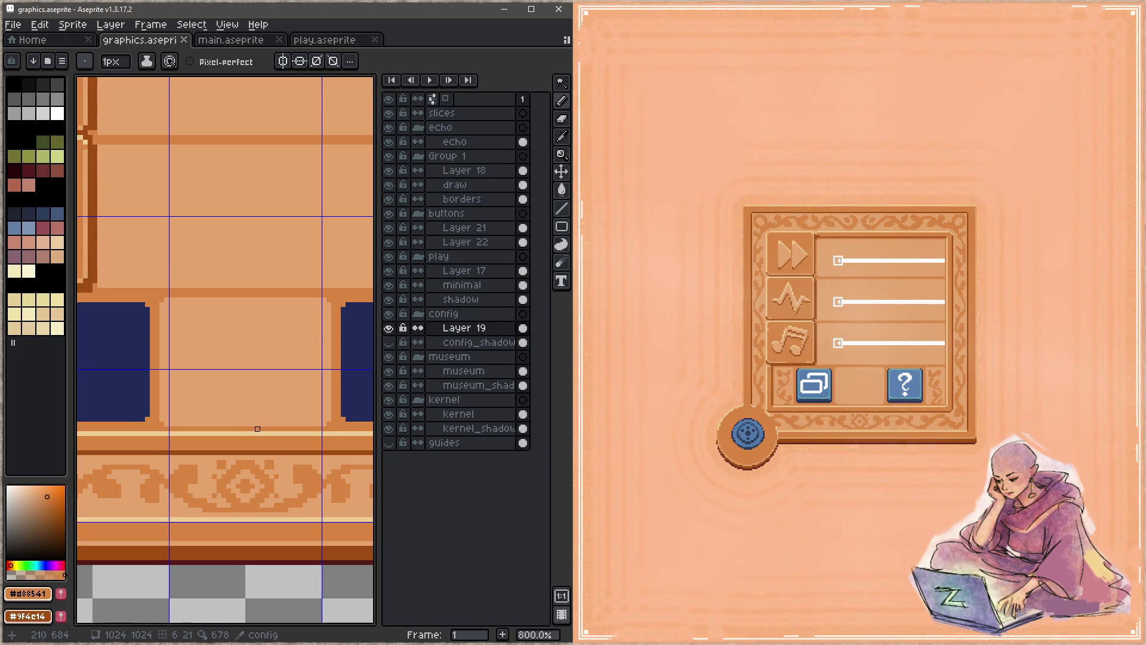
Draw the tree in #d88541: a curving trunk, inner branches, and curled branches on both sides
mouse_move(253, 424)
left_mouse_down()
mouse_move(245, 372)
mouse_move(272, 345)
mouse_move(250, 389)
mouse_move(296, 329)
mouse_move(267, 376)
mouse_move(196, 378)
mouse_move(190, 320)
mouse_move(203, 304)
mouse_move(186, 357)
mouse_move(216, 375)
mouse_move(234, 324)
mouse_move(233, 425)
mouse_move(253, 376)
mouse_move(248, 333)
mouse_move(226, 345)
mouse_move(213, 335)
left_mouse_up()
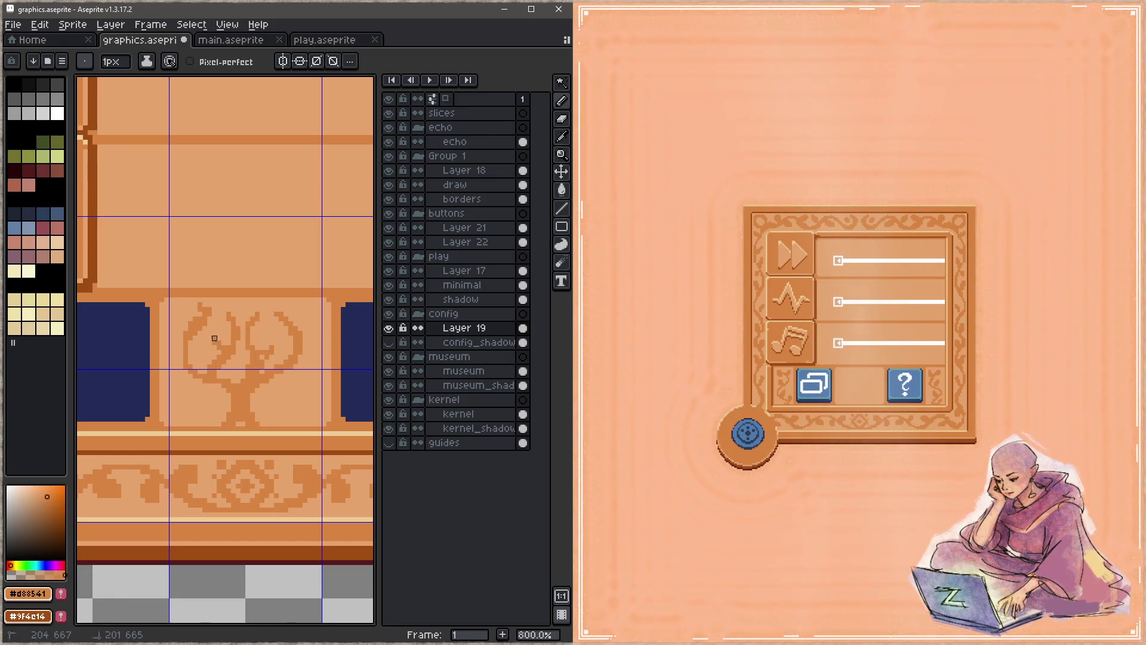
mouse_move(294, 336)
left_mouse_down()
mouse_move(315, 314)
mouse_move(321, 323)
left_mouse_up()
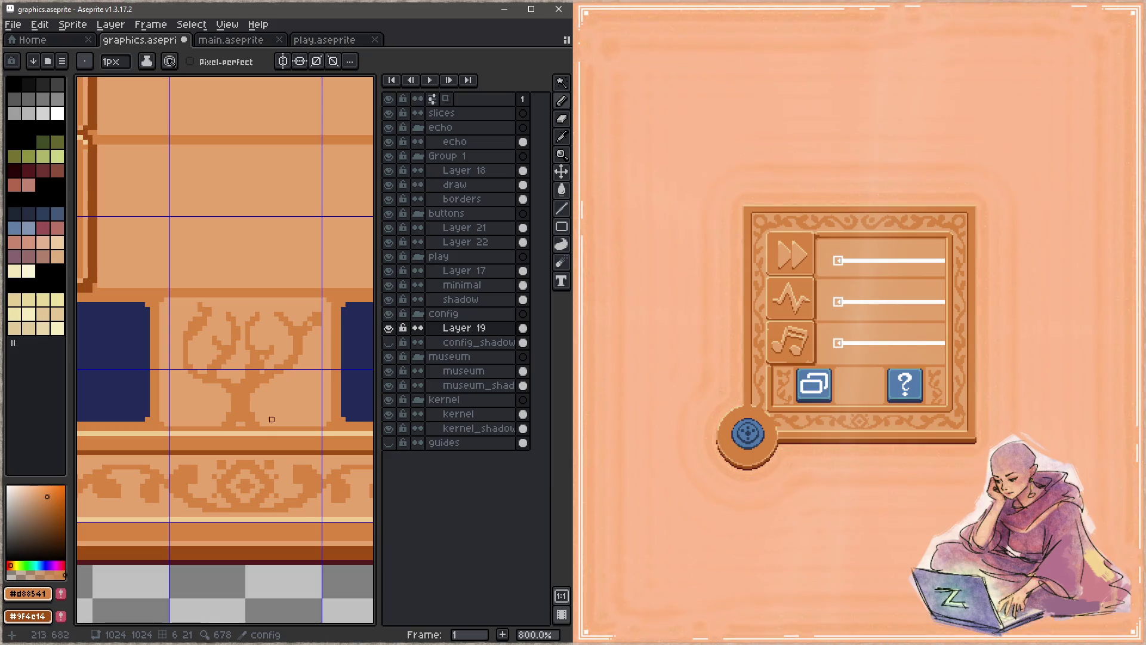
left_click_drag(257, 385, 262, 424)
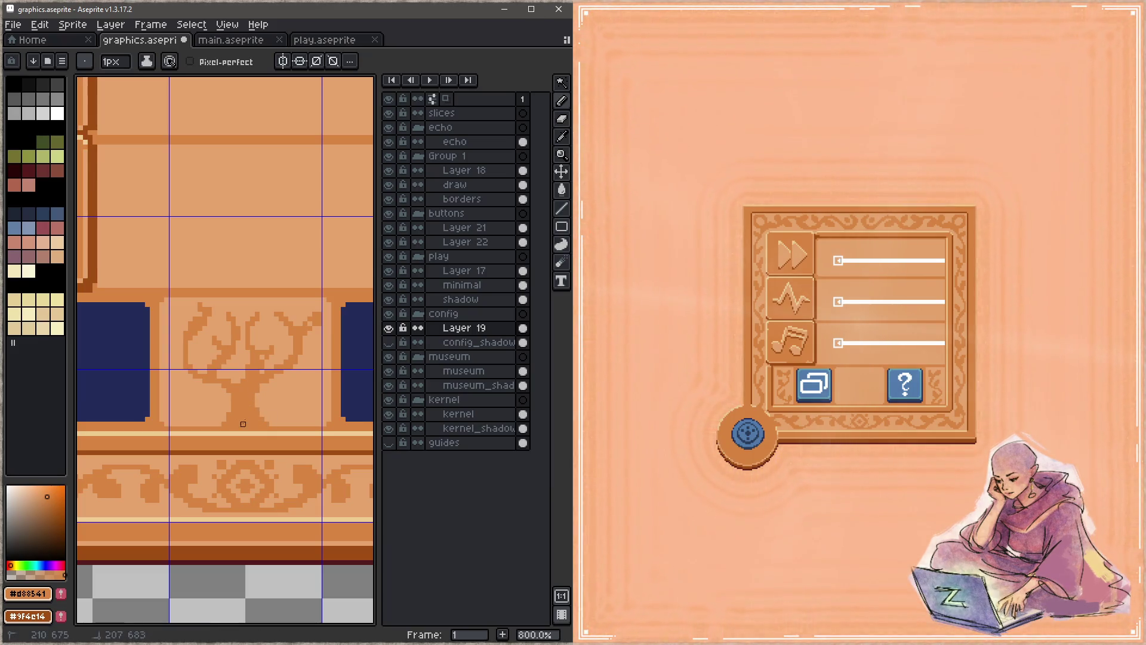
left_click_drag(296, 385, 287, 409)
mouse_move(182, 389)
left_mouse_down()
mouse_move(197, 387)
mouse_move(184, 416)
left_mouse_up()
Touch up the tree's upper-right branch pixels and save graphics.aseprite
left_click(272, 319)
left_click(252, 305)
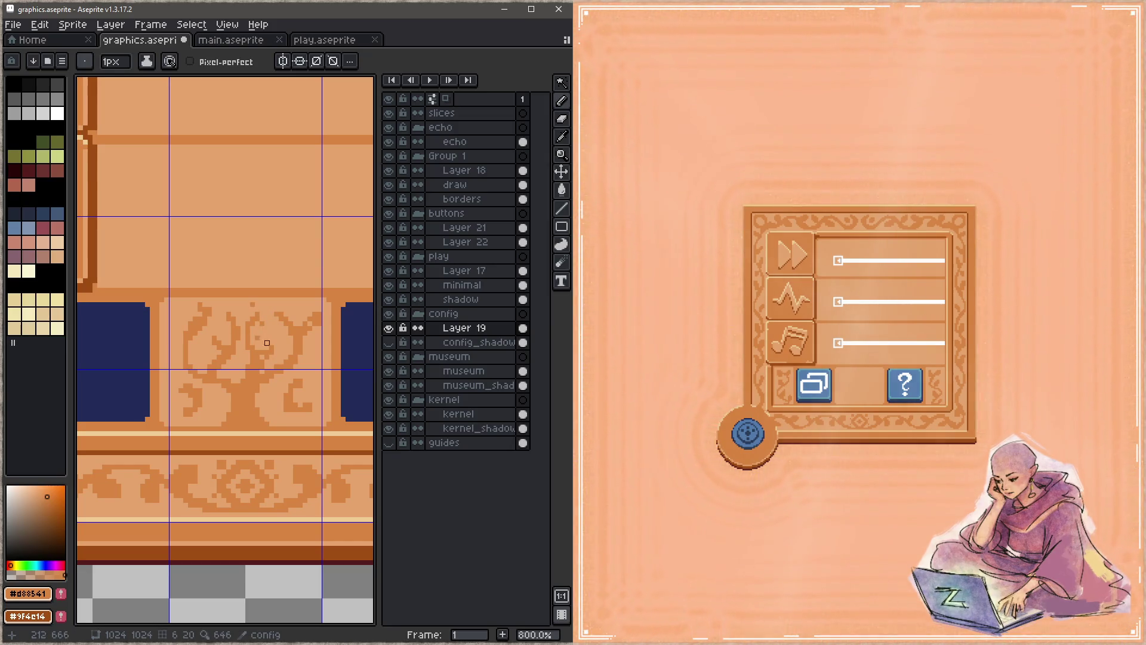
left_click(305, 318)
left_click(315, 339)
left_click(319, 309)
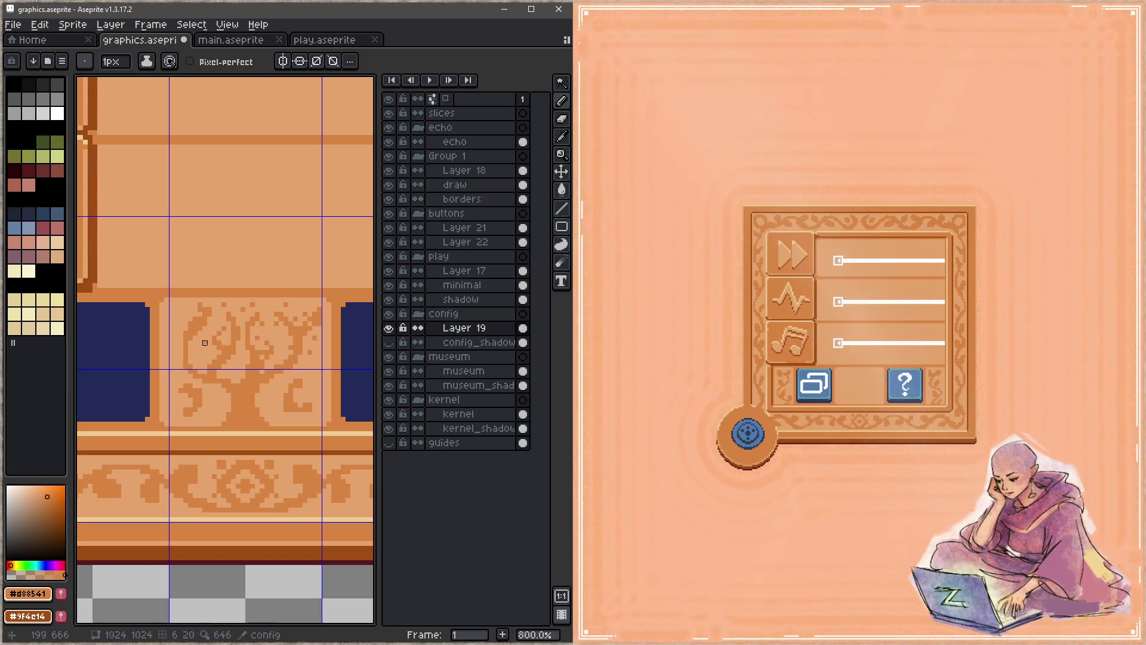
key("ctrl+s")
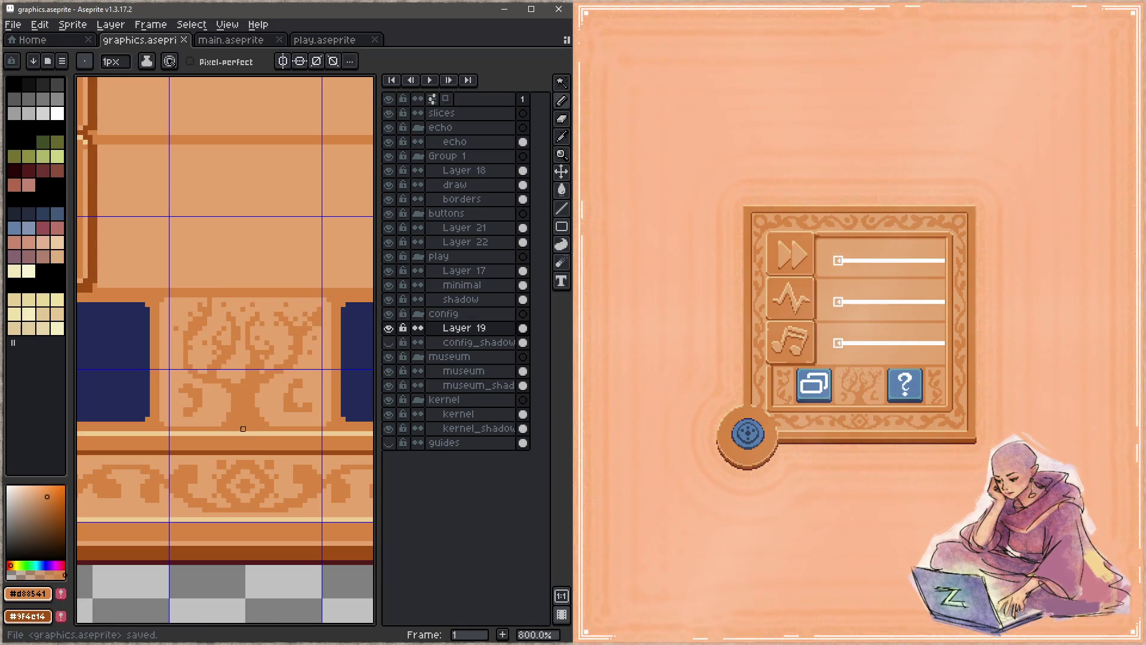
Eyedrop the pale base colour #e5a46c and paint out the tree with the 9px brush
key("i")
left_click(219, 318)
key("b")
mouse_move(244, 324)
left_mouse_down()
mouse_move(296, 327)
mouse_move(281, 357)
left_mouse_up()
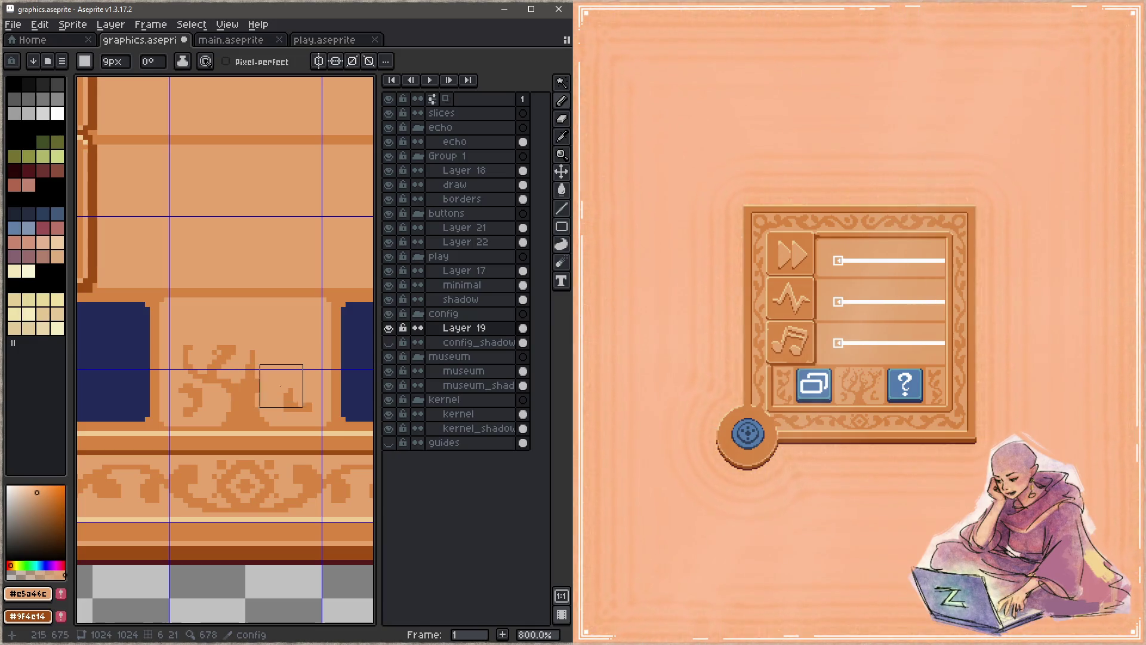
mouse_move(294, 391)
left_mouse_down()
mouse_move(274, 396)
mouse_move(210, 362)
mouse_move(203, 391)
left_mouse_up()
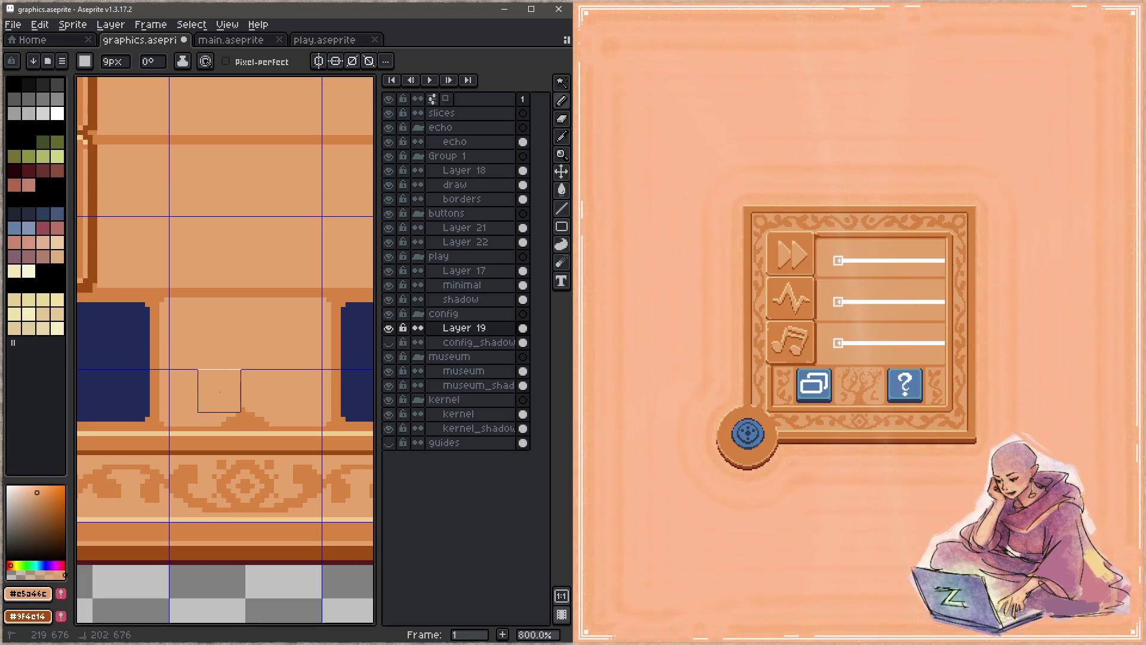
left_click(257, 419, "alt")
With a 1px pencil, draw a thin trunk, a Y-forked right branch and a left branch
key("minus")
key("minus")
key("minus")
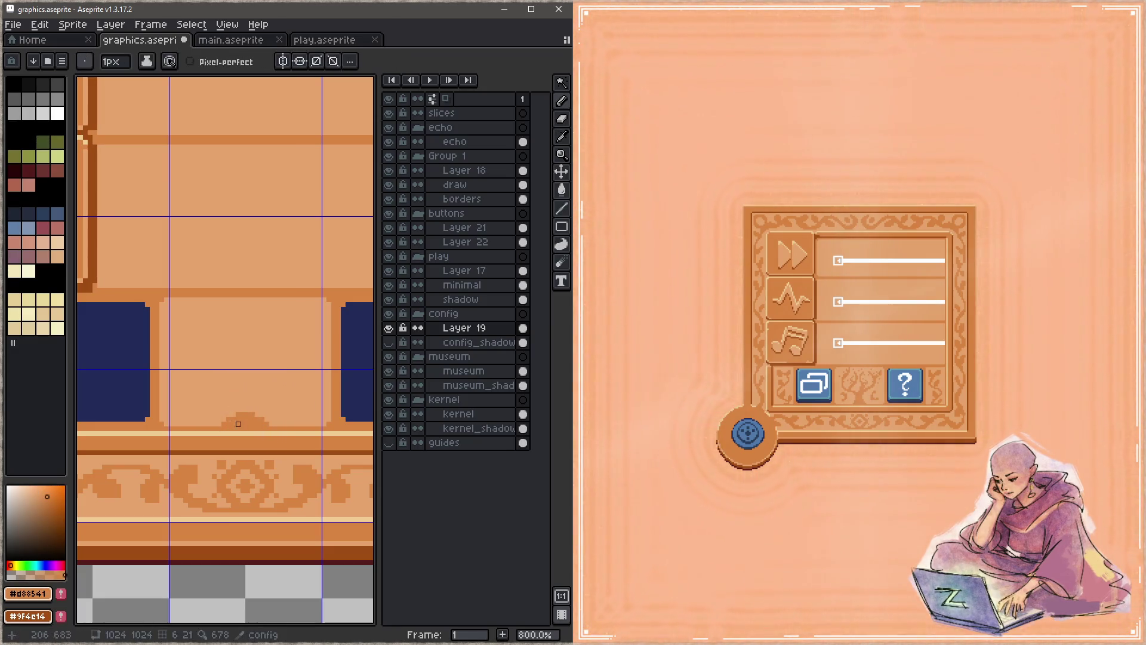
mouse_move(243, 411)
left_mouse_down()
mouse_move(241, 365)
mouse_move(243, 391)
left_mouse_up()
mouse_move(248, 329)
left_mouse_down()
mouse_move(254, 412)
mouse_move(292, 357)
mouse_move(291, 319)
mouse_move(315, 309)
left_mouse_up()
mouse_move(282, 362)
left_mouse_down()
mouse_move(267, 338)
mouse_move(272, 347)
mouse_move(219, 319)
left_mouse_up()
mouse_move(238, 386)
left_mouse_down()
mouse_move(209, 376)
mouse_move(186, 334)
mouse_move(200, 358)
mouse_move(215, 353)
left_mouse_up()
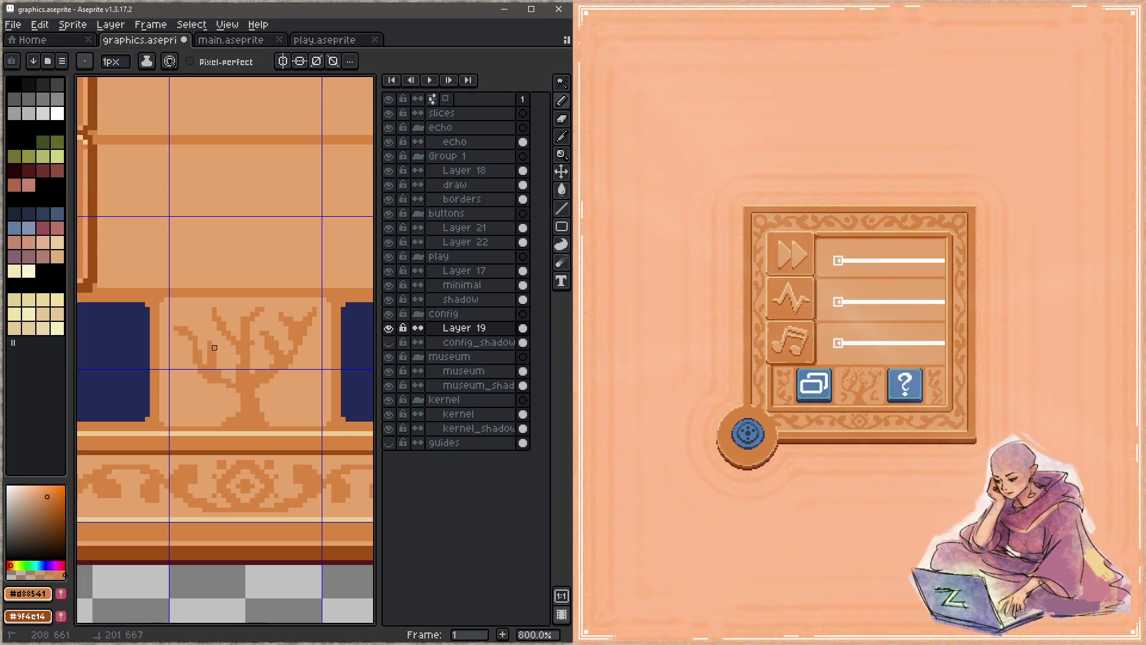
Thicken the trunk in the darker orange tone and save the file
left_click(213, 326, "alt")
left_click(210, 338, "alt")
left_click(215, 355, "alt")
left_click(191, 328, "alt")
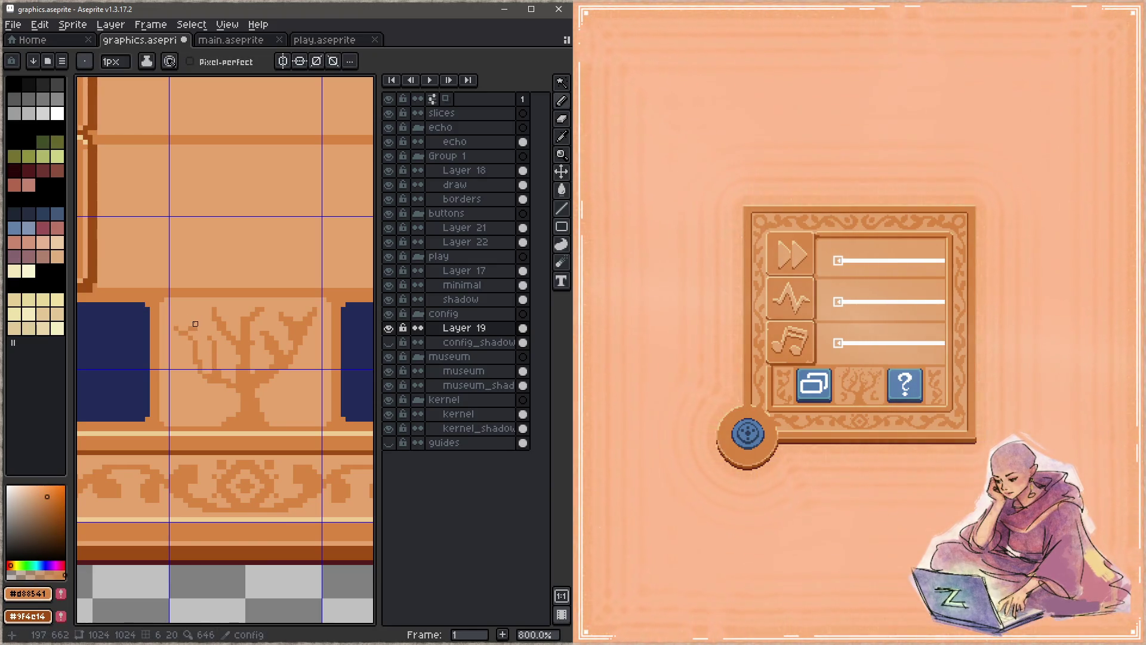
left_click(214, 323, "alt")
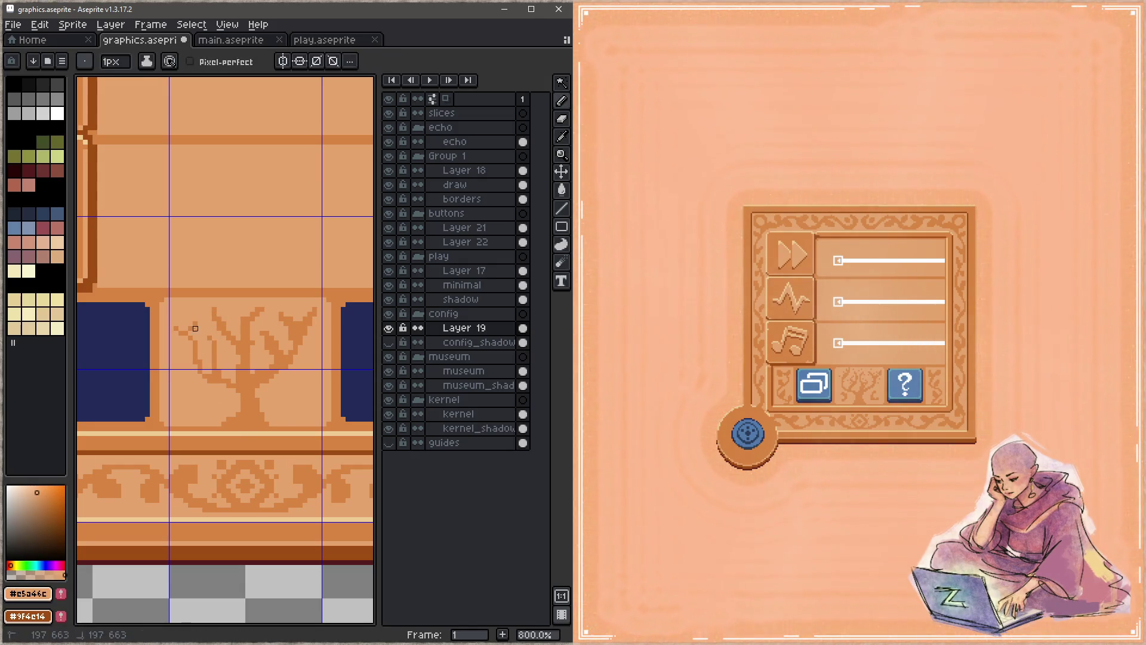
left_click(202, 341, "alt")
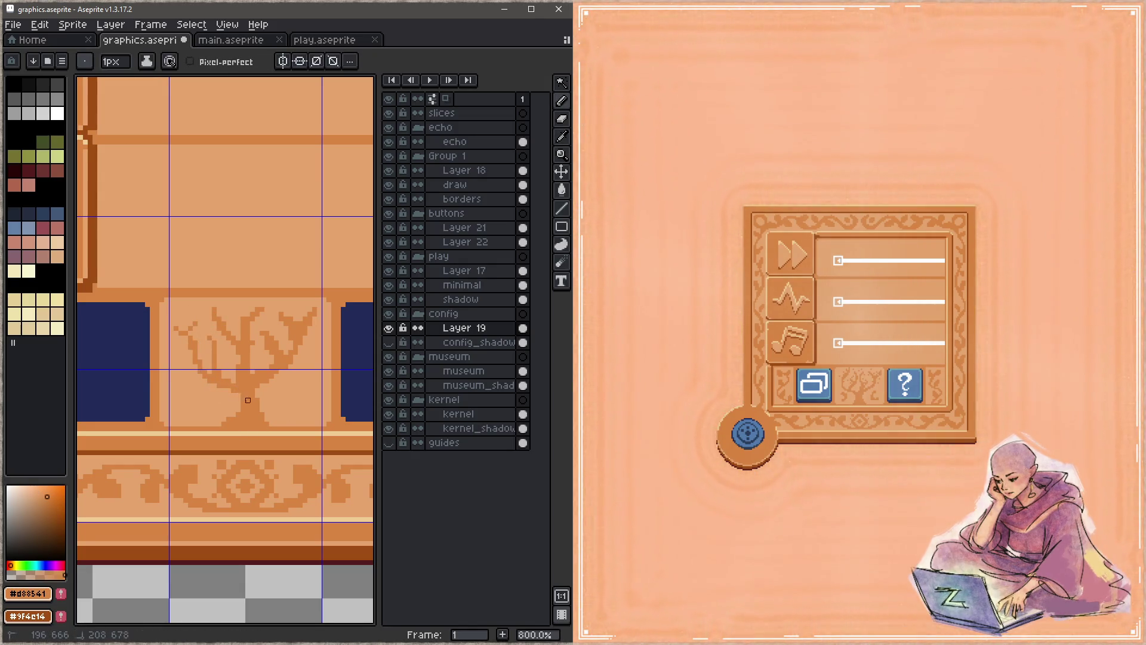
left_click_drag(234, 396, 241, 420)
key("ctrl+s")
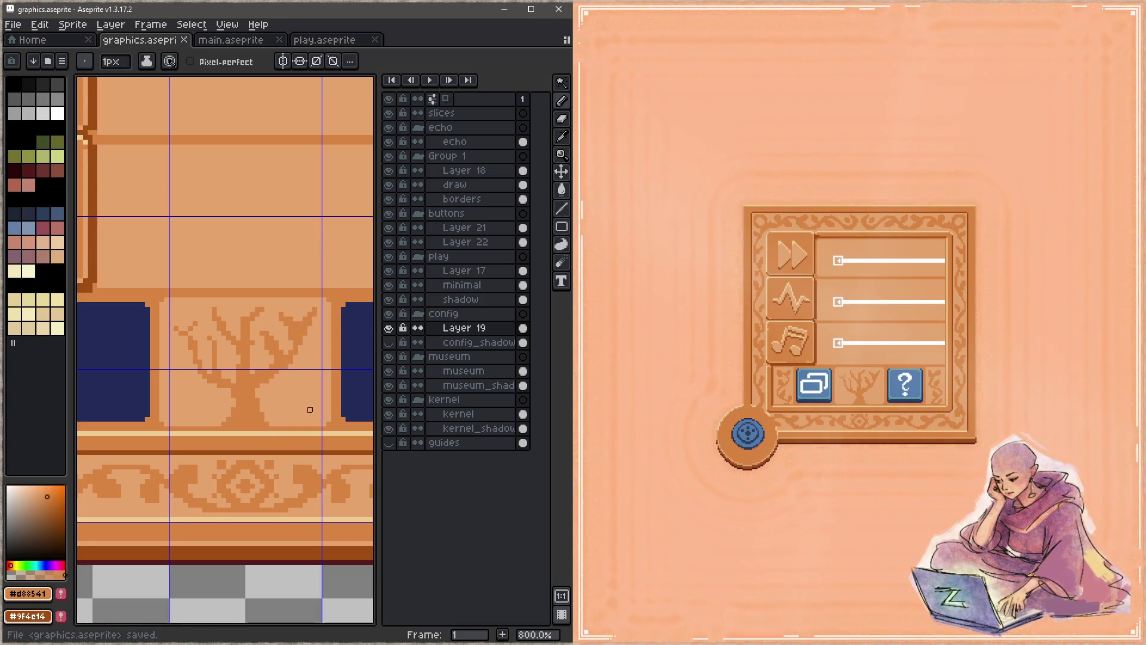
Add a small round blob to the right of the trunk and tidy its edge
mouse_move(299, 389)
left_mouse_down()
mouse_move(286, 401)
mouse_move(301, 409)
mouse_move(281, 395)
mouse_move(310, 390)
left_mouse_up()
left_click(320, 410, "alt")
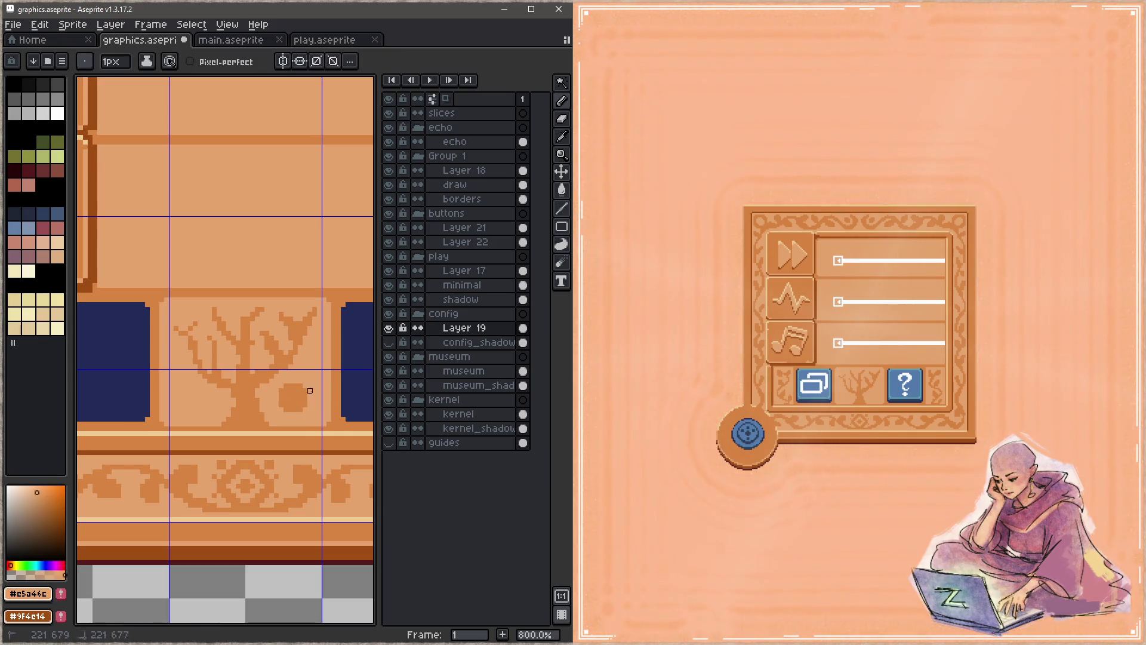
left_click(243, 424, "alt")
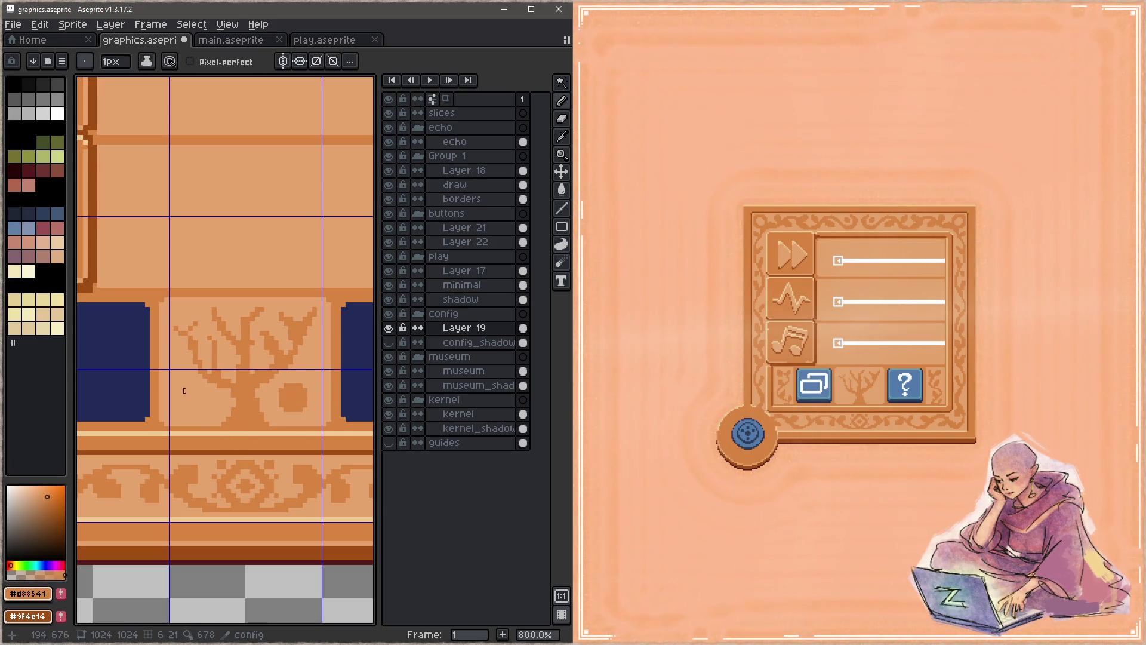
left_click(85, 61)
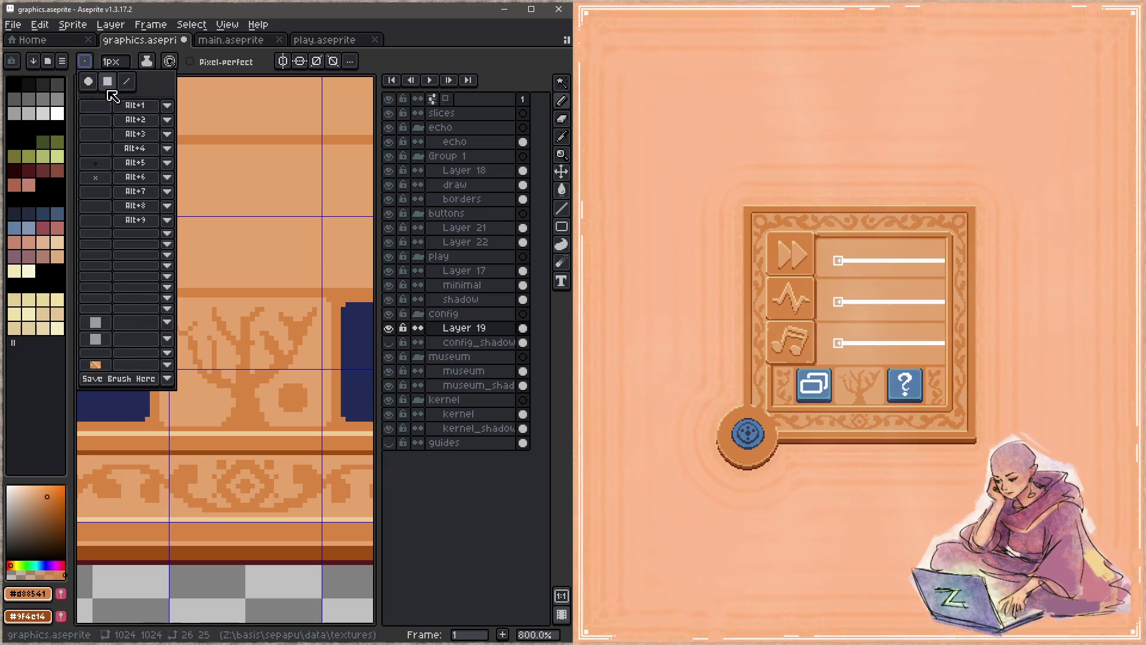
Stamp matching 6px round dark-orange dots on both sides of the trunk and save
left_click(92, 88)
left_click_drag(295, 399, 268, 367)
key("plus")
key("plus")
key("plus")
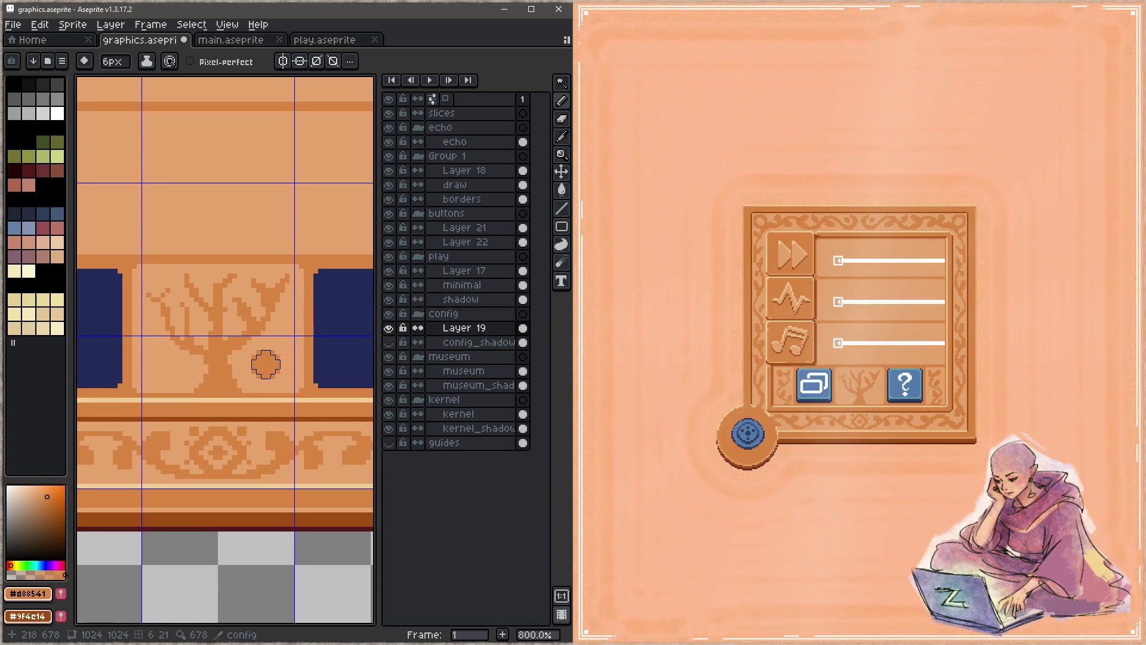
left_click(267, 361, "alt")
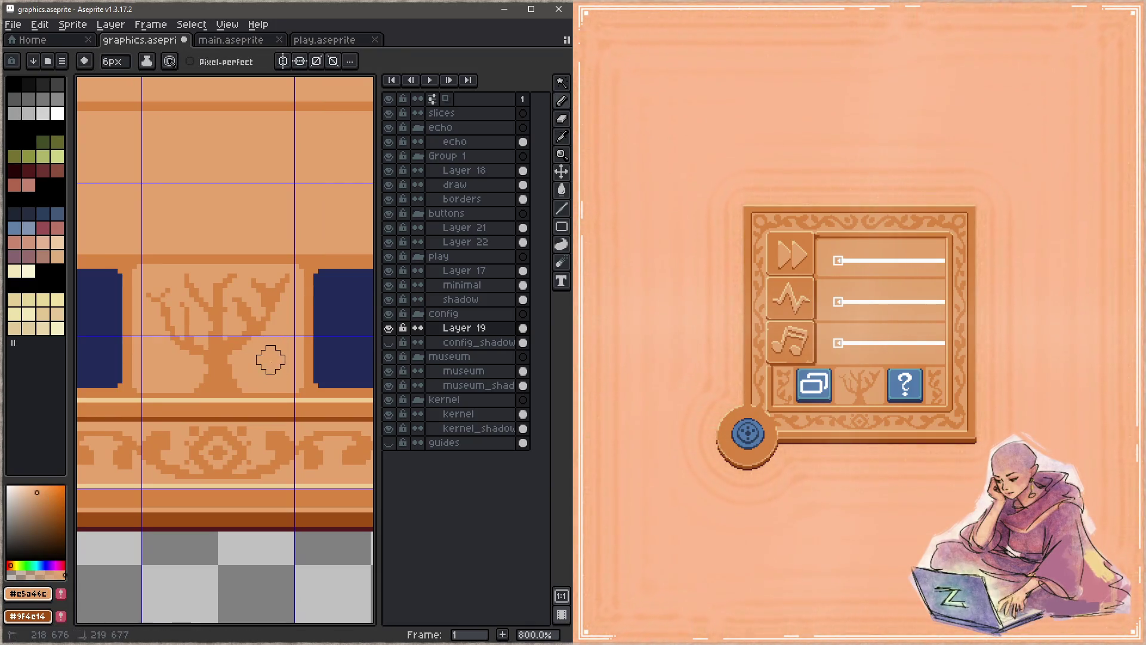
left_click(242, 343, "alt")
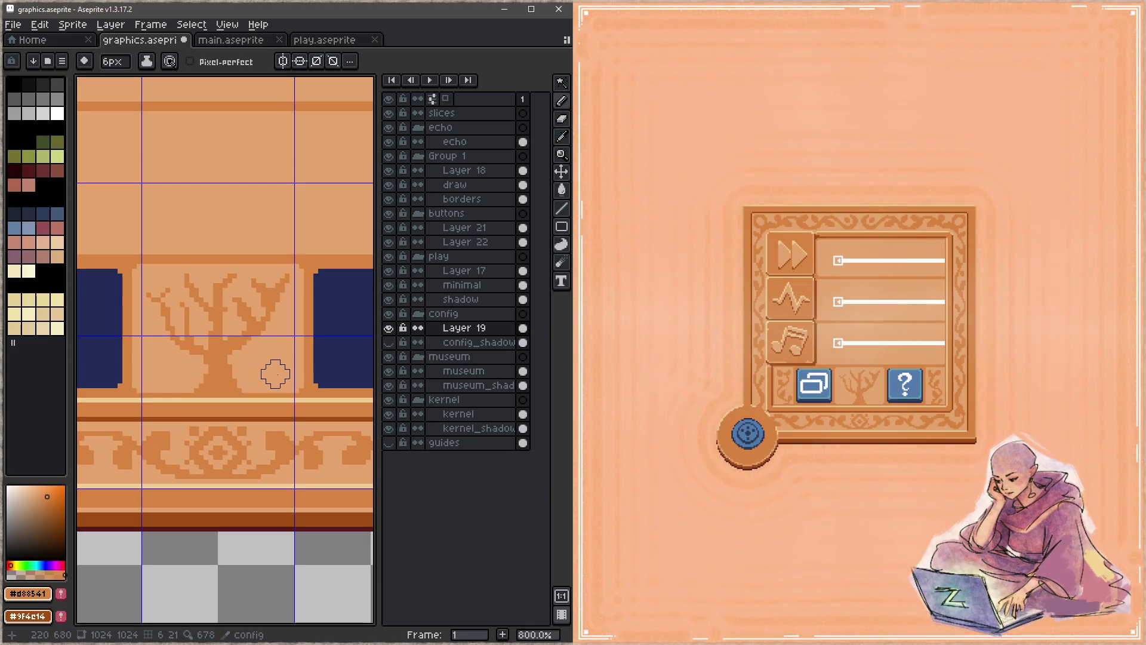
left_click(274, 369)
left_click(166, 365)
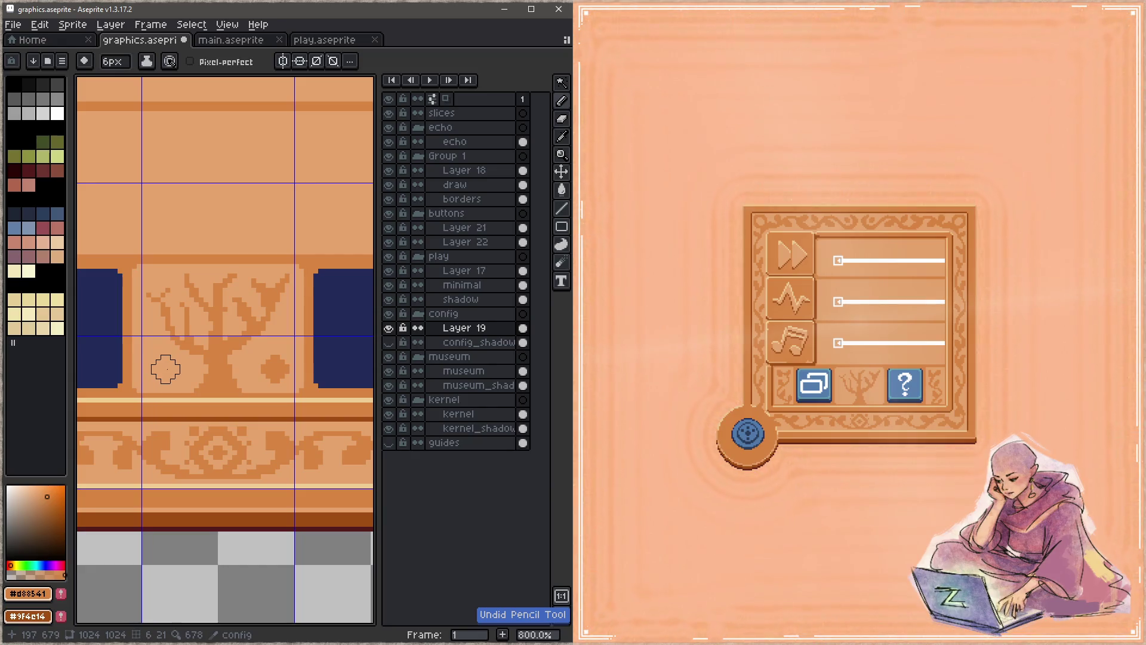
key("ctrl+s")
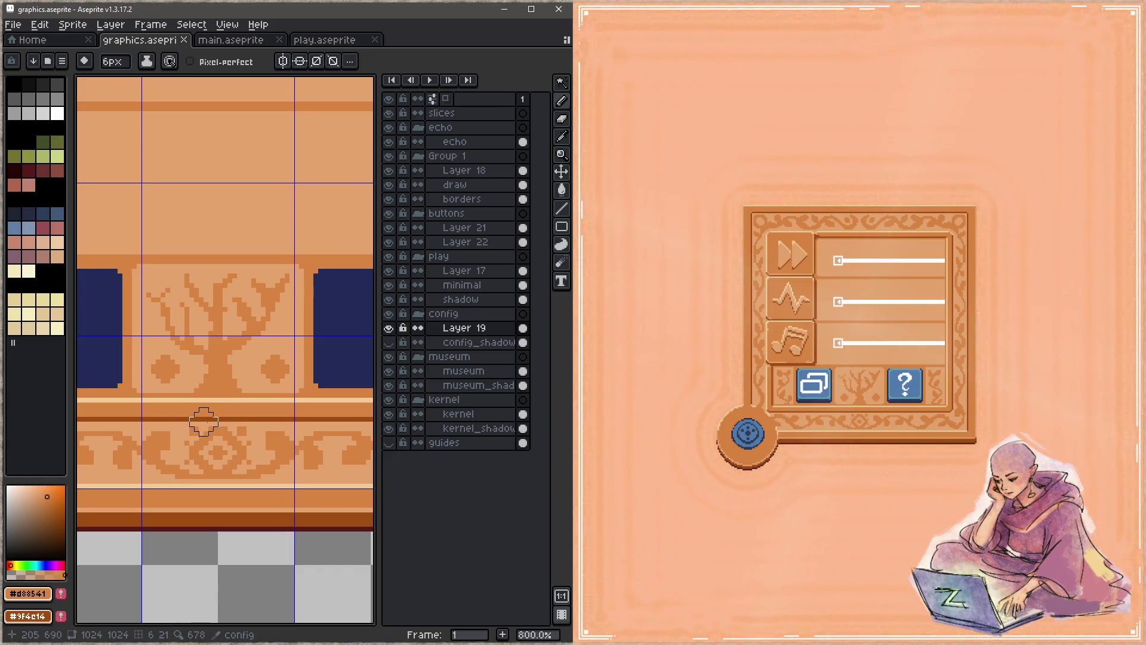
key("minus")
key("minus")
key("minus")
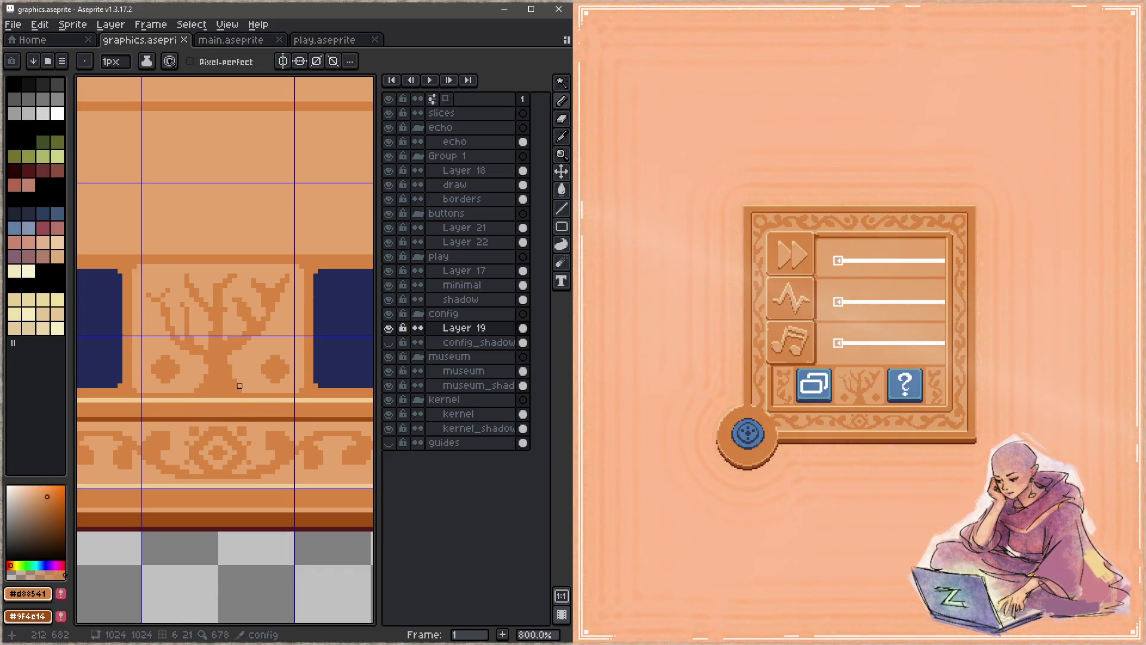
Save the sprite, then add lighter pixels to the upper tree branches
left_click_drag(240, 386, 190, 386)
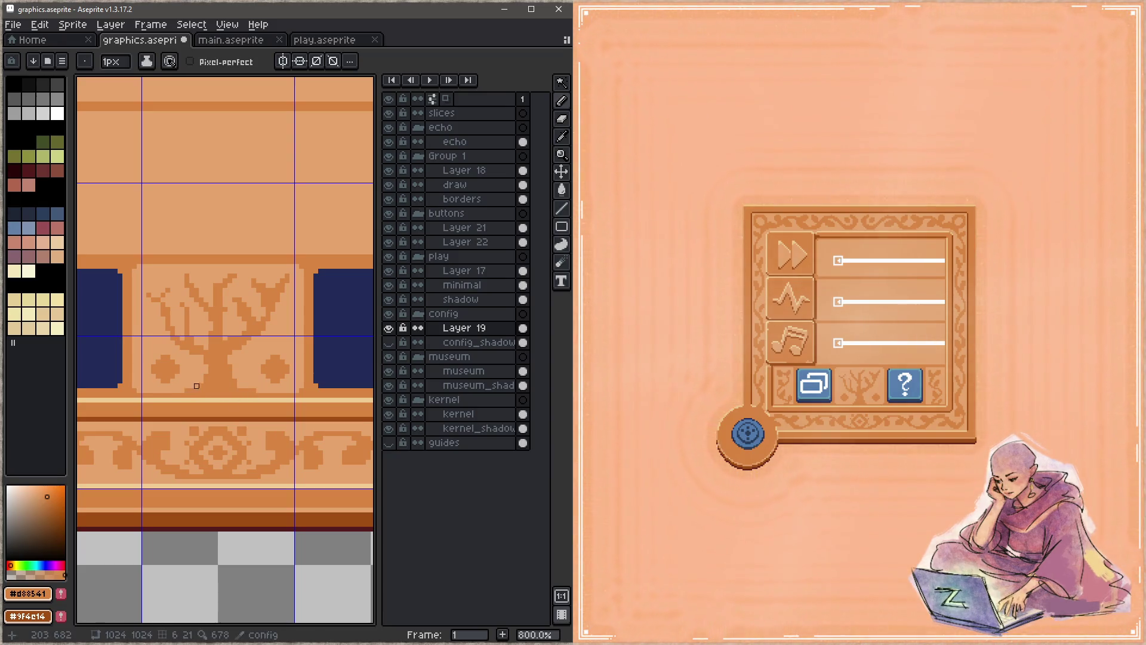
key("z")
key("ctrl+s")
key("b")
left_click(225, 324, "alt")
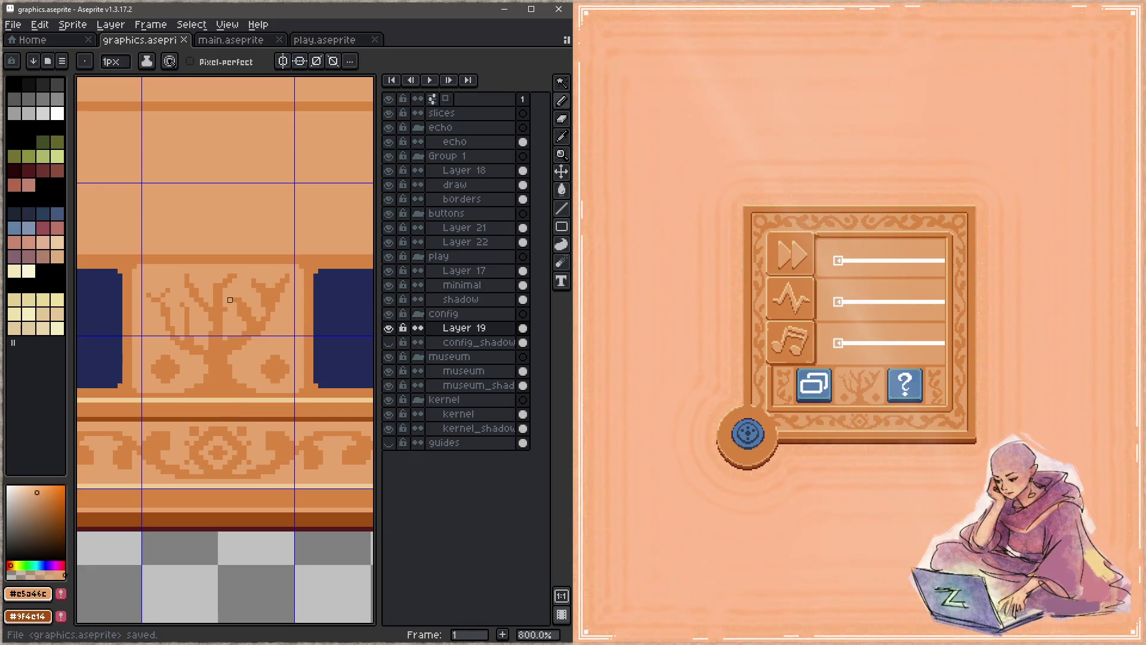
left_click(221, 294)
left_click_drag(215, 287, 233, 275)
Draw a short light stroke on a branch, re-sampling trunk and panel colours, and save
left_click(234, 274, "alt")
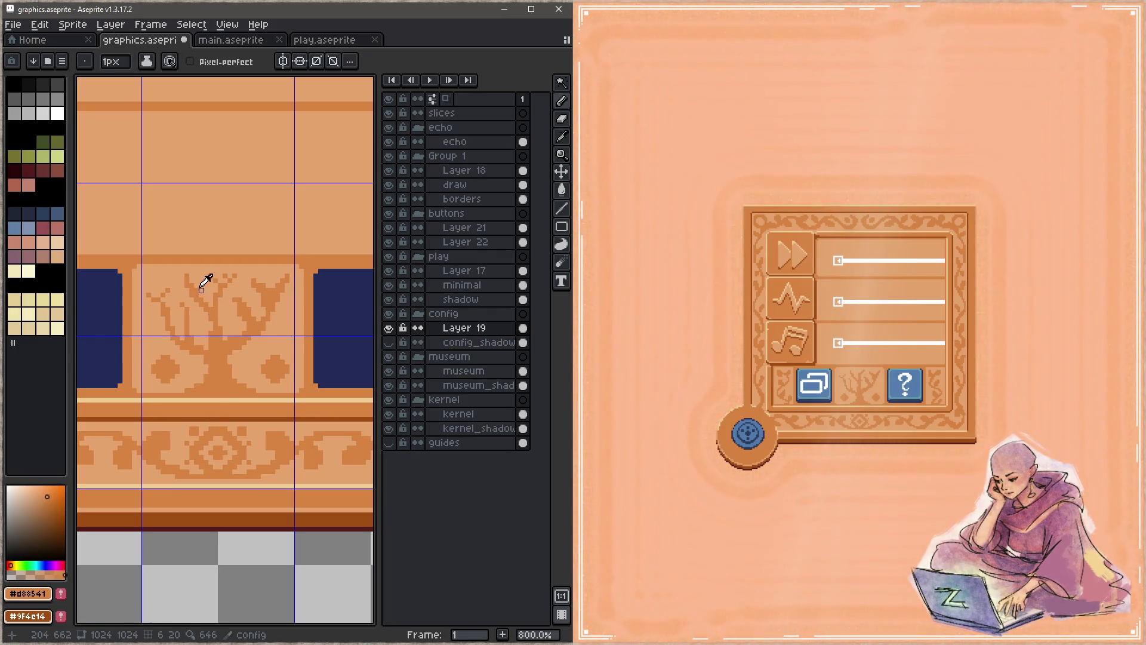
key("alt")
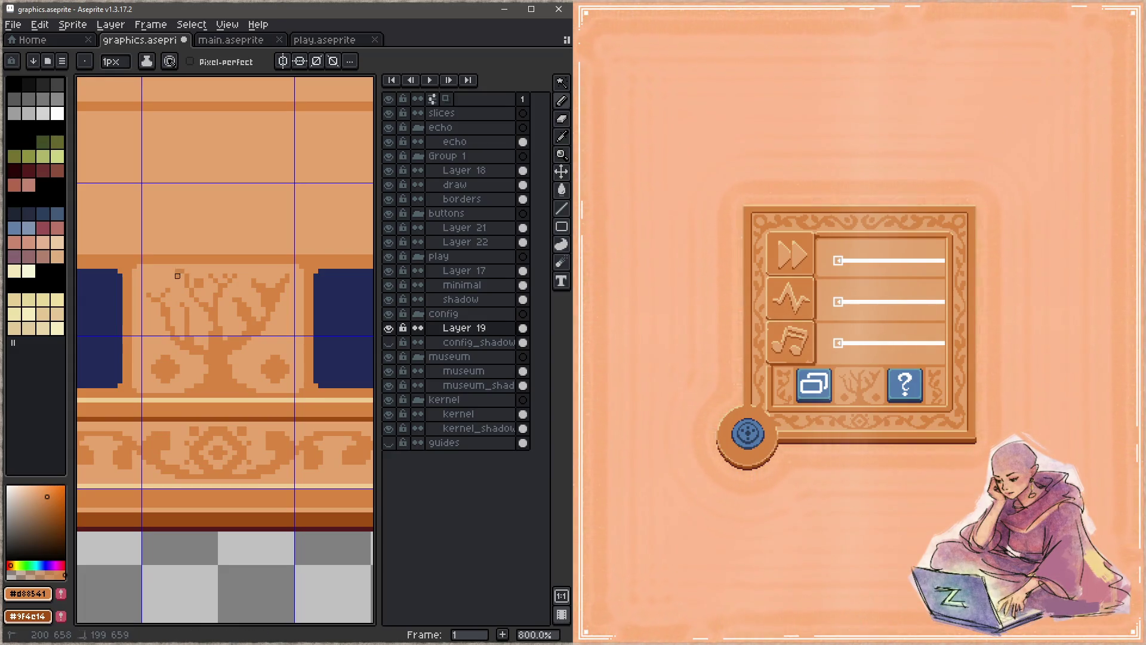
left_click(249, 314, "alt")
mouse_move(244, 300)
left_mouse_down()
mouse_move(249, 319)
mouse_move(278, 284)
left_mouse_up()
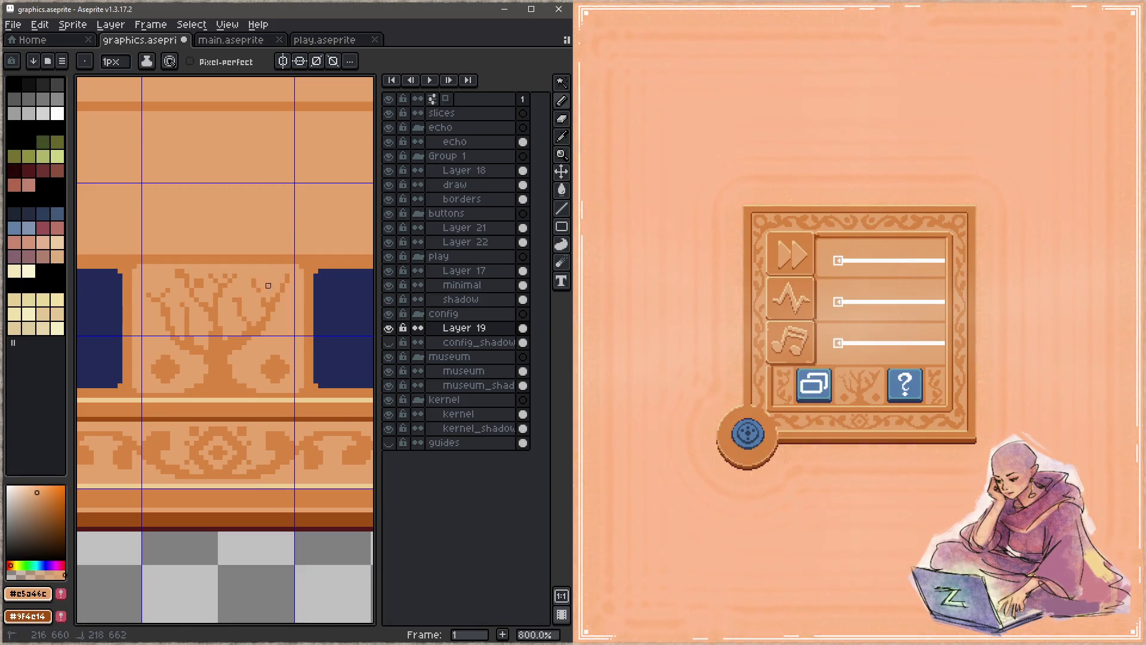
left_click(235, 357, "alt")
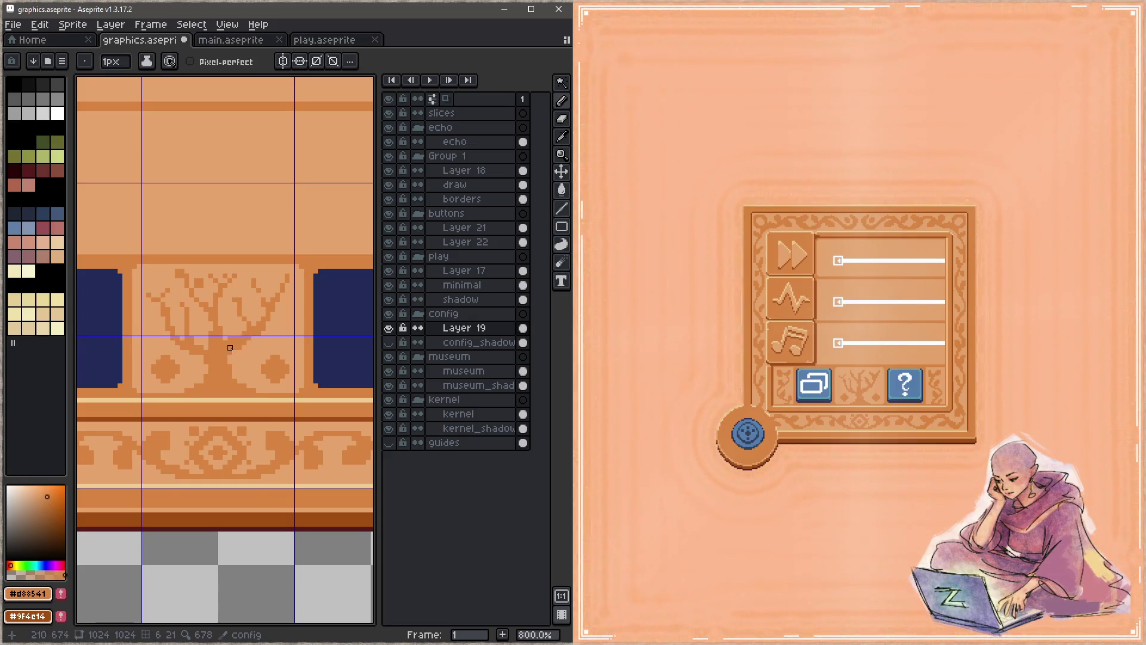
left_click(220, 309, "alt")
key("alt")
left_click(216, 352, "alt")
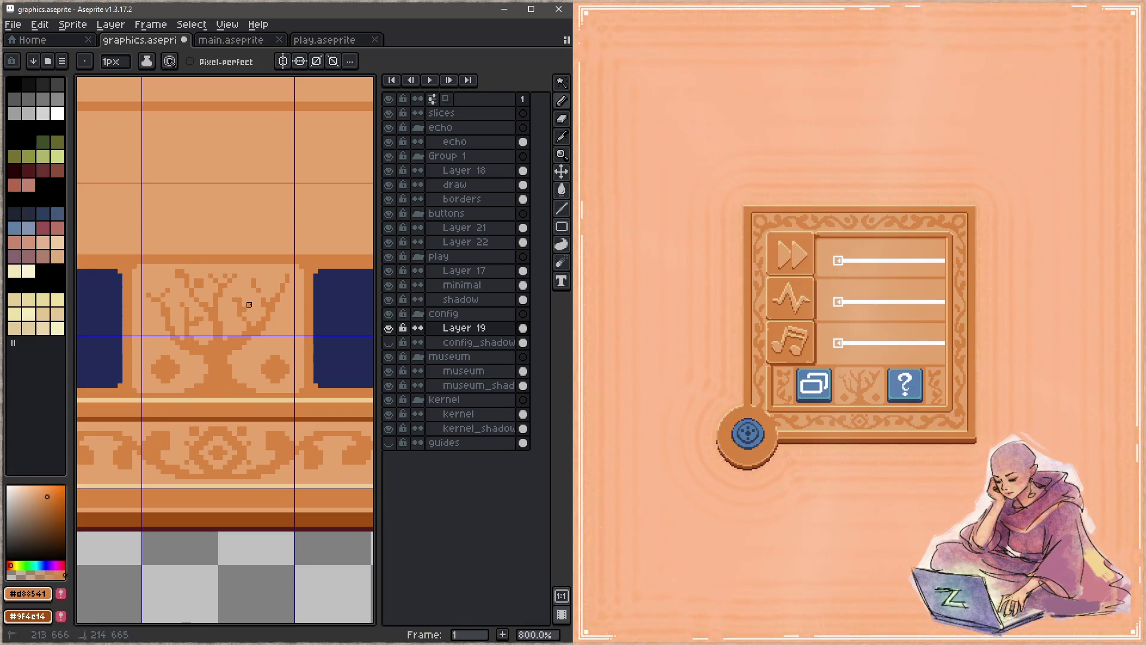
key("ctrl+s")
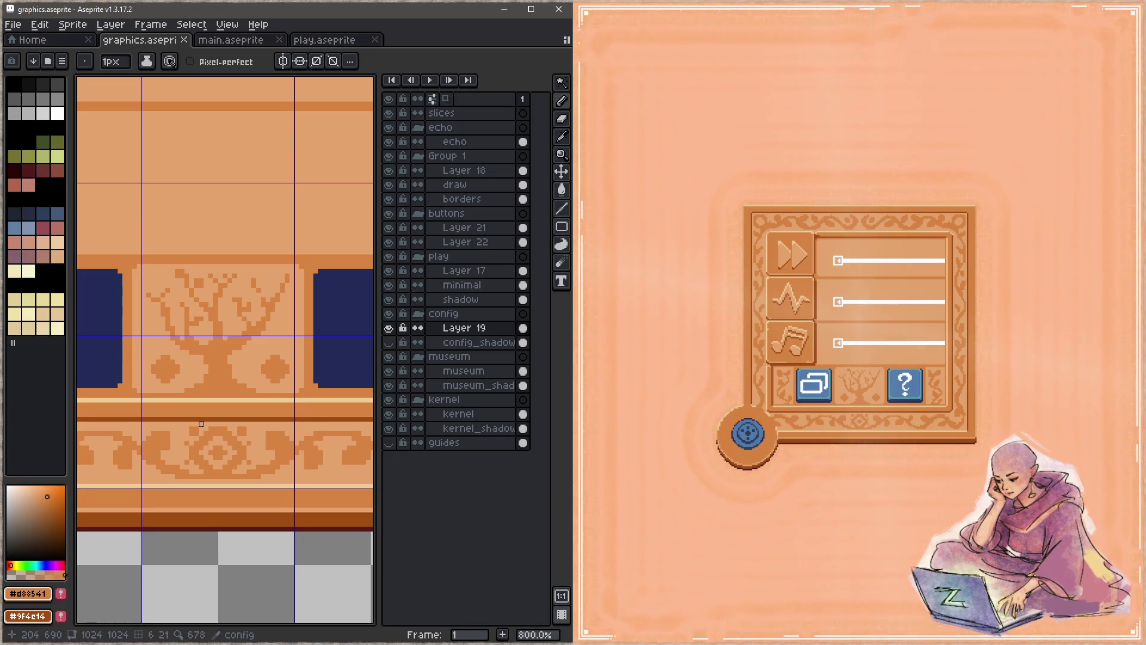
left_click(264, 341, "alt")
scroll(265, 370, "up", 5)
Paint out both round dots beside the trunk in the pale colour and save
left_click(264, 373)
left_click(169, 372)
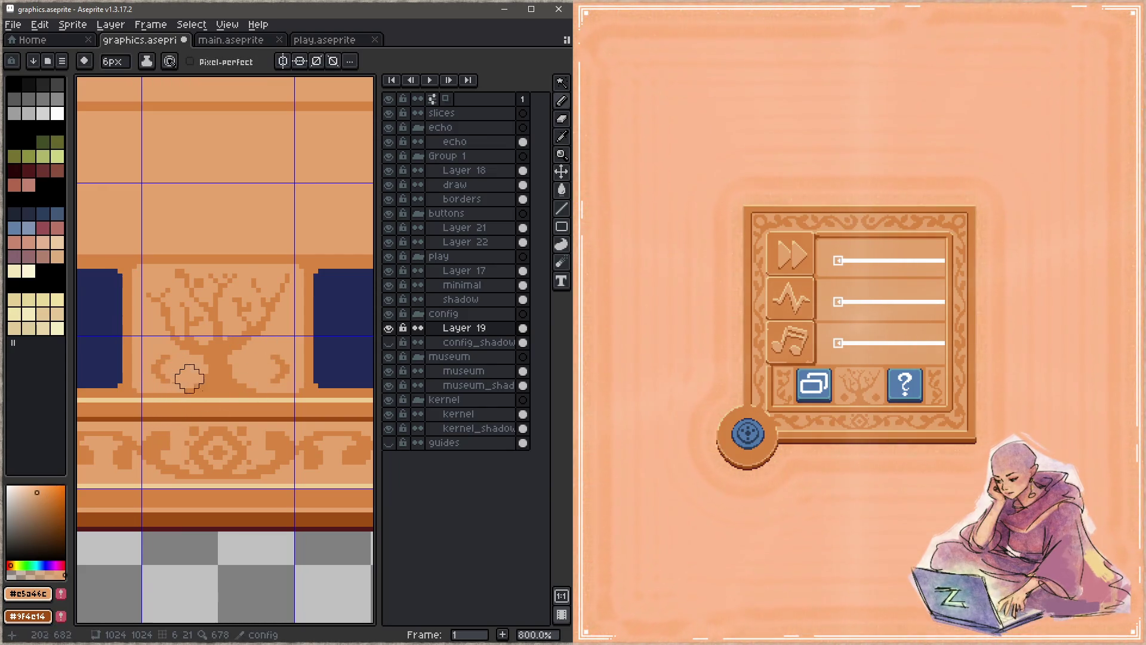
key("ctrl+s")
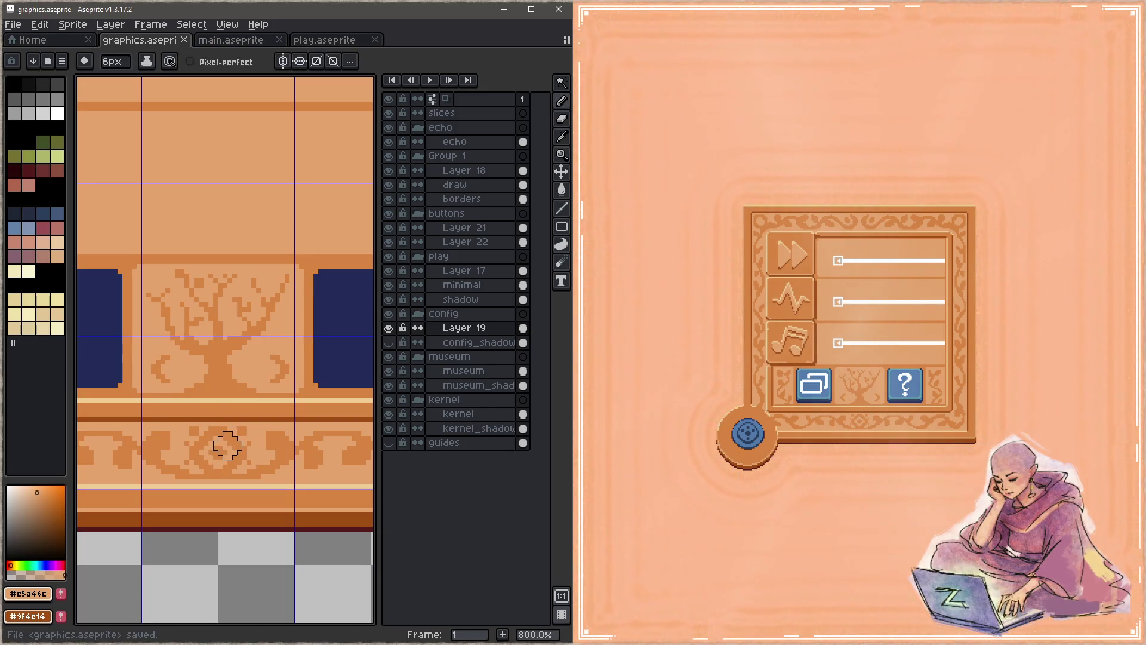
With a 1px pencil, redraw pale and dark-orange lines beneath the trunk
left_click(275, 358, "alt")
key("minus")
key("minus")
key("minus")
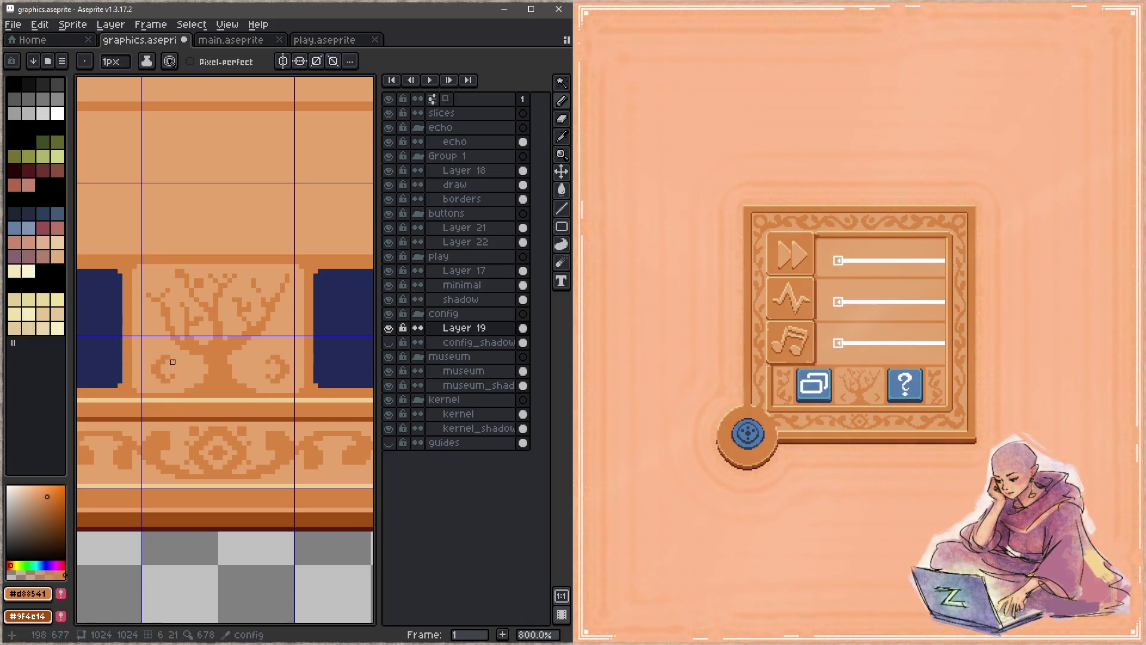
key("ctrl+s")
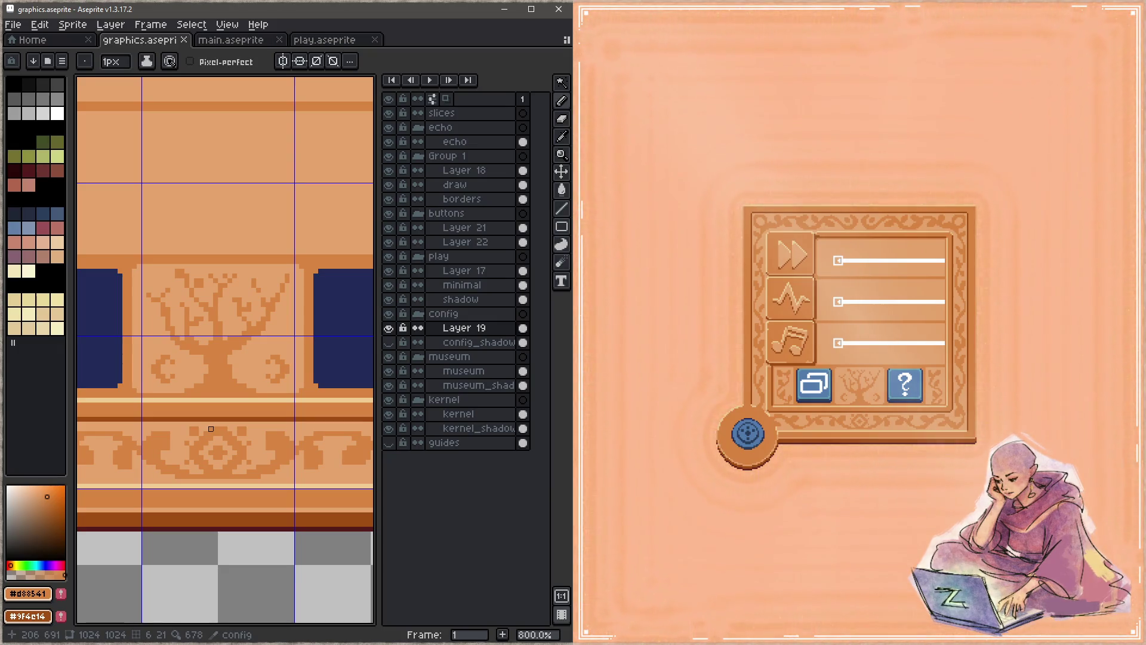
left_click(266, 376, "alt")
left_click(256, 390)
left_click(187, 390, "shift")
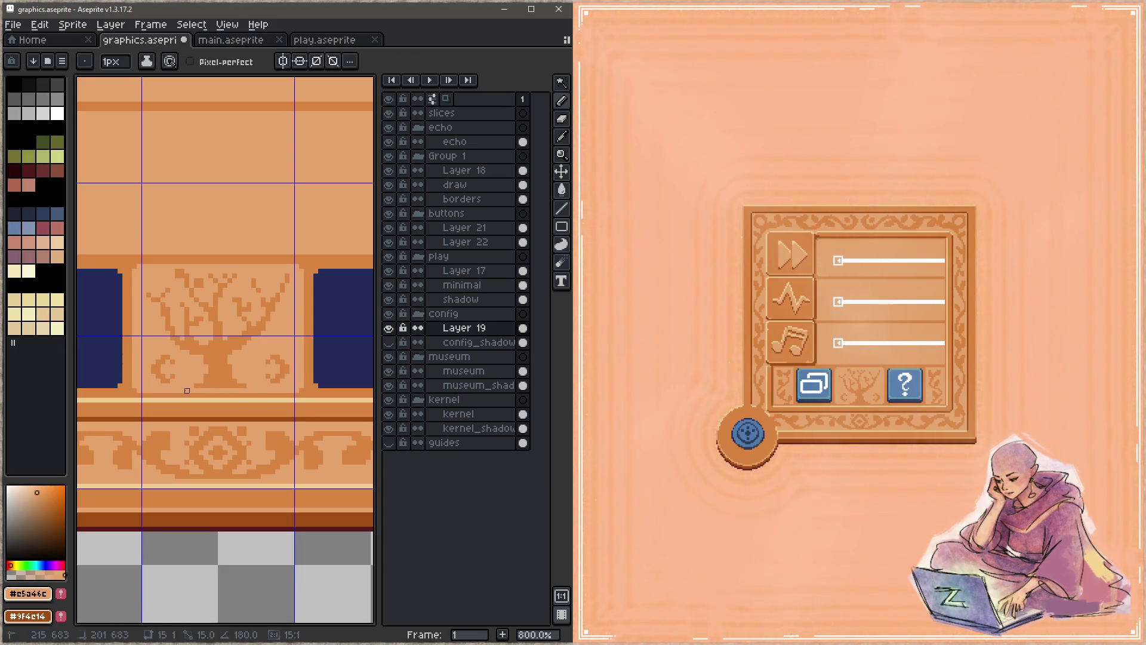
left_click(231, 385, "alt")
left_click(209, 391)
left_click(235, 391, "shift")
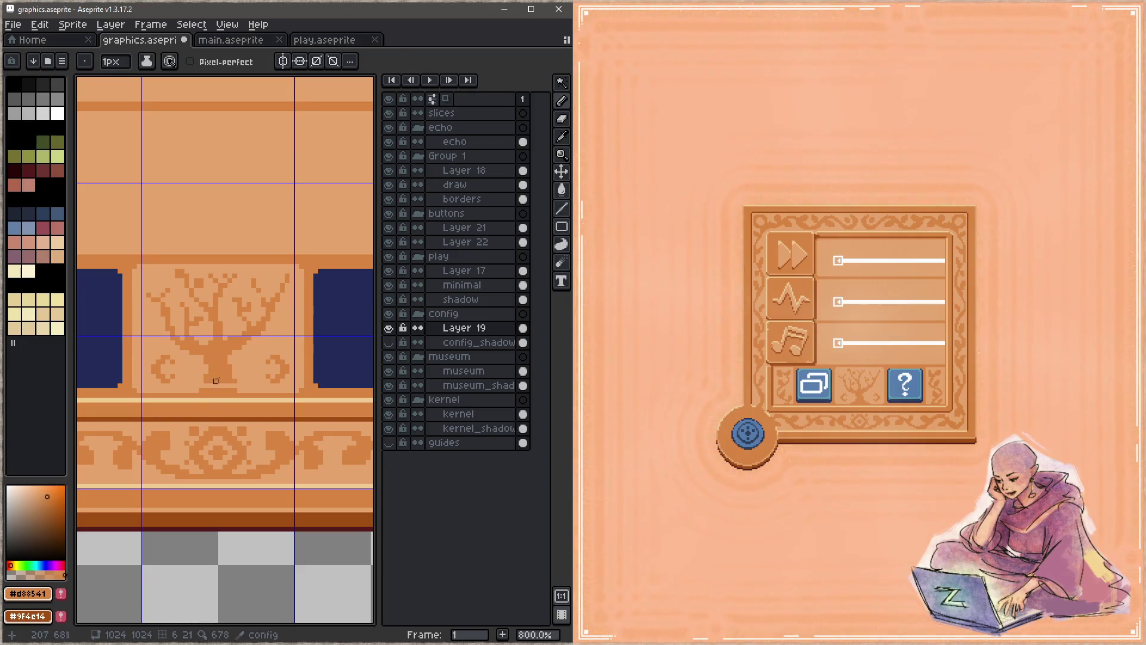
left_click(236, 383, "alt")
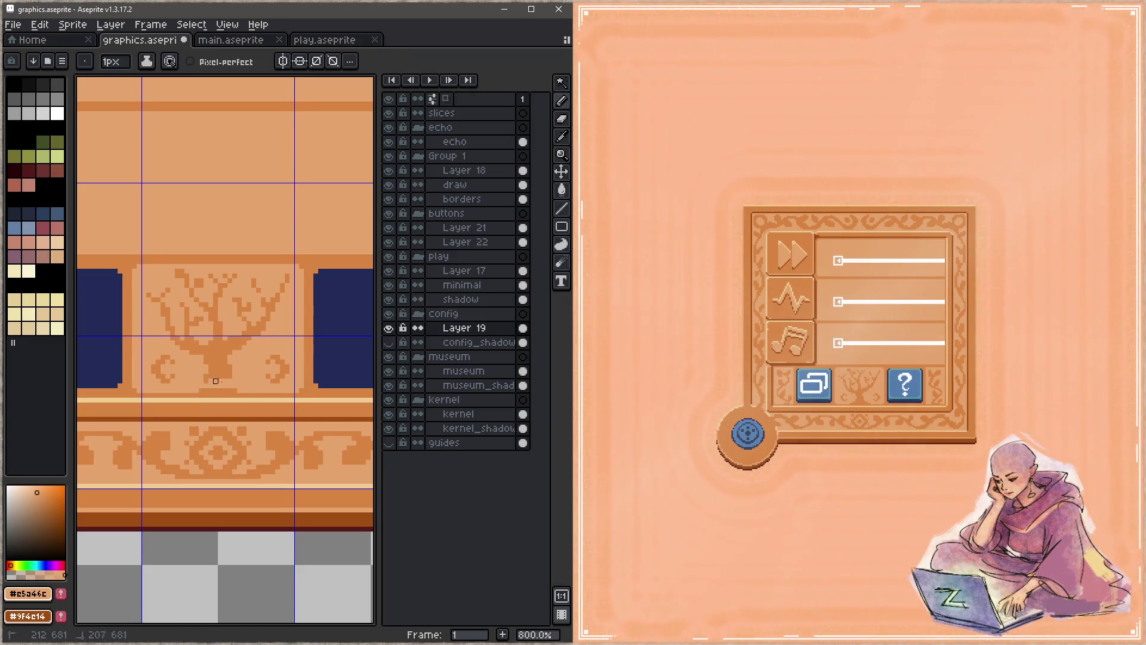
Paint over the old tree trunk in the pale panel colour
mouse_move(221, 381)
left_mouse_down()
mouse_move(236, 366)
mouse_move(220, 361)
mouse_move(225, 347)
mouse_move(172, 334)
mouse_move(215, 308)
mouse_move(173, 281)
mouse_move(261, 298)
mouse_move(276, 281)
mouse_move(238, 353)
left_mouse_up()
key("plus")
key("plus")
key("plus")
left_click(227, 386, "alt")
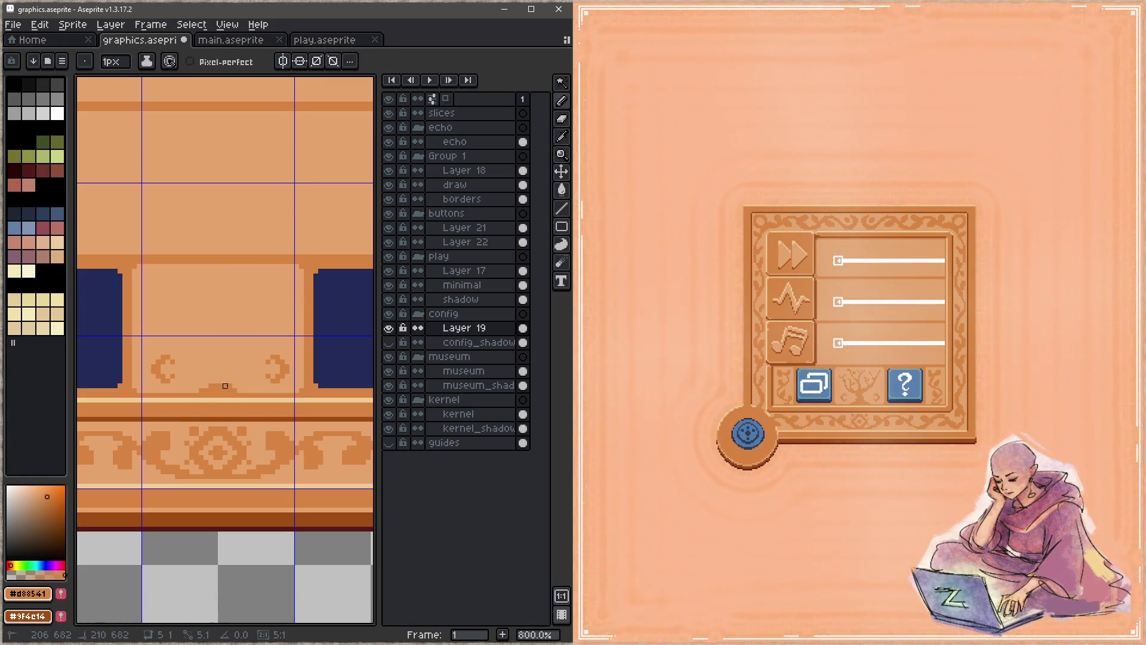
Draw a new dark-orange stem, a horizontal base line and a second upright, then save
left_click(235, 384, "alt")
left_click(220, 381, "alt")
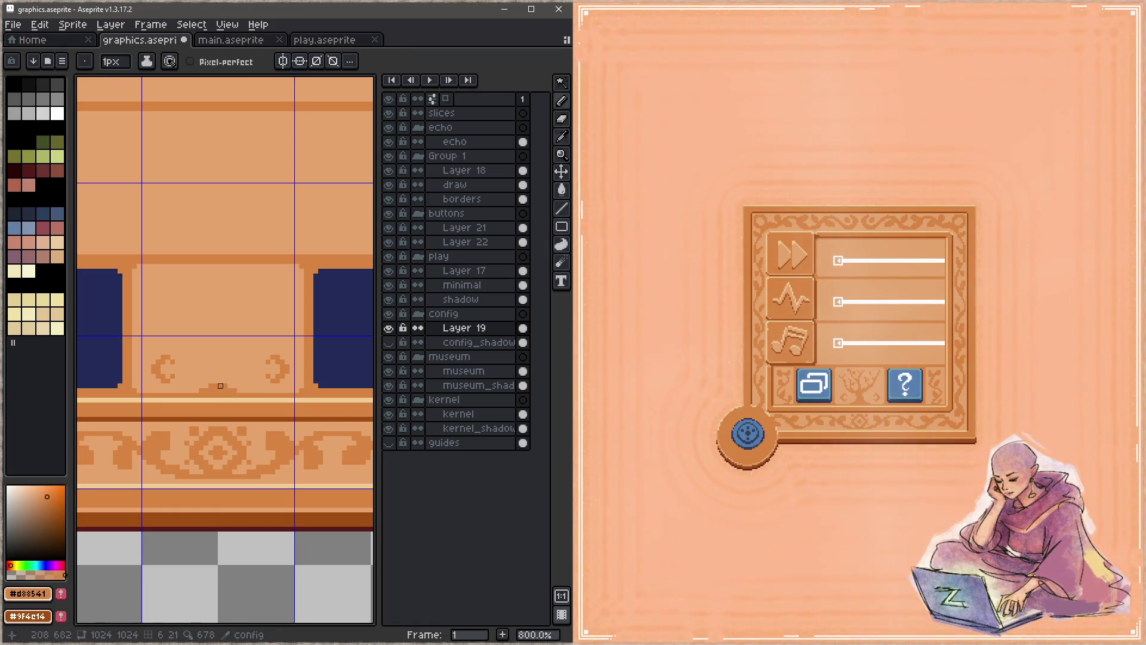
left_click_drag(221, 381, 219, 294)
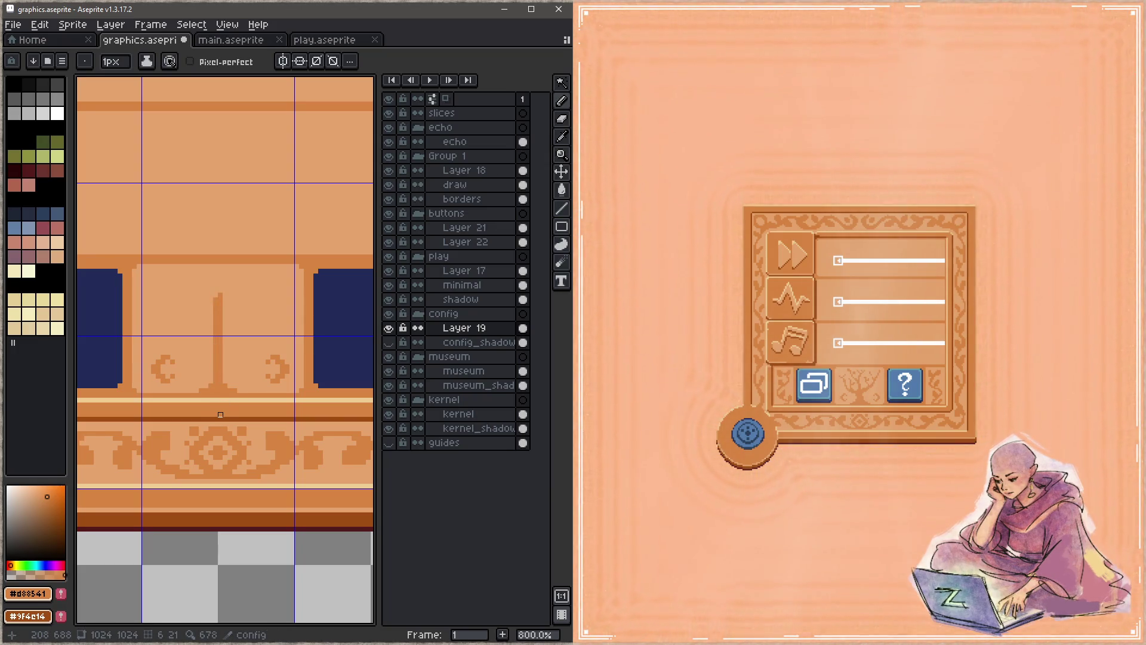
mouse_move(220, 333)
left_mouse_down()
mouse_move(273, 333)
mouse_move(277, 286)
mouse_move(273, 333)
left_mouse_up()
left_click(282, 281, "alt")
left_click_drag(282, 281, 278, 324)
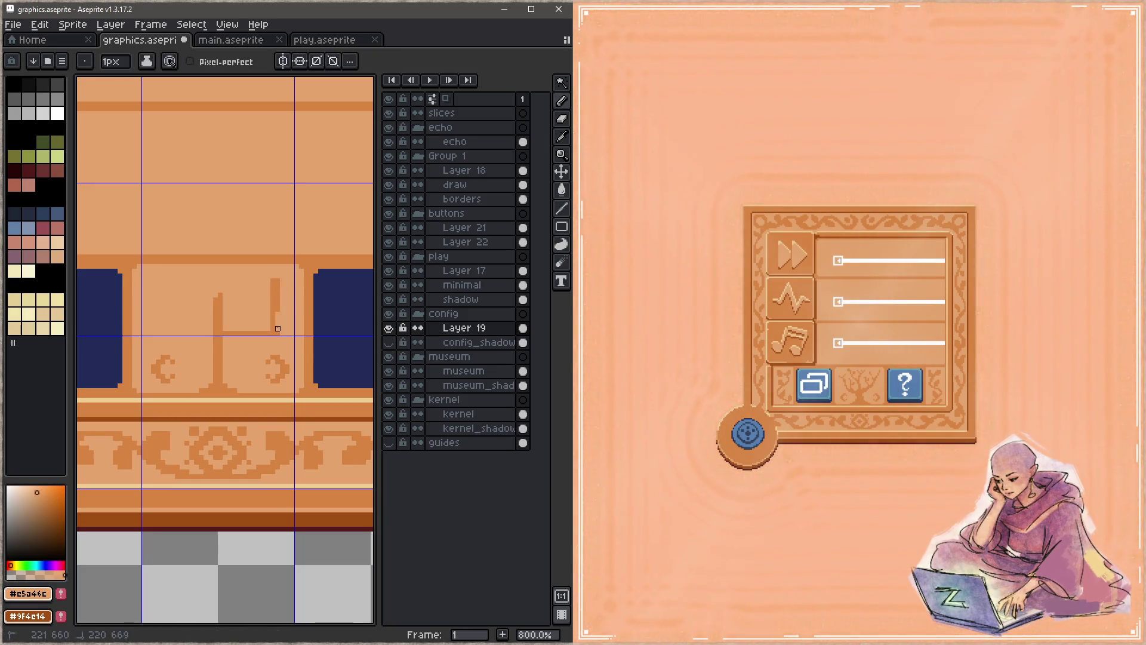
left_click(263, 328, "alt")
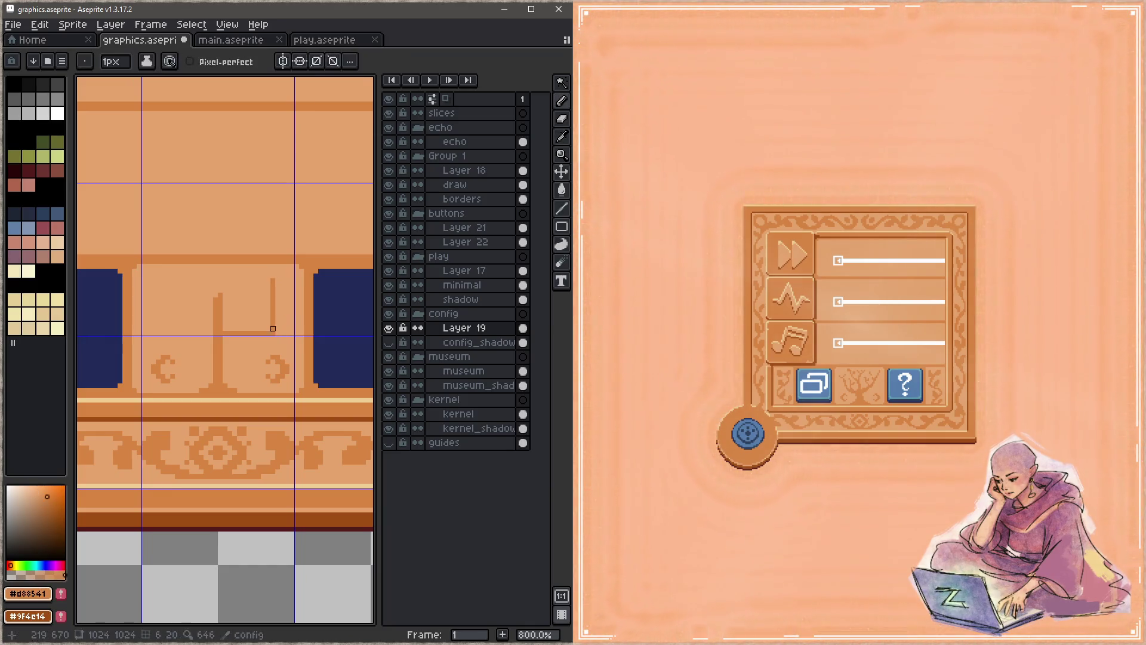
left_click(265, 328)
left_click(273, 323, "alt")
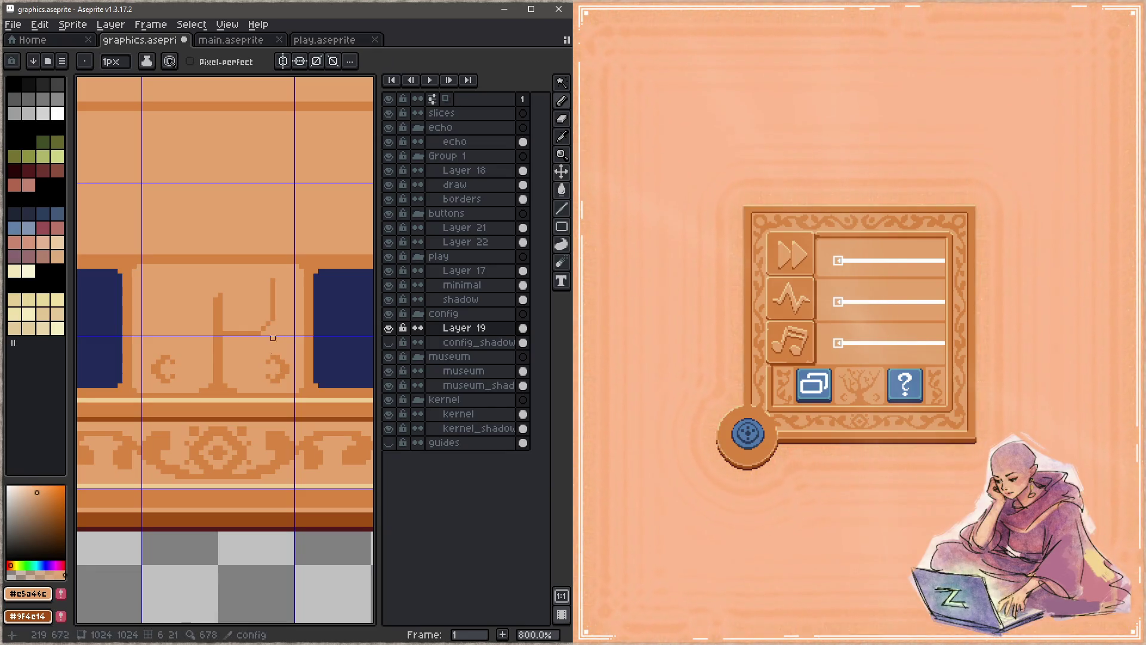
key("ctrl+s")
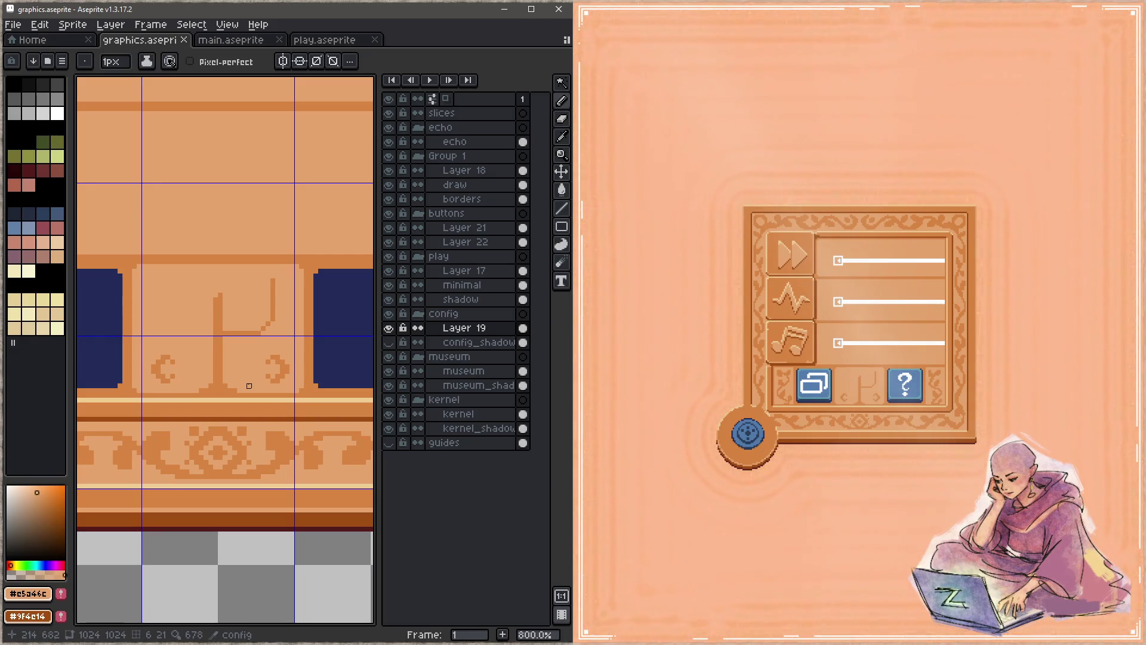
Add diagonal and right-hand branches to the new tree and save
left_click(220, 362, "alt")
left_click_drag(220, 362, 230, 333)
mouse_move(268, 295)
left_mouse_down()
mouse_move(220, 343)
mouse_move(173, 320)
mouse_move(190, 287)
mouse_move(159, 308)
left_mouse_up()
mouse_move(225, 285)
left_mouse_down()
mouse_move(239, 276)
mouse_move(214, 317)
left_mouse_up()
mouse_move(260, 284)
left_mouse_down()
mouse_move(250, 302)
mouse_move(276, 307)
left_mouse_up()
key("z")
key("ctrl+s")
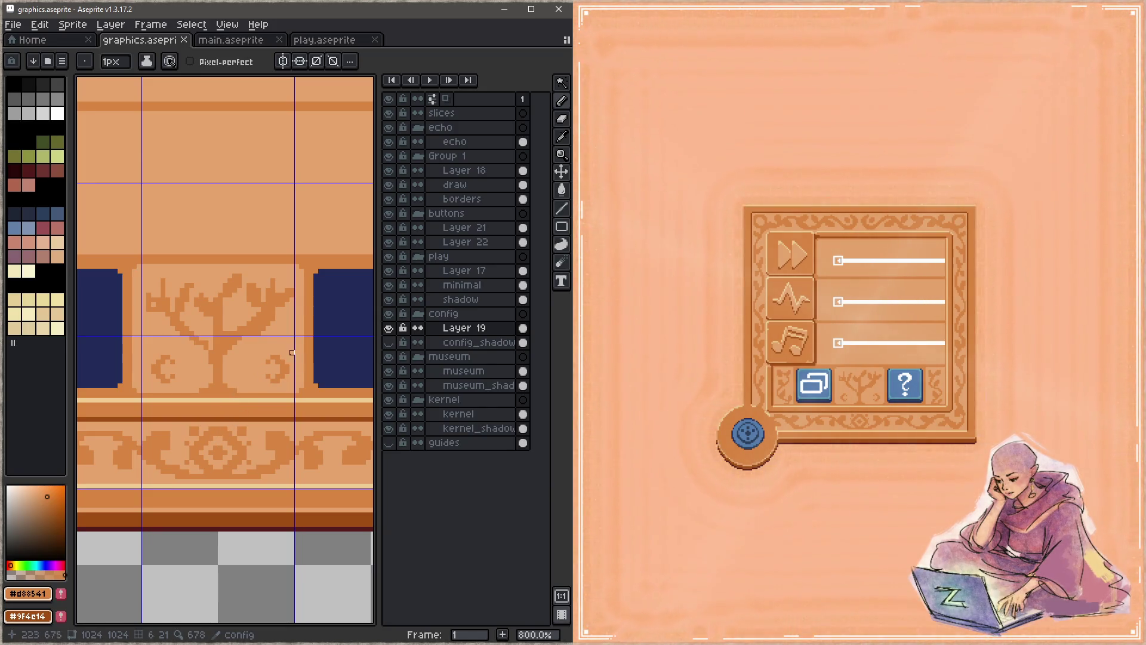
Paint most of the tree out with an 8px pale brush
left_click(257, 339, "alt")
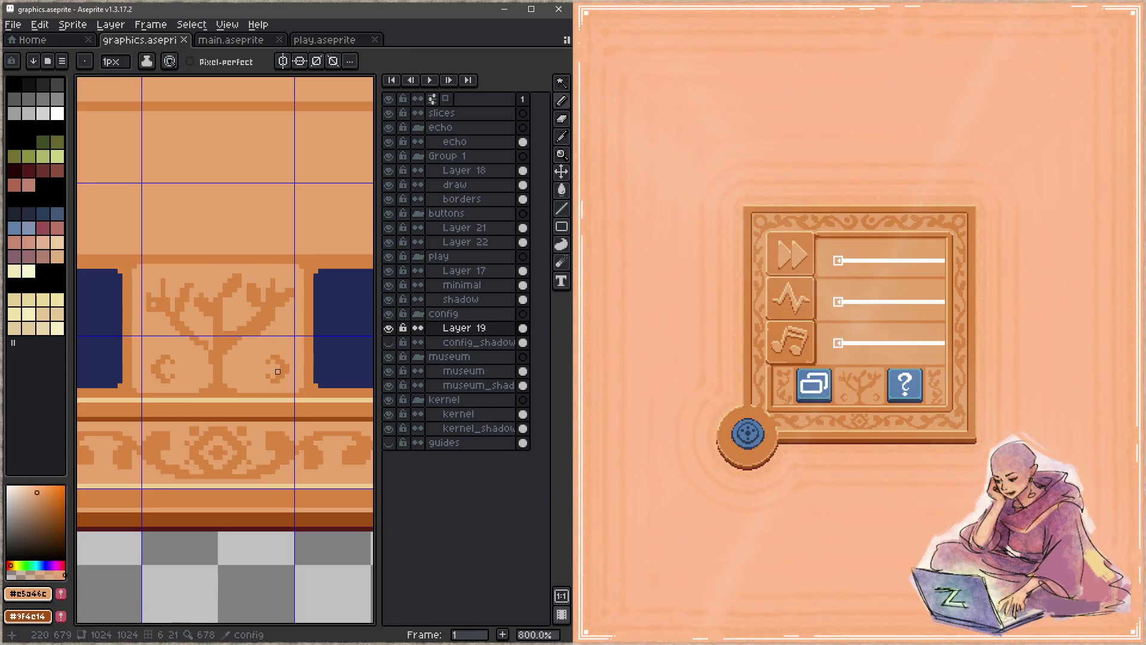
key("plus")
key("plus")
key("plus")
mouse_move(270, 369)
left_mouse_down()
mouse_move(245, 363)
mouse_move(268, 299)
mouse_move(215, 289)
mouse_move(165, 298)
mouse_move(174, 358)
mouse_move(242, 369)
mouse_move(209, 371)
left_mouse_up()
Draw two short dark-orange horizontal lines with the 1px pencil
left_click(245, 256, "alt")
key("minus")
key("minus")
key("minus")
left_click_drag(201, 391, 235, 390)
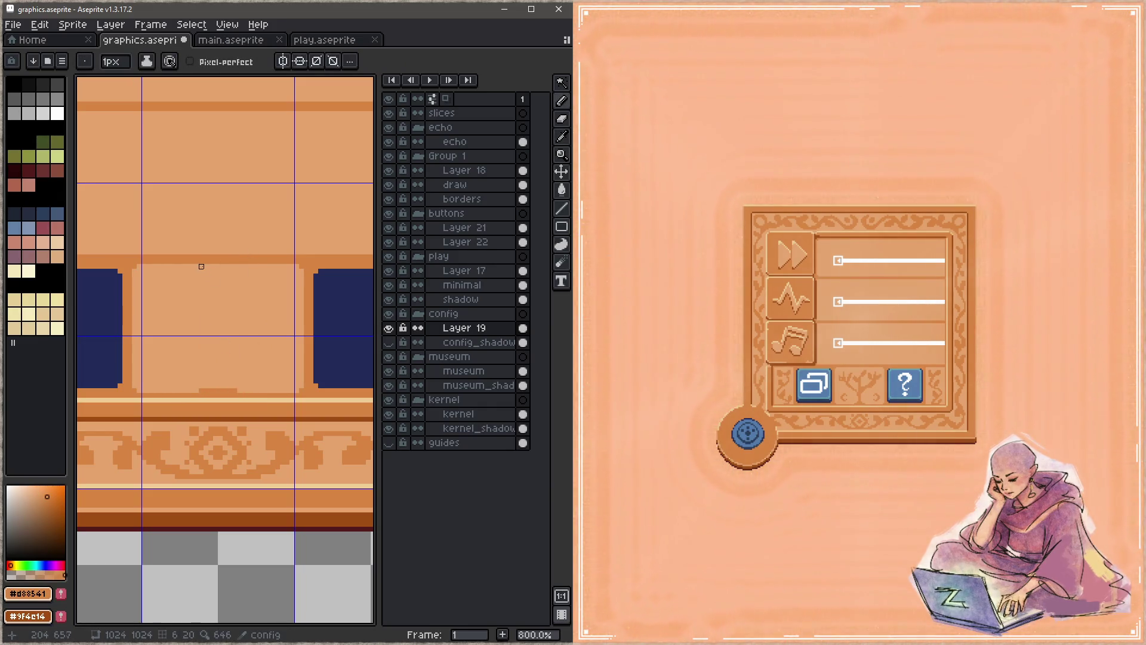
left_click_drag(209, 265, 239, 266)
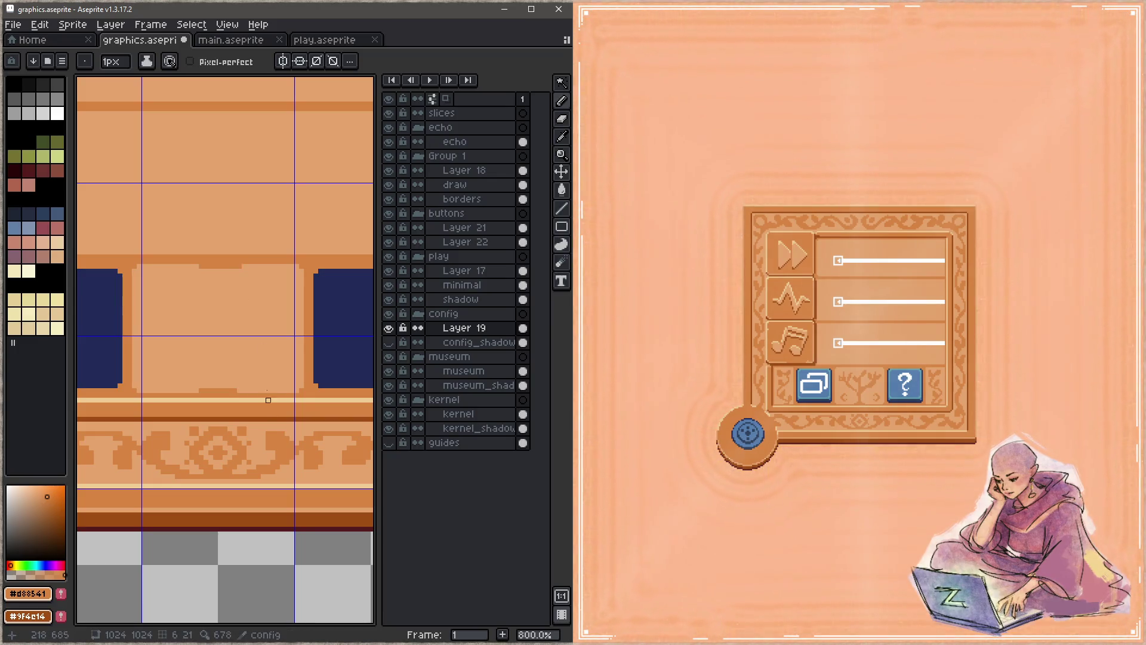
Stamp two 12px round dots and cut each into a facing crescent with a 9px pale brush
key("plus")
key("plus")
key("plus")
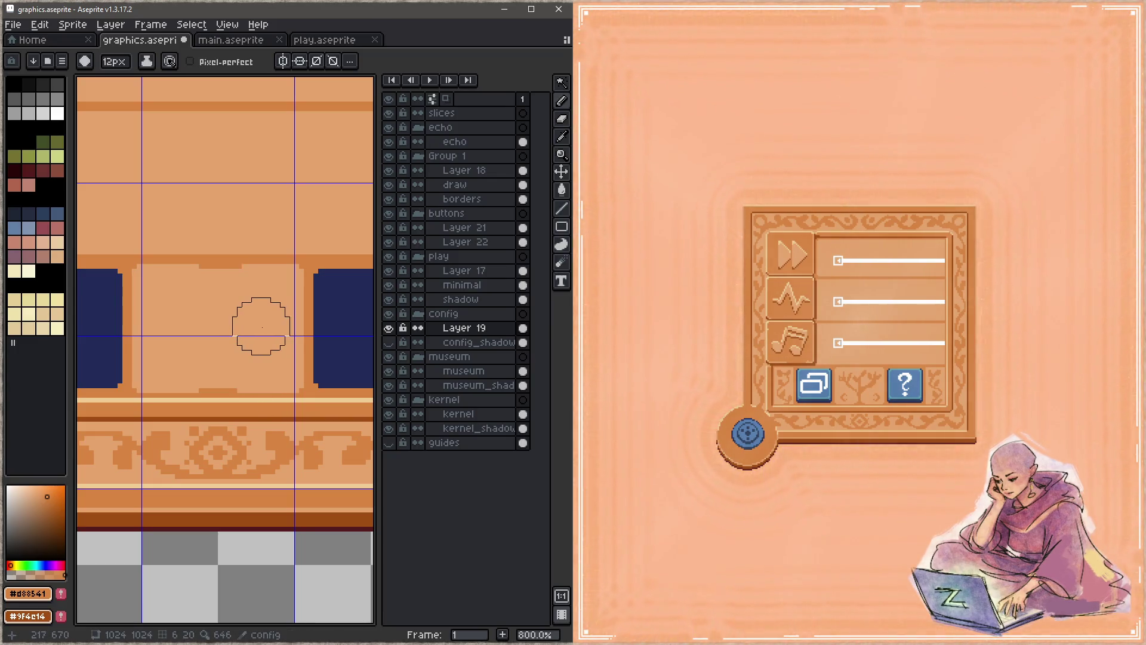
left_click(270, 326)
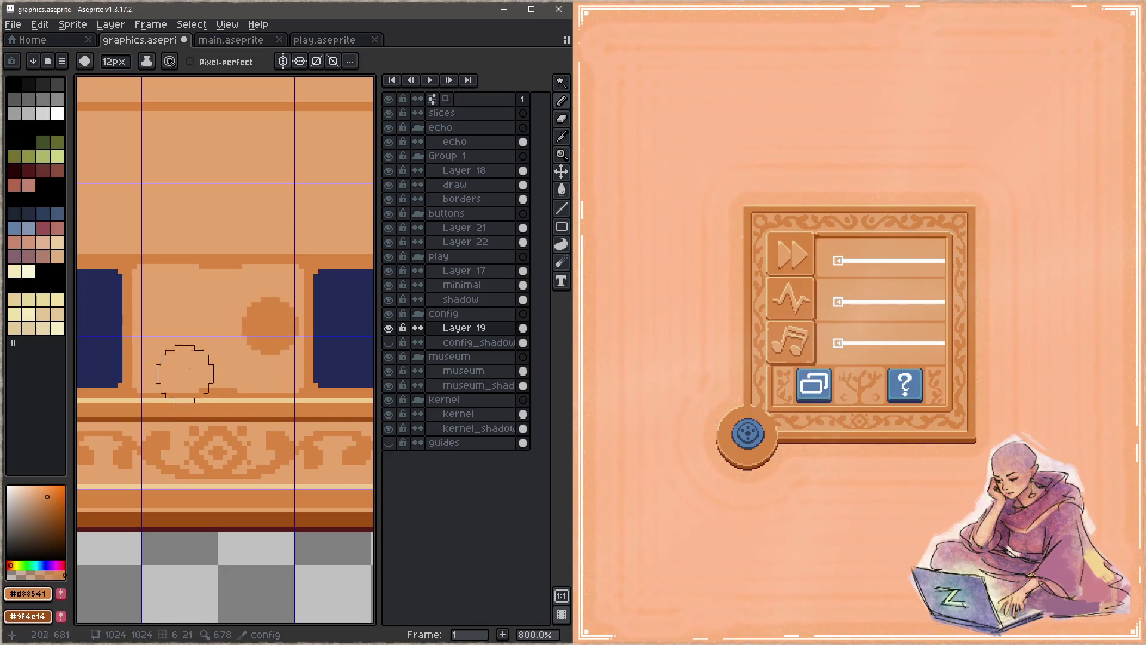
left_click(178, 325)
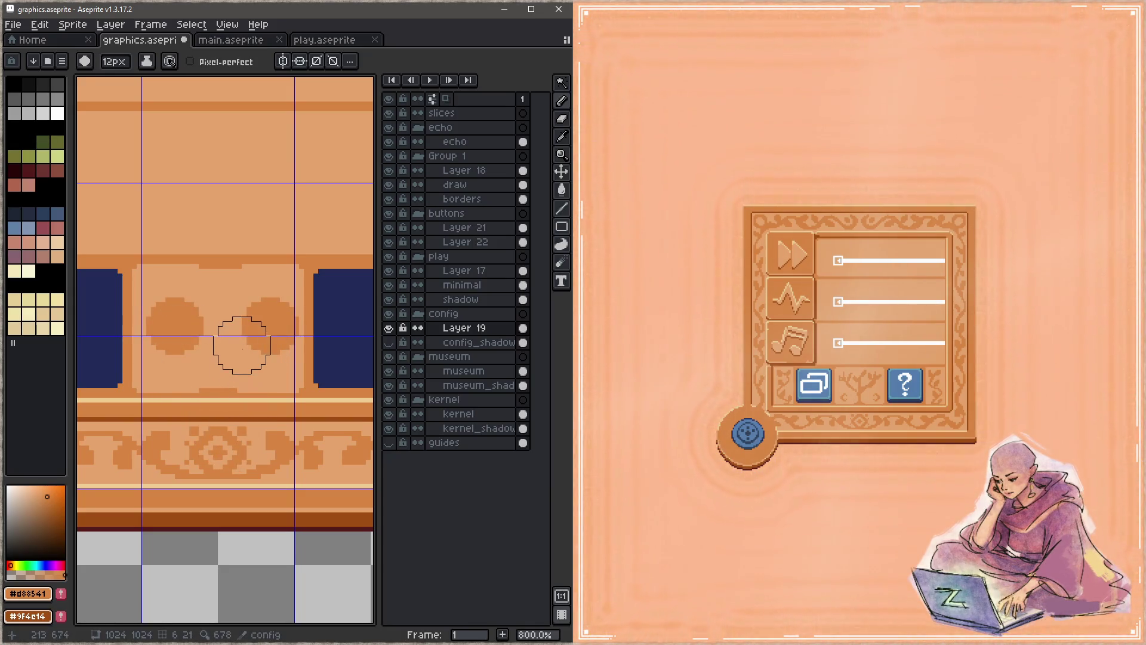
key("minus")
key("minus")
key("minus")
key("minus")
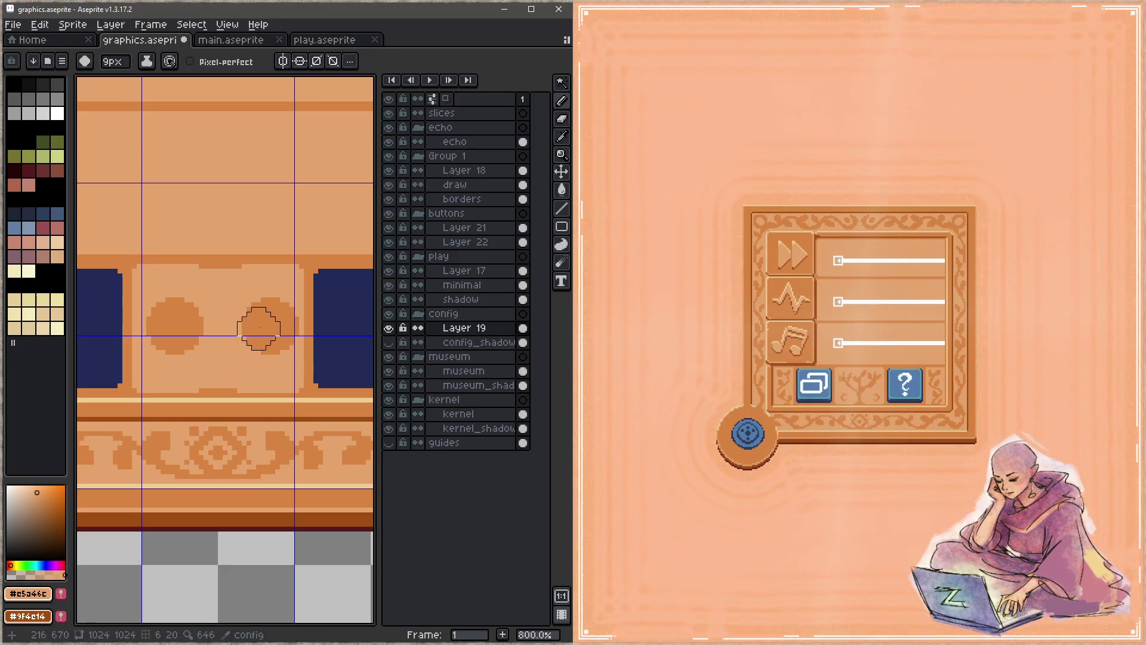
left_click(262, 327)
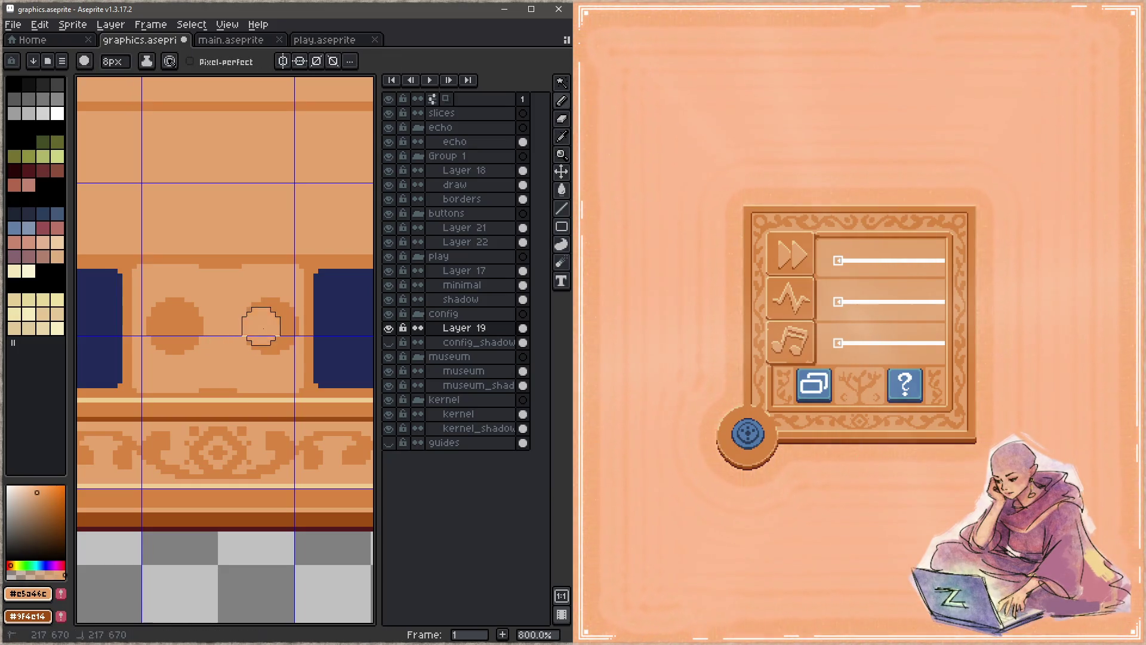
left_click(185, 326)
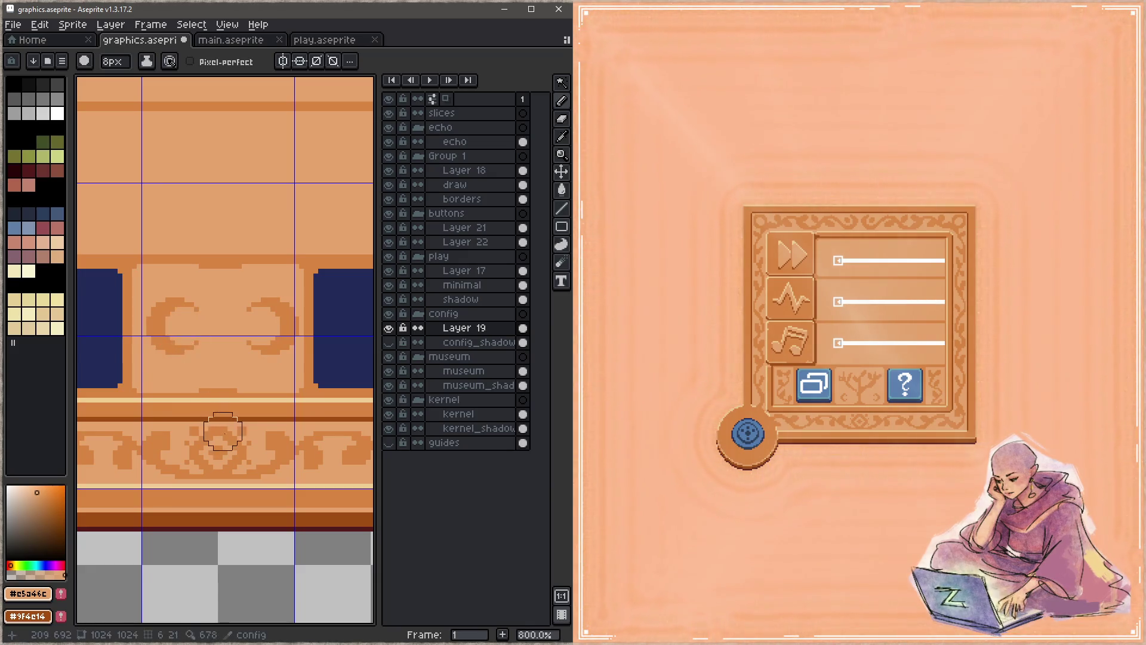
Draw a thin vertical line up the panel's middle and lasso the right crescent
left_click(233, 258, "alt")
key("minus")
key("minus")
key("minus")
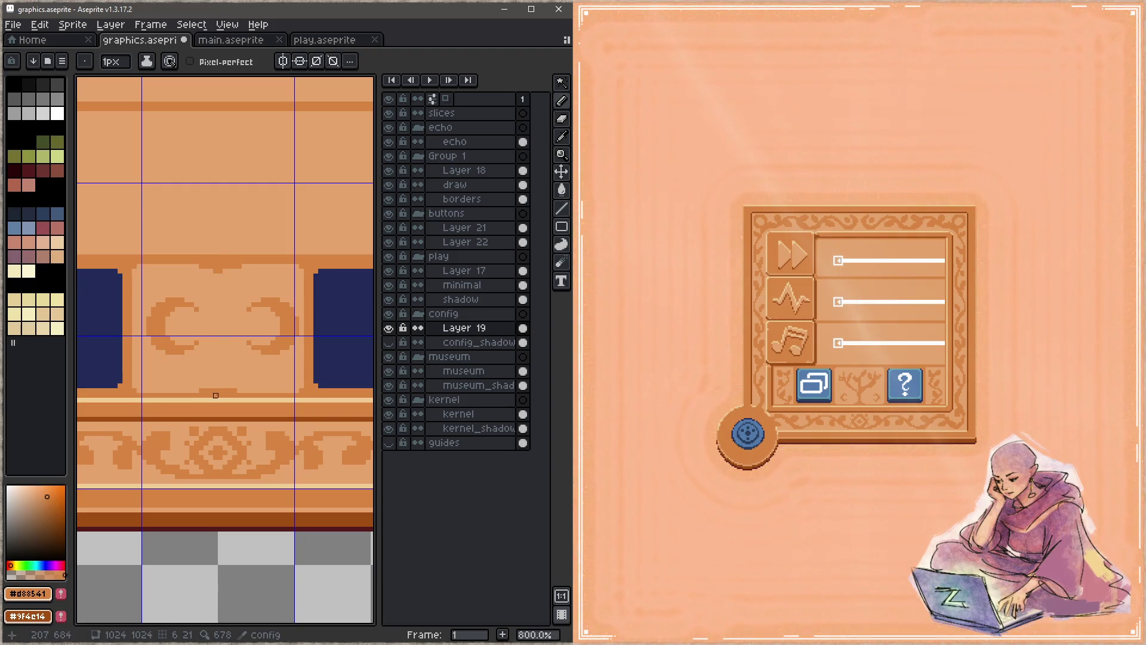
left_click(221, 387)
key("plus")
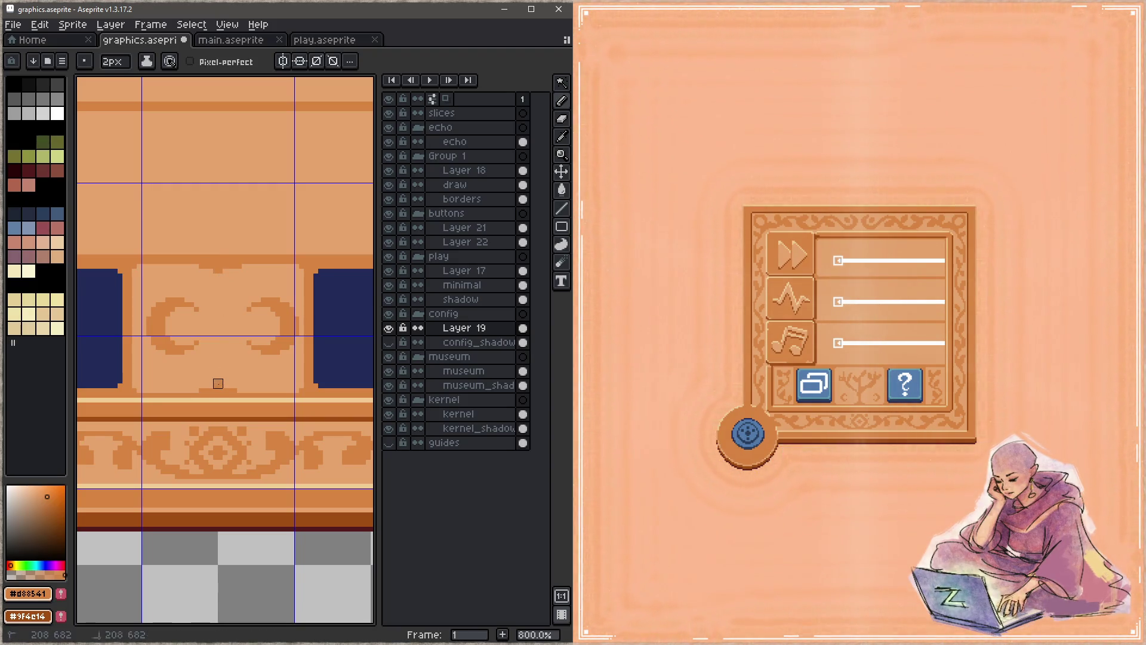
left_click(202, 267)
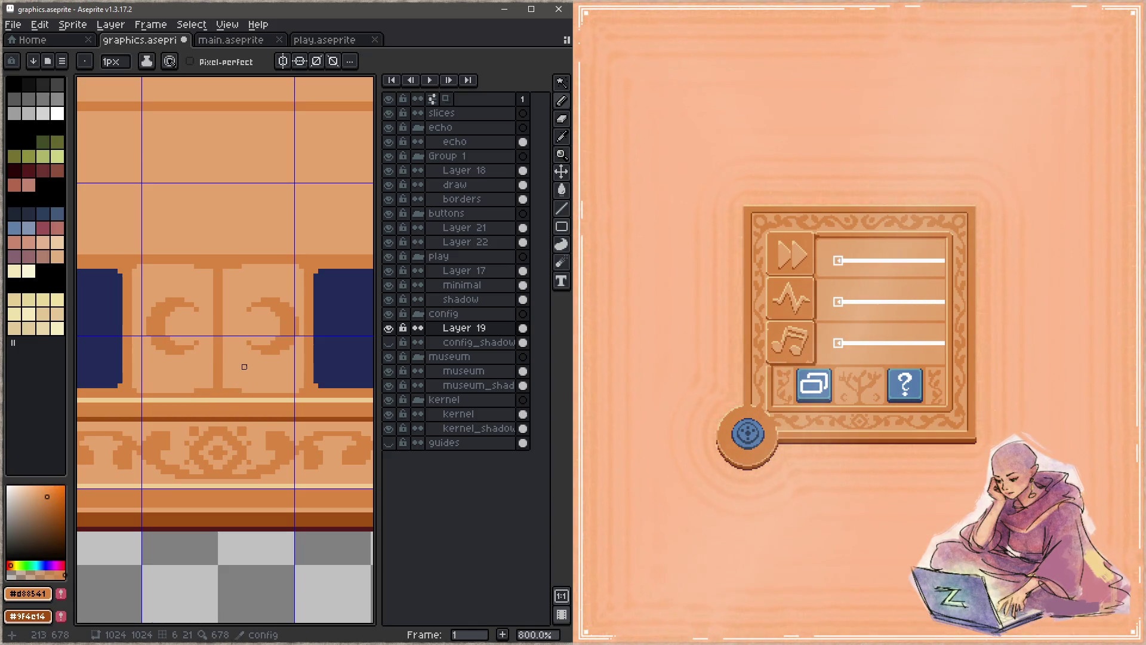
key("q")
mouse_move(249, 294)
left_mouse_down()
mouse_move(245, 360)
mouse_move(287, 344)
mouse_move(297, 314)
mouse_move(266, 285)
left_mouse_up()
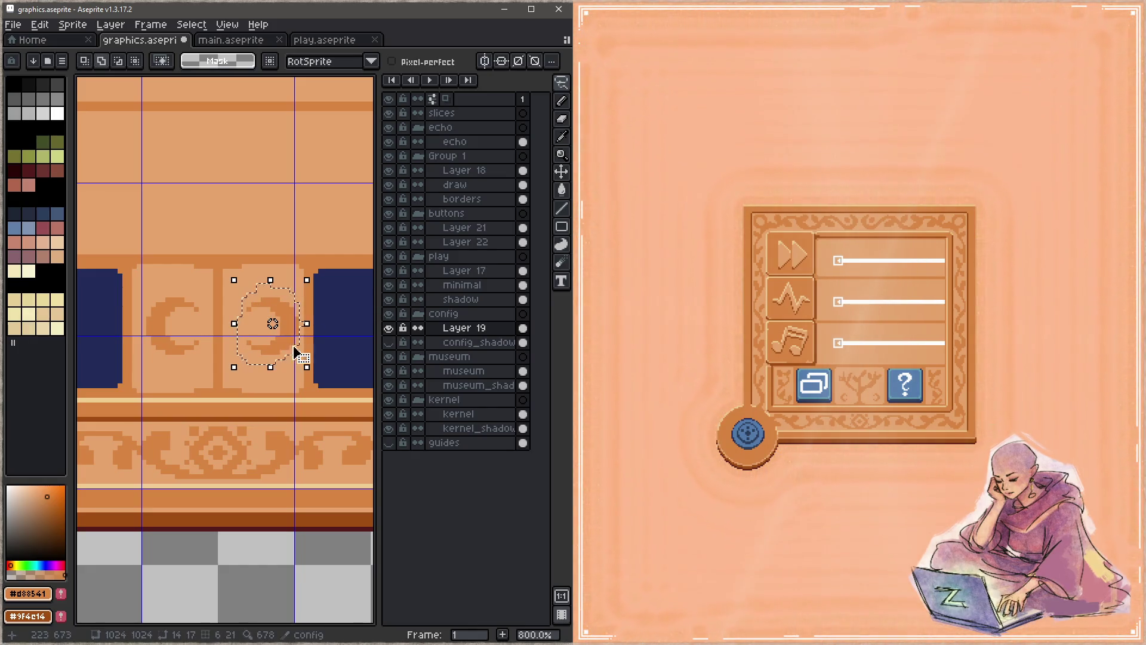
Pick a lighter tan drawing colour and save the sprite
key("b")
left_click(268, 285, "alt")
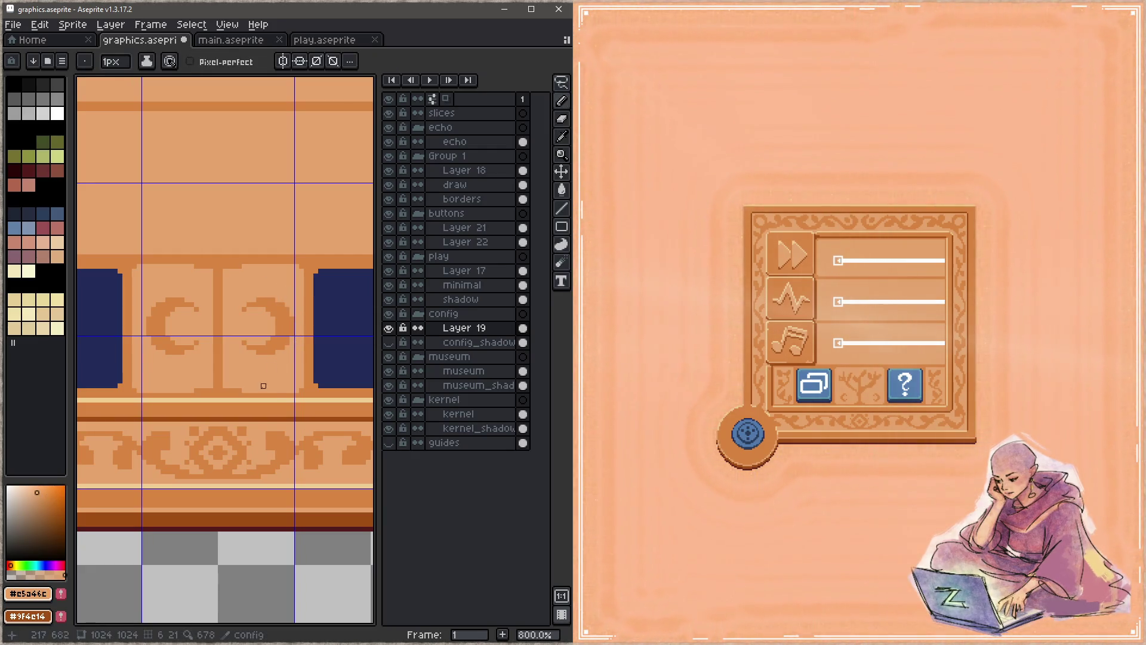
key("z")
key("ctrl+s")
key("b")
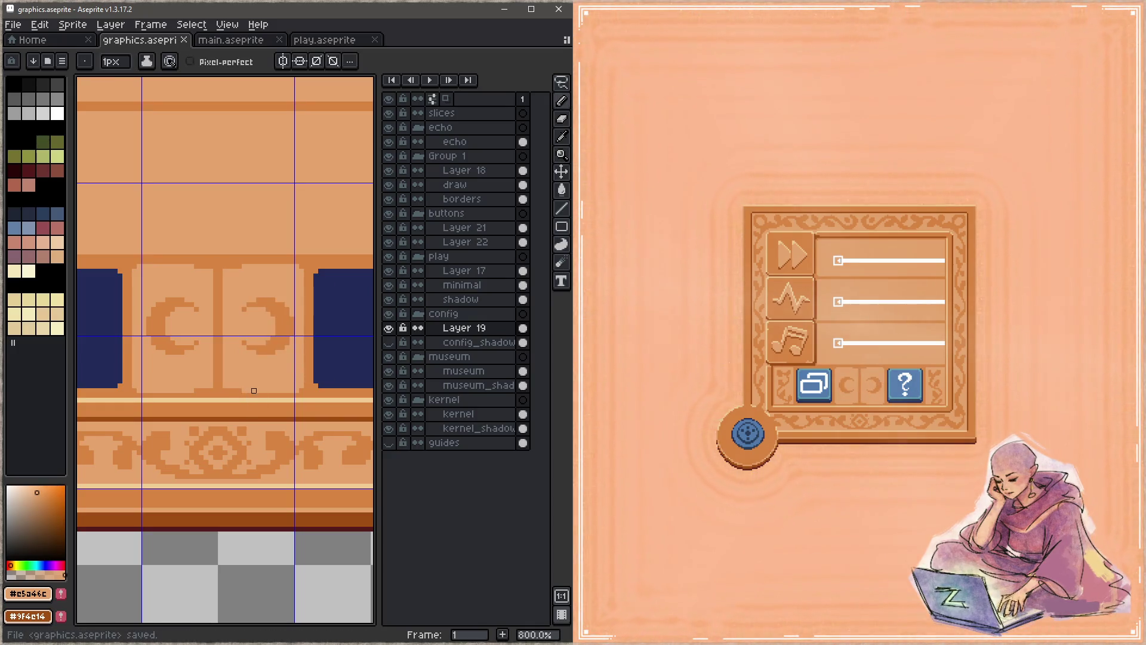
Lasso the right crescent and move it slightly left toward the left crescent
key("q")
mouse_move(244, 284)
left_mouse_down()
mouse_move(269, 362)
mouse_move(289, 343)
mouse_move(293, 308)
mouse_move(266, 281)
left_mouse_up()
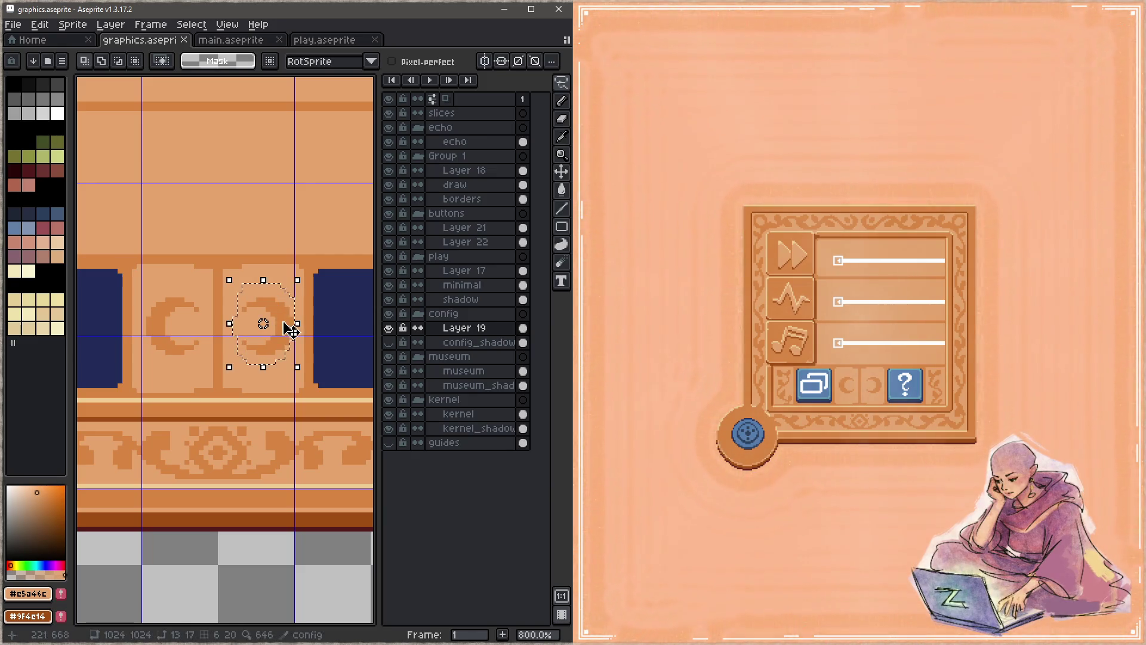
left_click(293, 328)
left_click_drag(292, 328, 288, 329)
key("b")
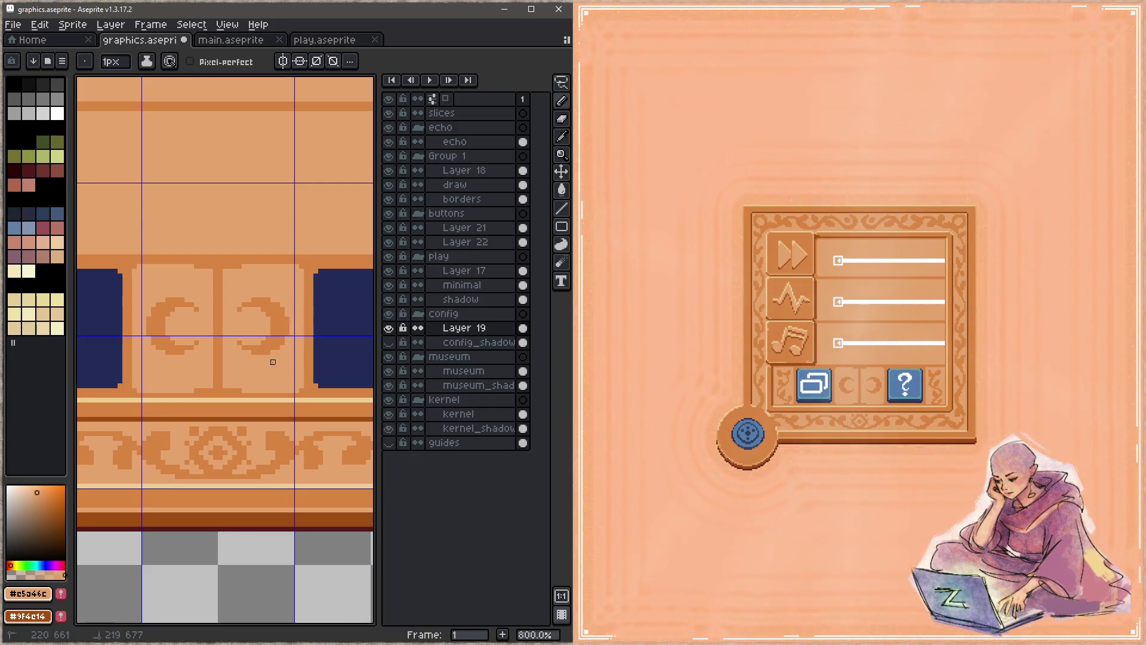
Eyedrop the orange ornament colour and add a 1px connecting pixel between the two crescents
key("ctrl+s")
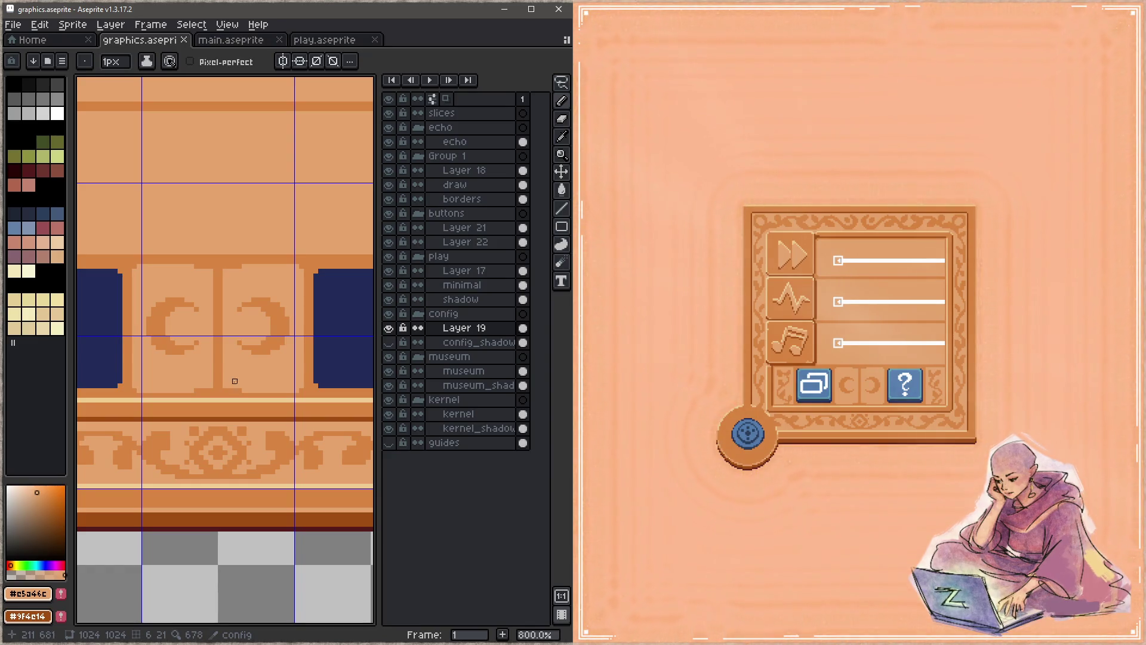
left_click(220, 352, "alt")
left_click(211, 324)
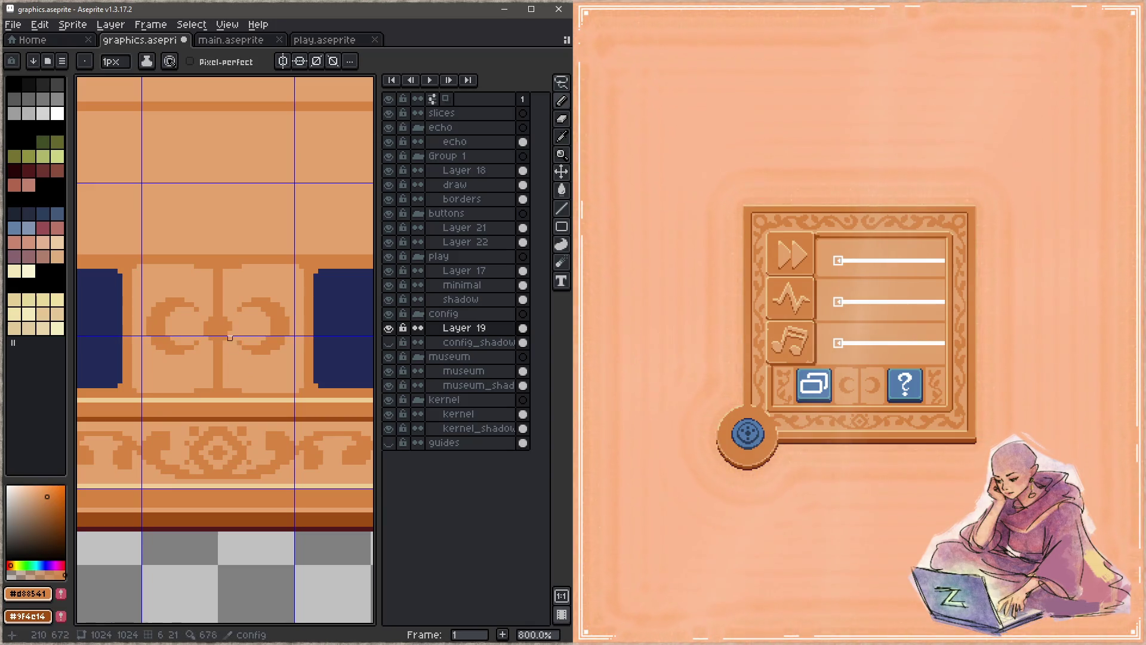
left_click_drag(233, 355, 233, 384)
key("ctrl+s")
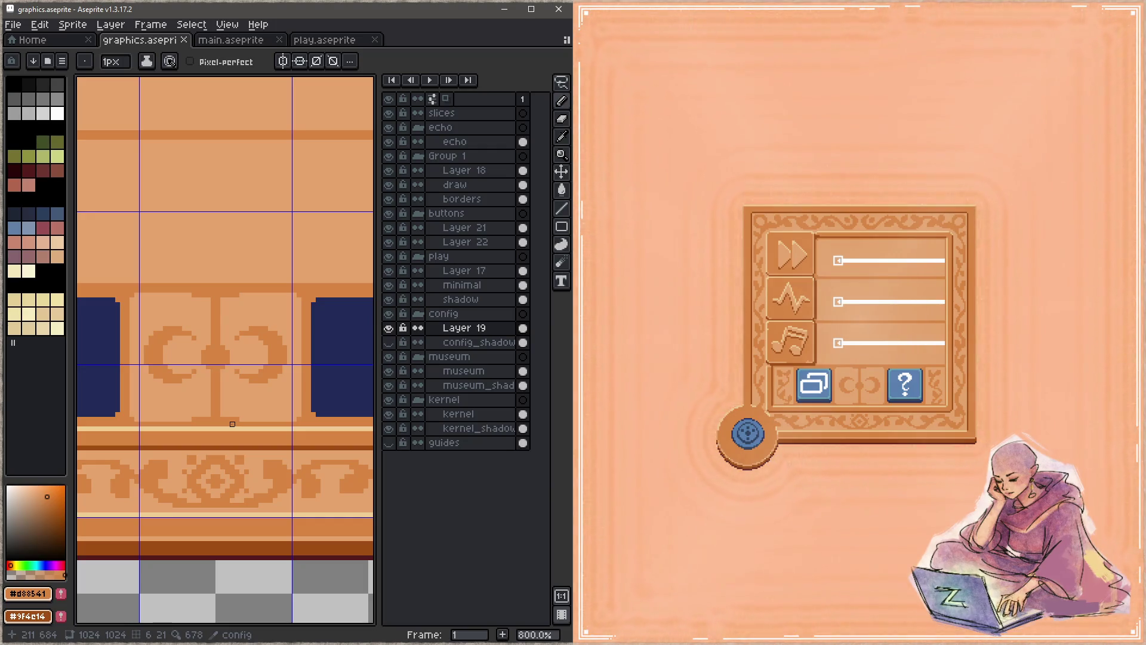
Add orange ornament pixels, two accent pixels below the crescents and a short stroke, then save
left_click(237, 315)
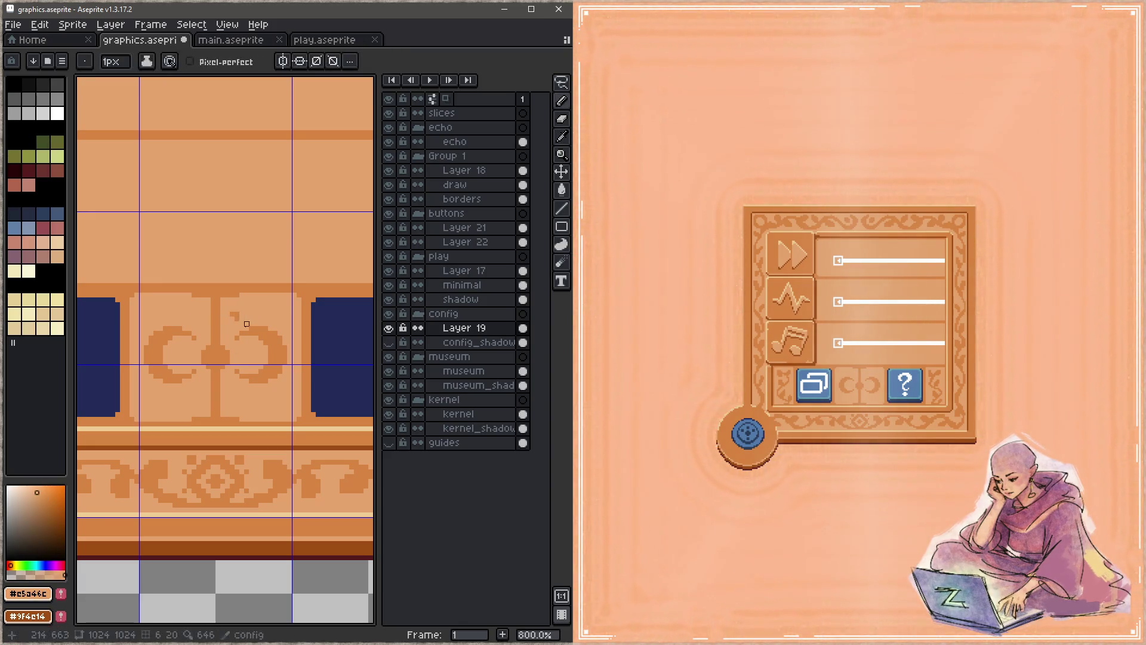
left_click(194, 314)
left_click(195, 311, "alt")
left_click(238, 313, "alt")
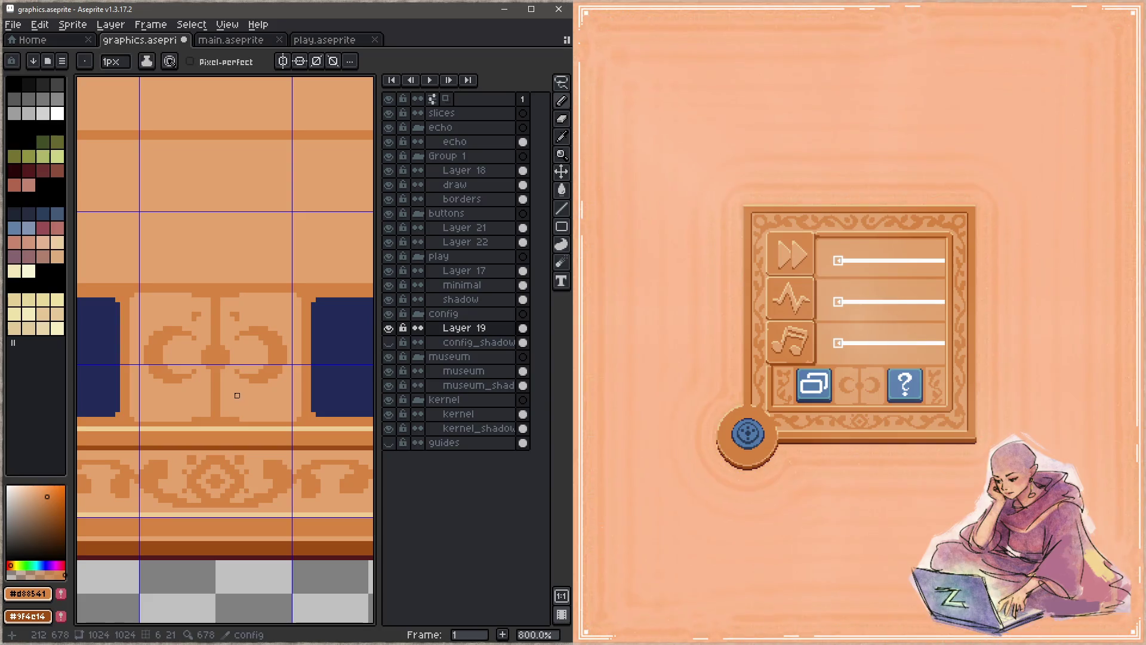
left_click(232, 400)
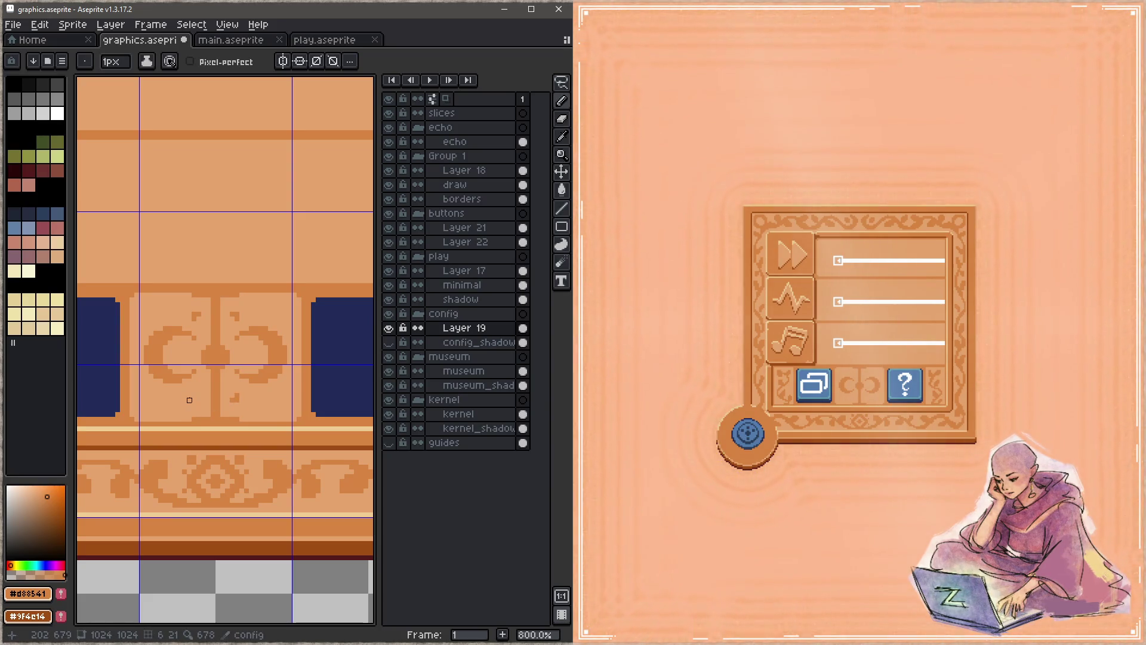
left_click(194, 395)
key("ctrl+s")
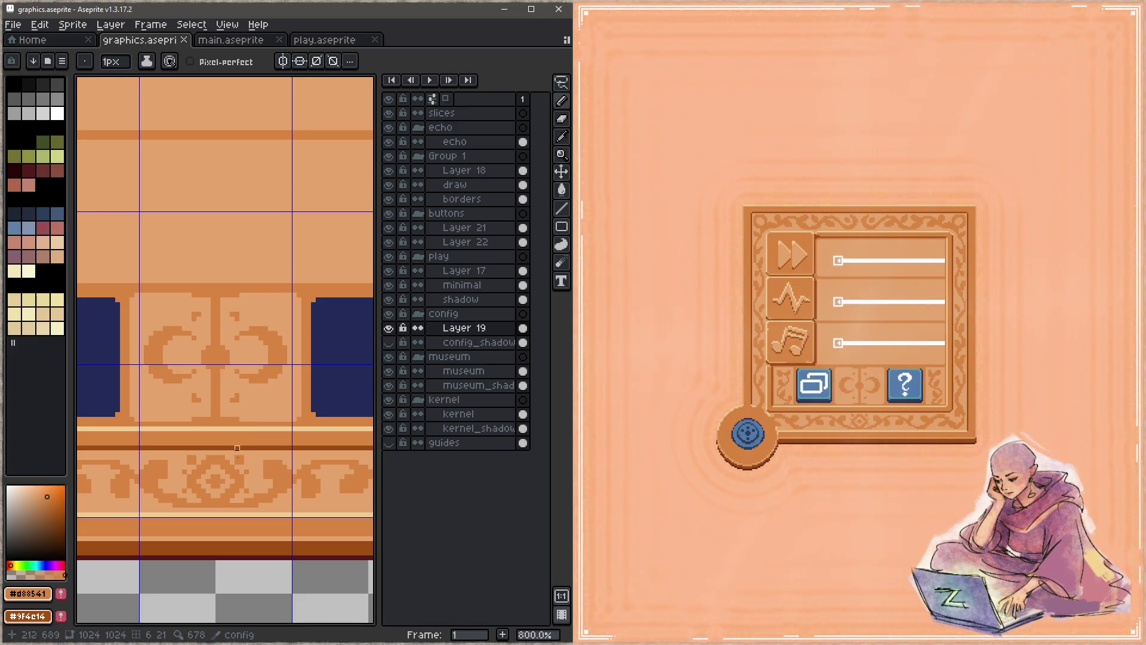
left_click_drag(290, 295, 293, 333)
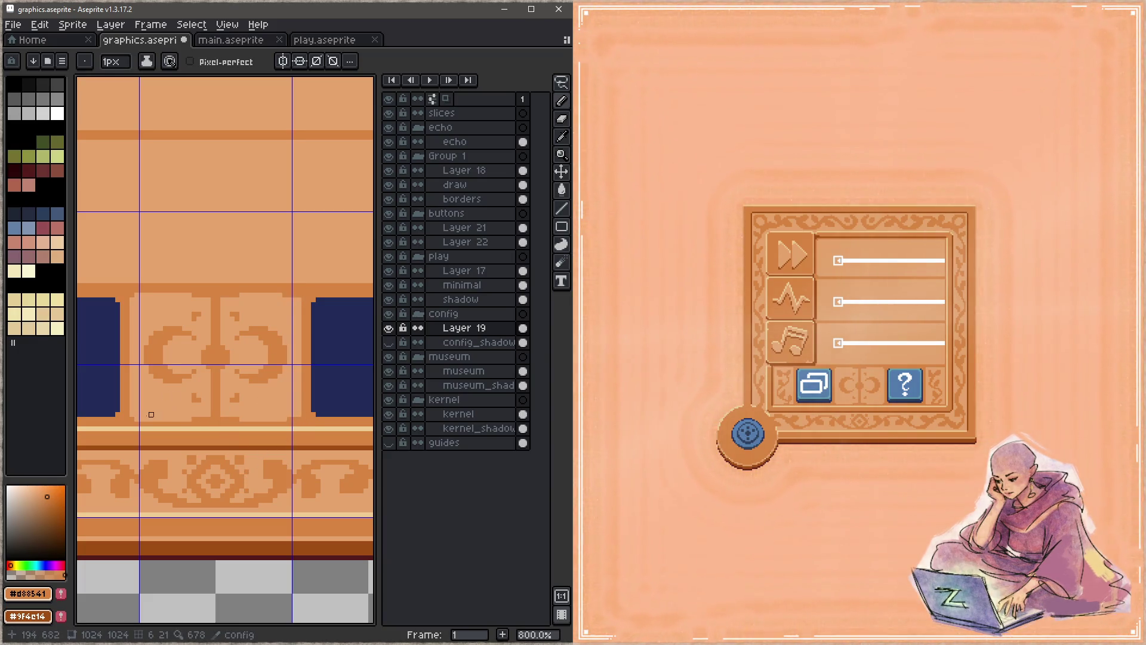
key("z")
key("ctrl+s")
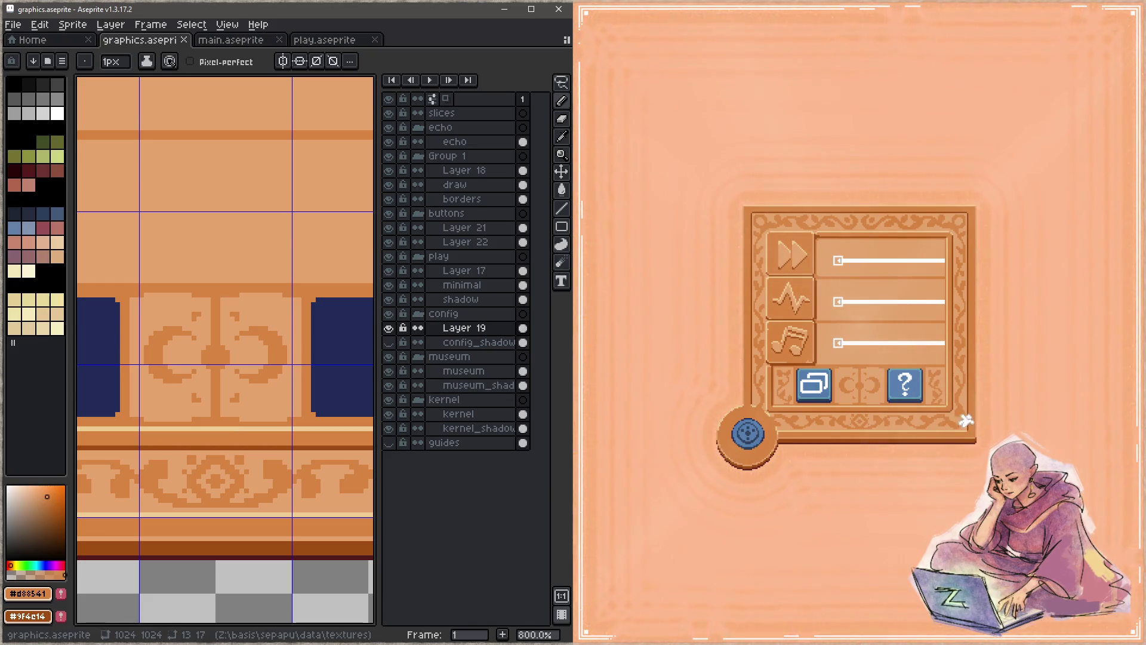
left_click(1023, 338)
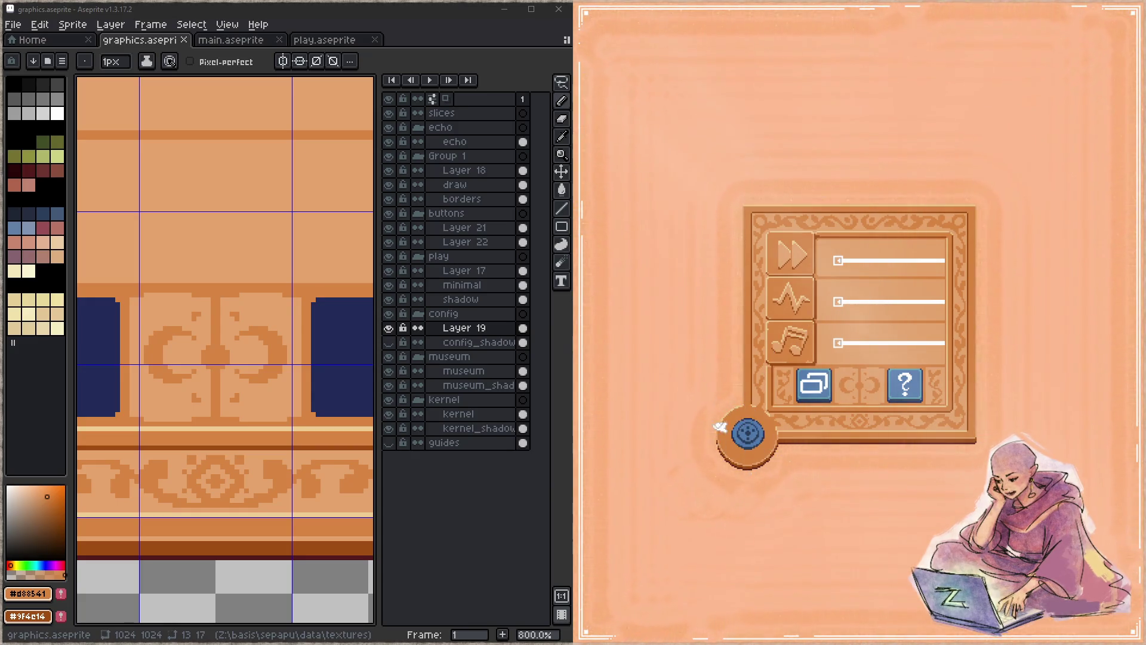
scroll(156, 357, "down", 4)
Zoom to the round button, sample the pale tan and try 2px ring highlights, undoing the stray stroke
left_click_drag(156, 357, 353, 286)
scroll(256, 412, "up", 4)
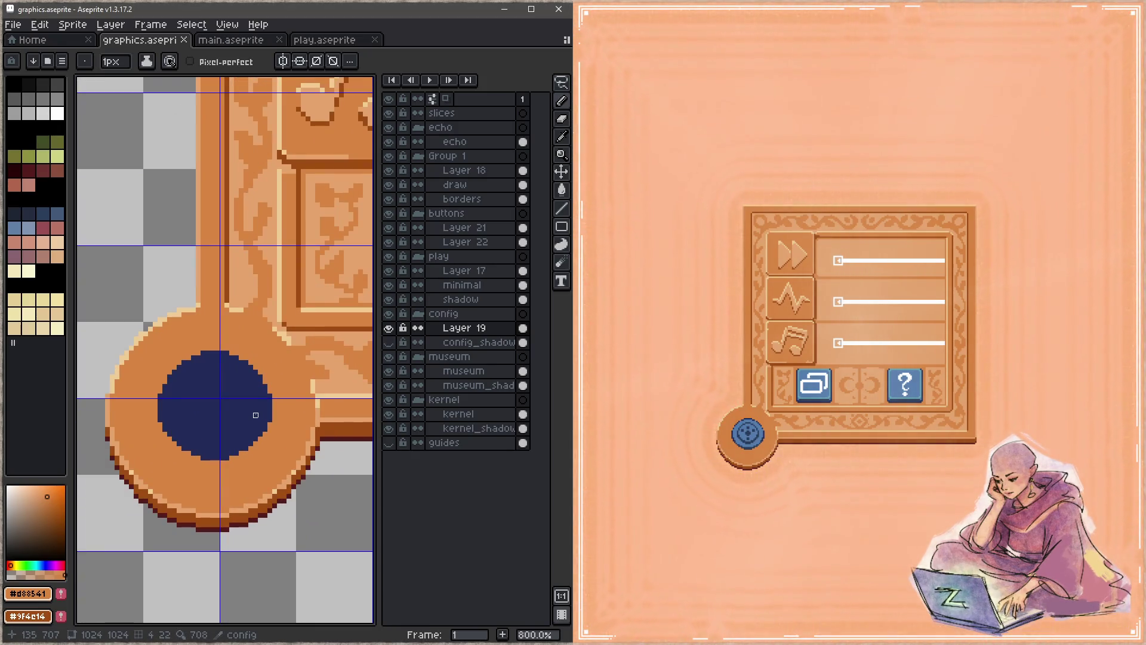
left_click_drag(272, 379, 279, 325)
key("alt")
left_click(322, 326, "alt")
left_click_drag(218, 279, 218, 274)
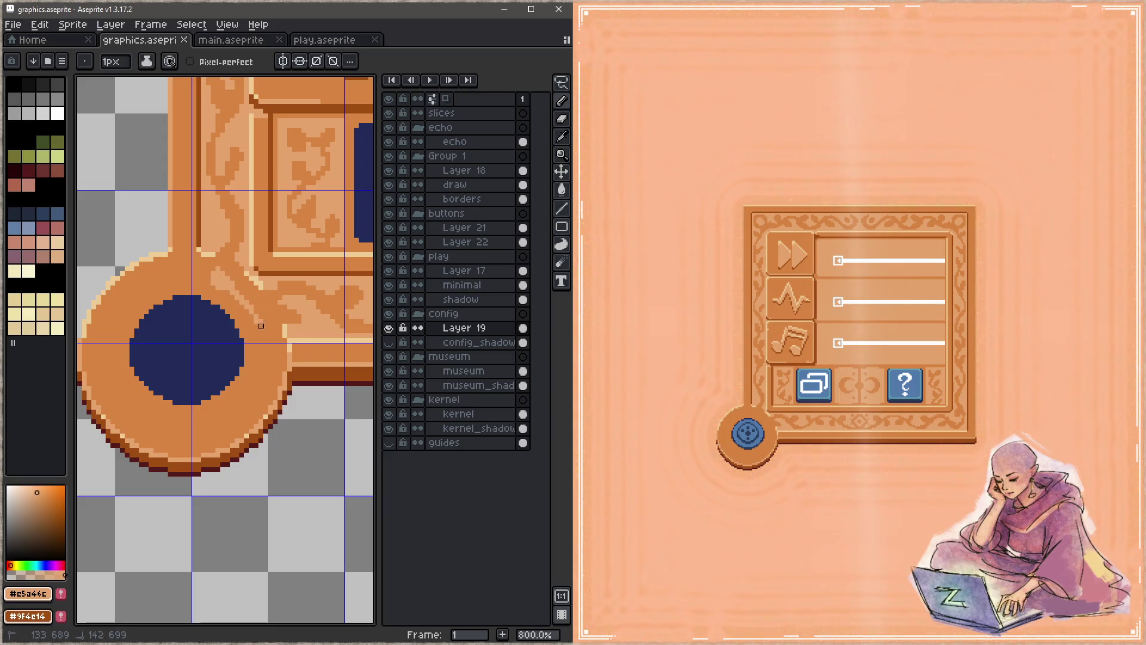
key("plus")
mouse_move(249, 309)
left_mouse_down()
mouse_move(266, 345)
mouse_move(239, 418)
mouse_move(206, 429)
left_mouse_up()
scroll(257, 299, "down", 5)
mouse_move(263, 235)
left_mouse_down()
mouse_move(133, 379)
mouse_move(255, 257)
mouse_move(120, 305)
mouse_move(302, 228)
mouse_move(264, 284)
mouse_move(320, 221)
left_mouse_up()
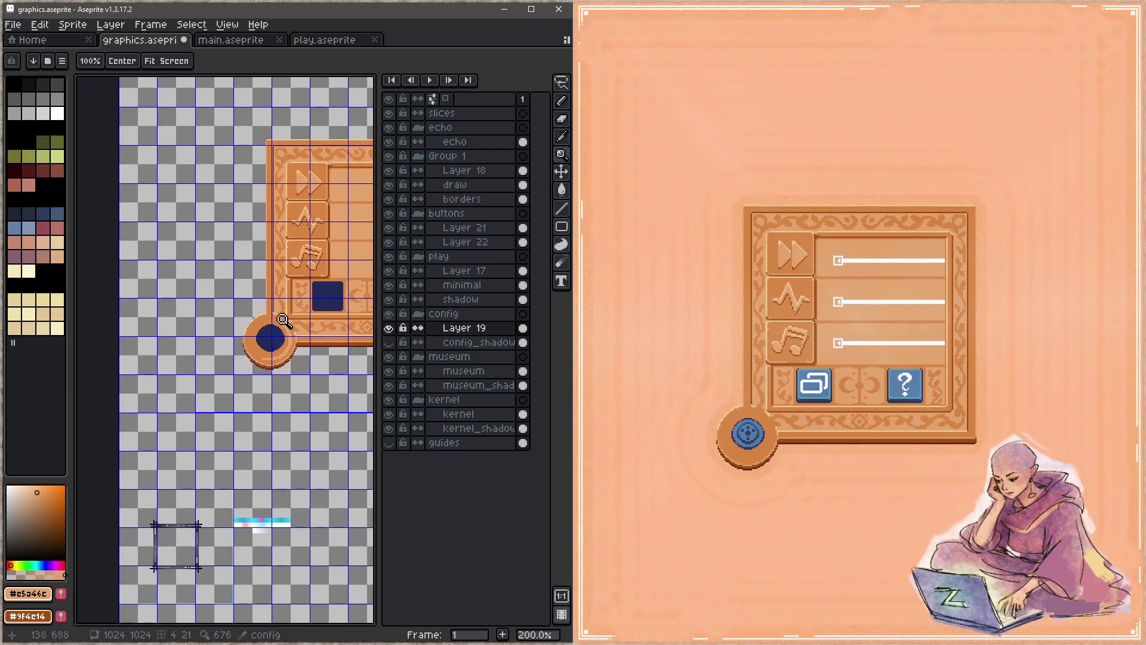
scroll(239, 304, "up", 4)
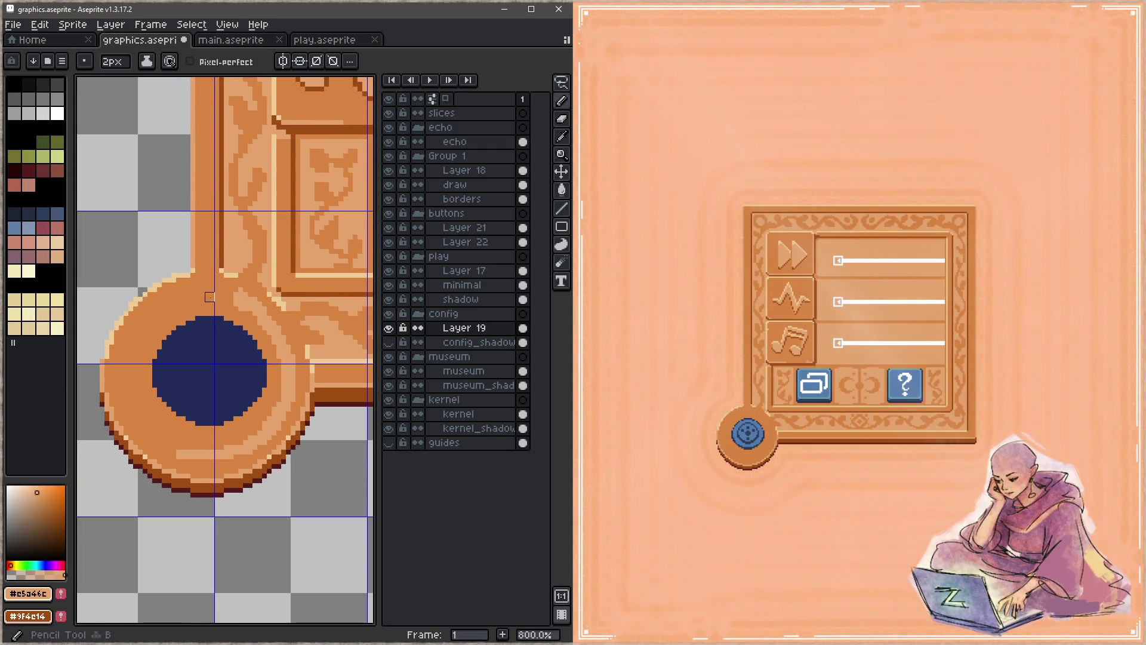
key("ctrl+z")
Dab evenly spaced pale dots around the hole's ring, add one 1px pixel, and save
key("b")
left_click_drag(214, 296, 205, 289)
left_click_drag(291, 374, 282, 375)
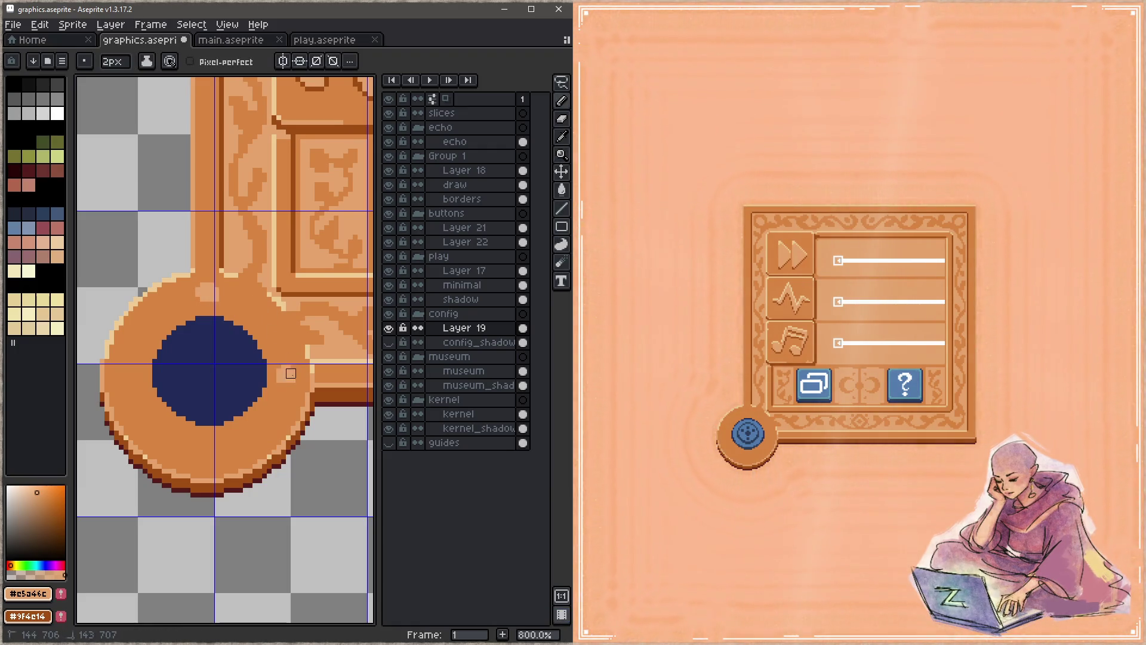
left_click_drag(218, 460, 210, 445)
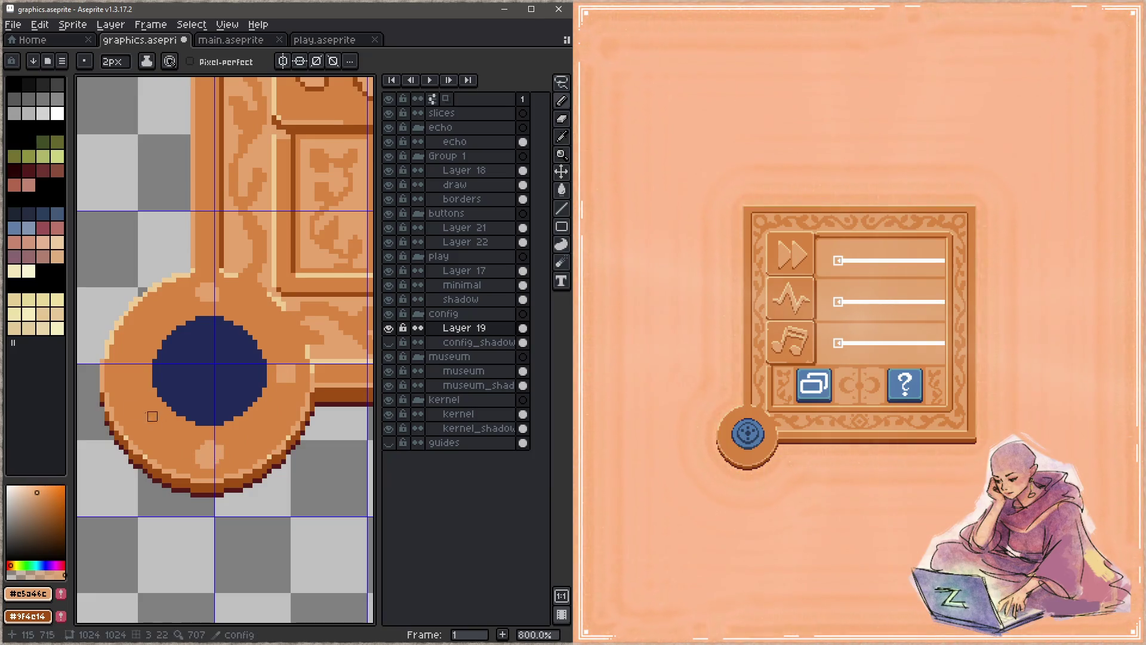
left_click_drag(129, 369, 127, 373)
left_click_drag(158, 317, 151, 318)
left_click_drag(257, 316, 263, 311)
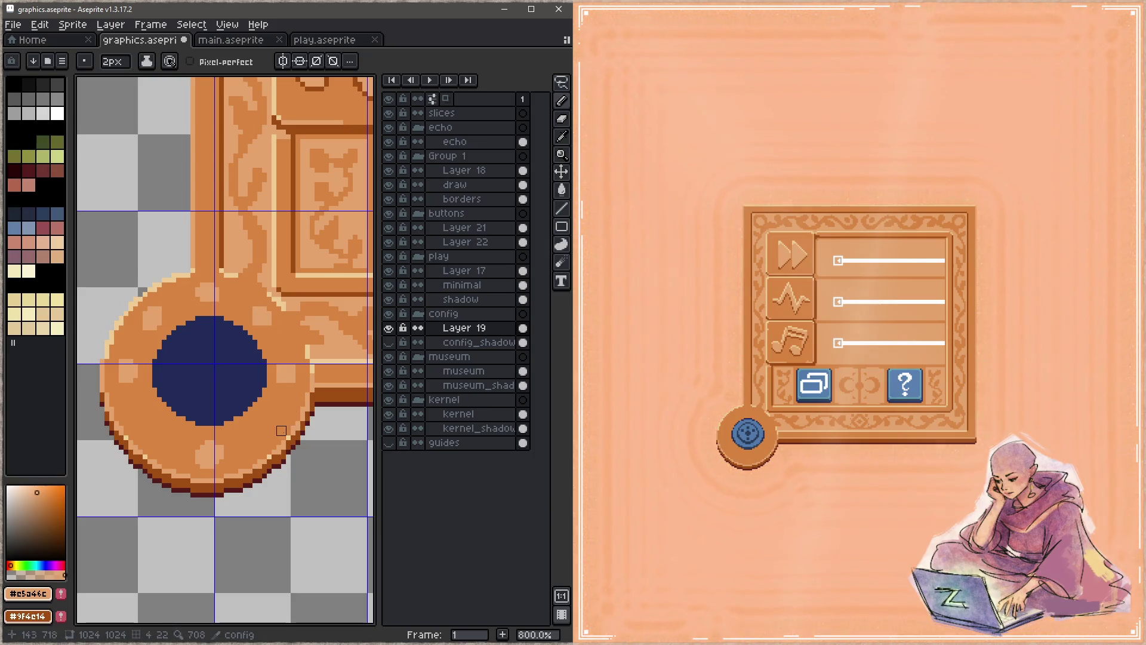
left_click_drag(262, 426, 264, 430)
left_click_drag(152, 421, 156, 432)
key("minus")
left_click(134, 399)
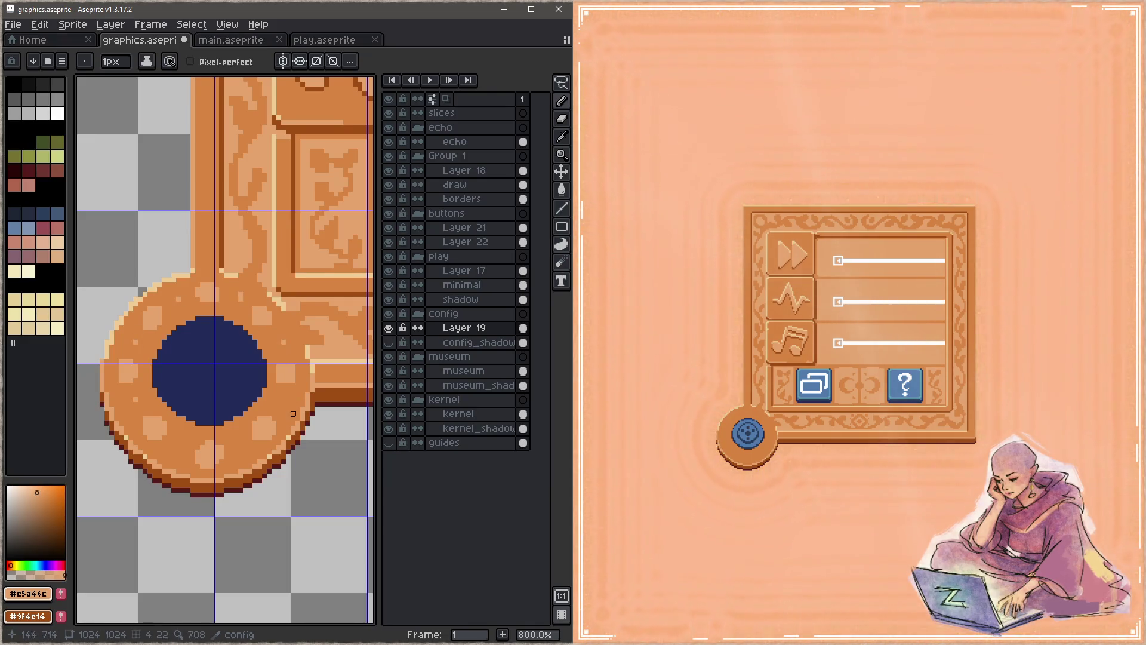
key("ctrl+s")
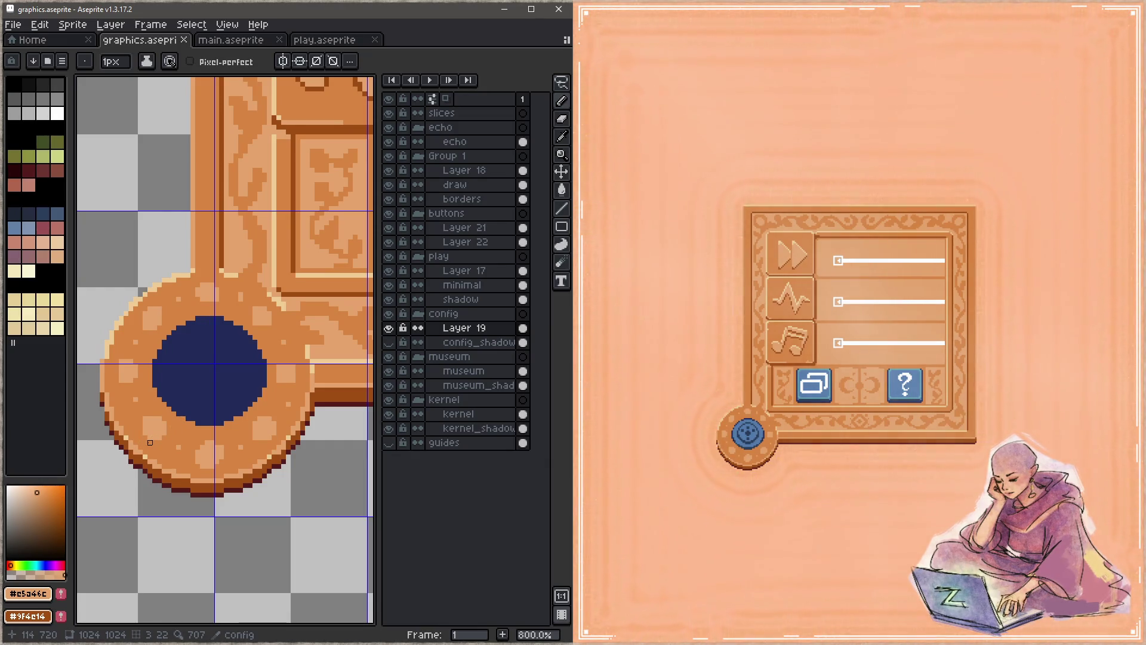
left_click(845, 504)
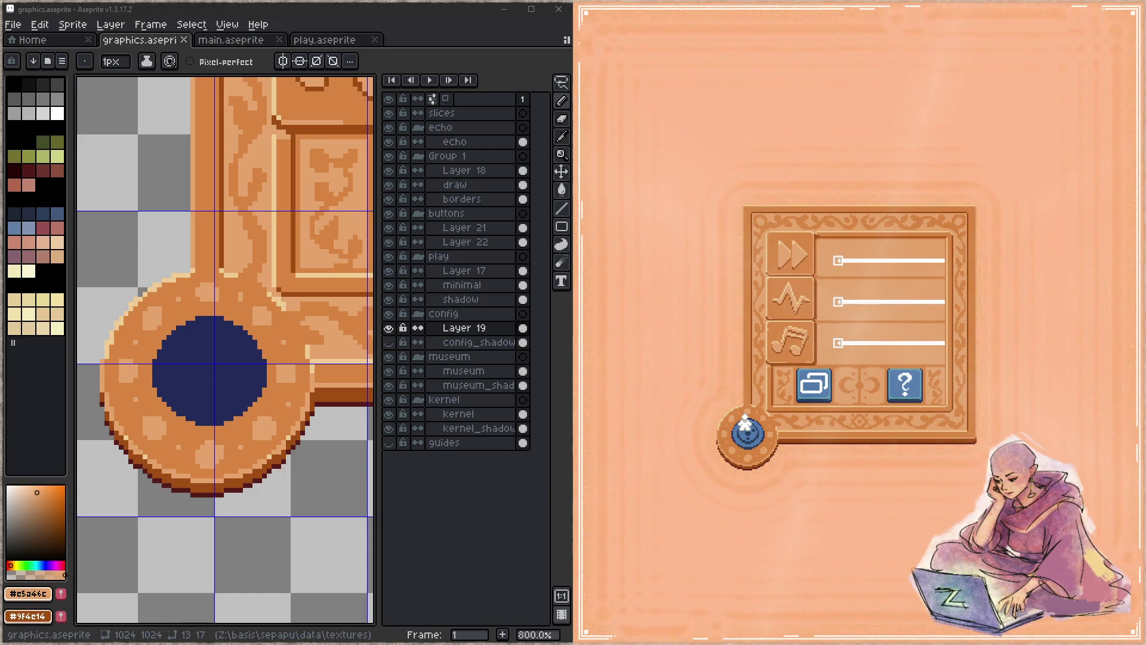
left_click_drag(839, 302, 914, 297)
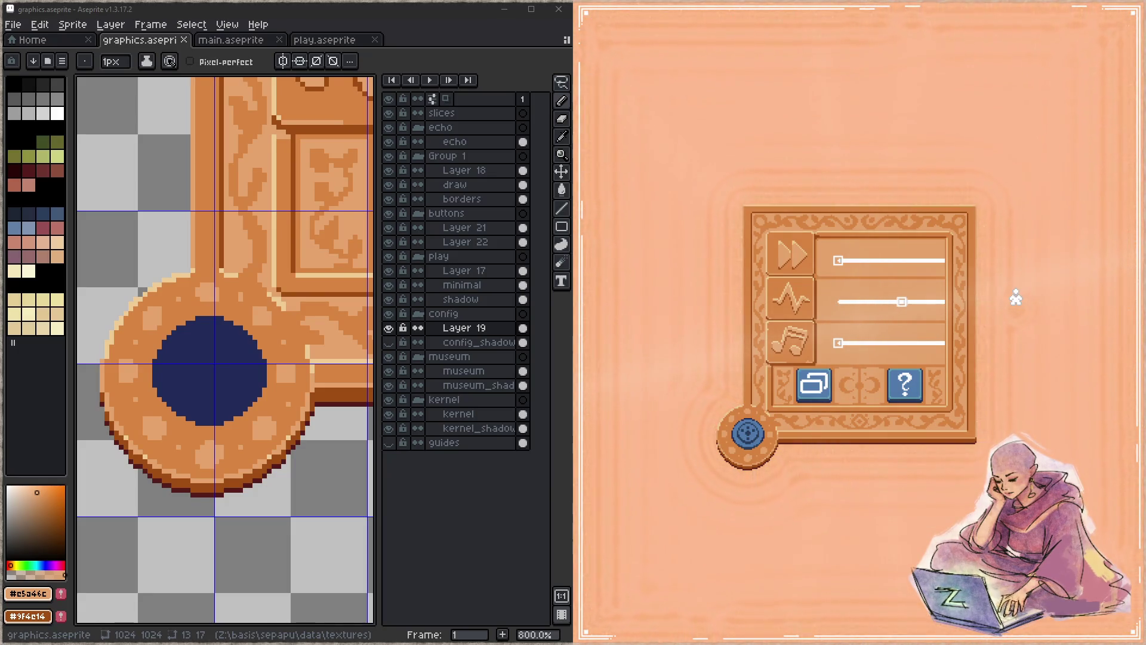
mouse_move(859, 260)
left_mouse_down()
mouse_move(911, 263)
mouse_move(865, 261)
left_mouse_up()
left_click_drag(869, 342, 915, 341)
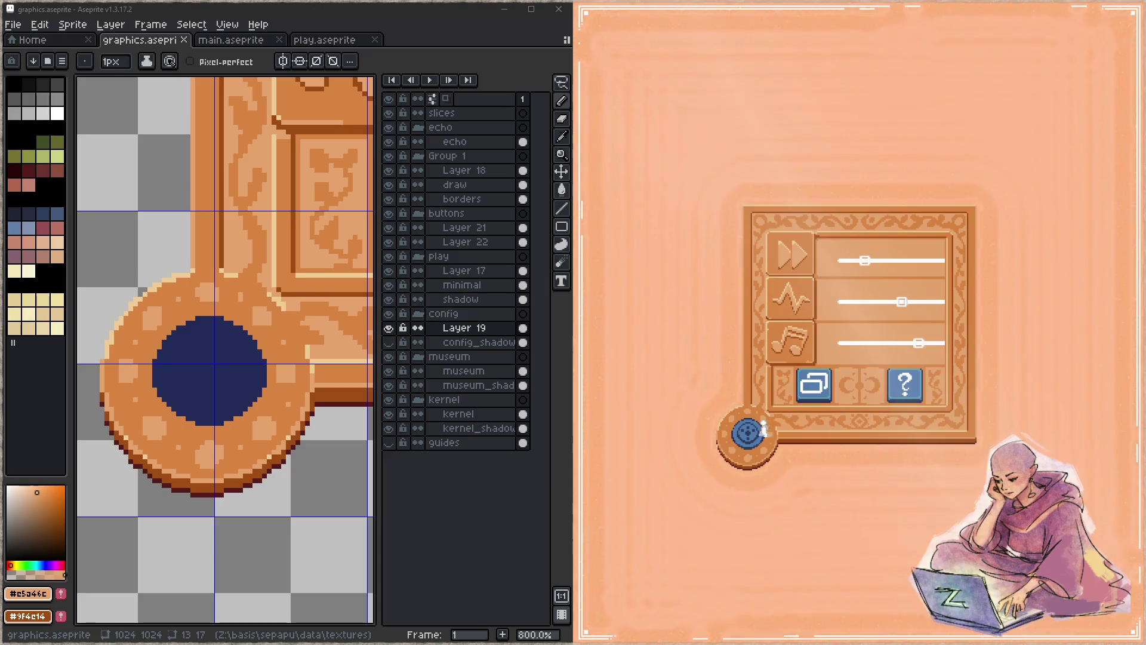
left_click(747, 428)
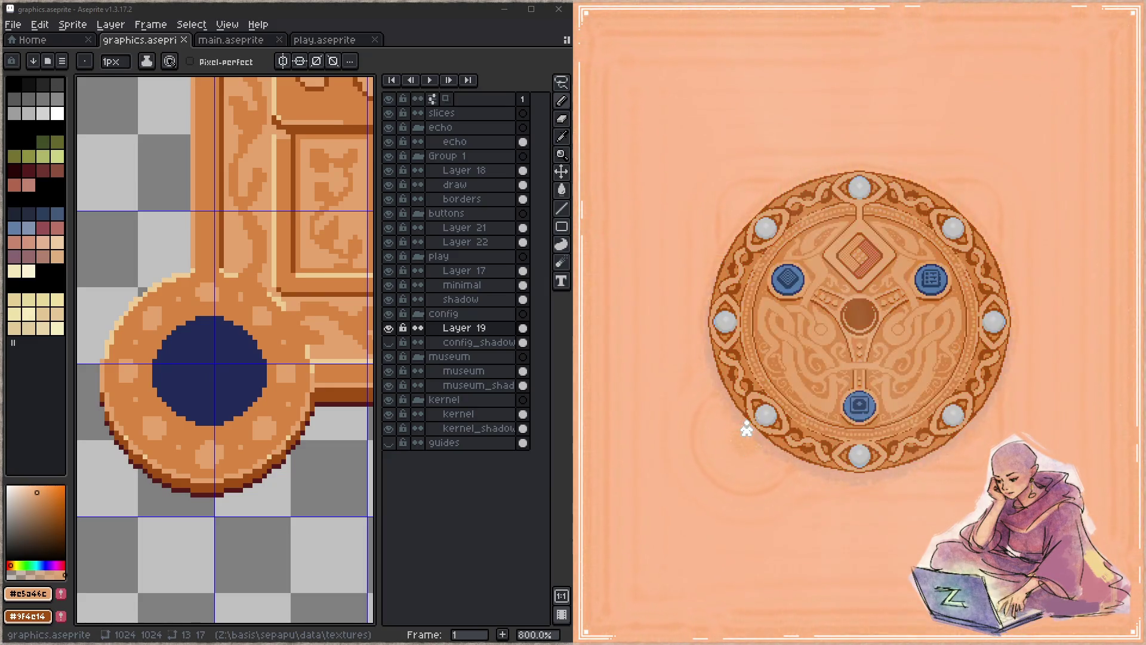
left_click(790, 283)
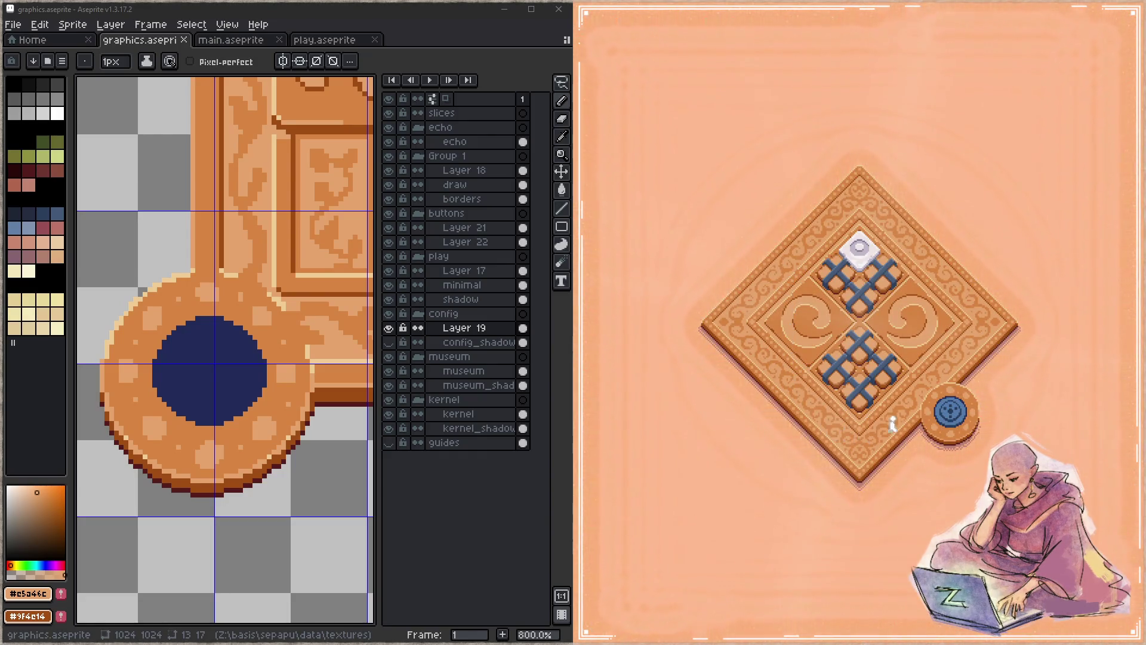
left_click(953, 408)
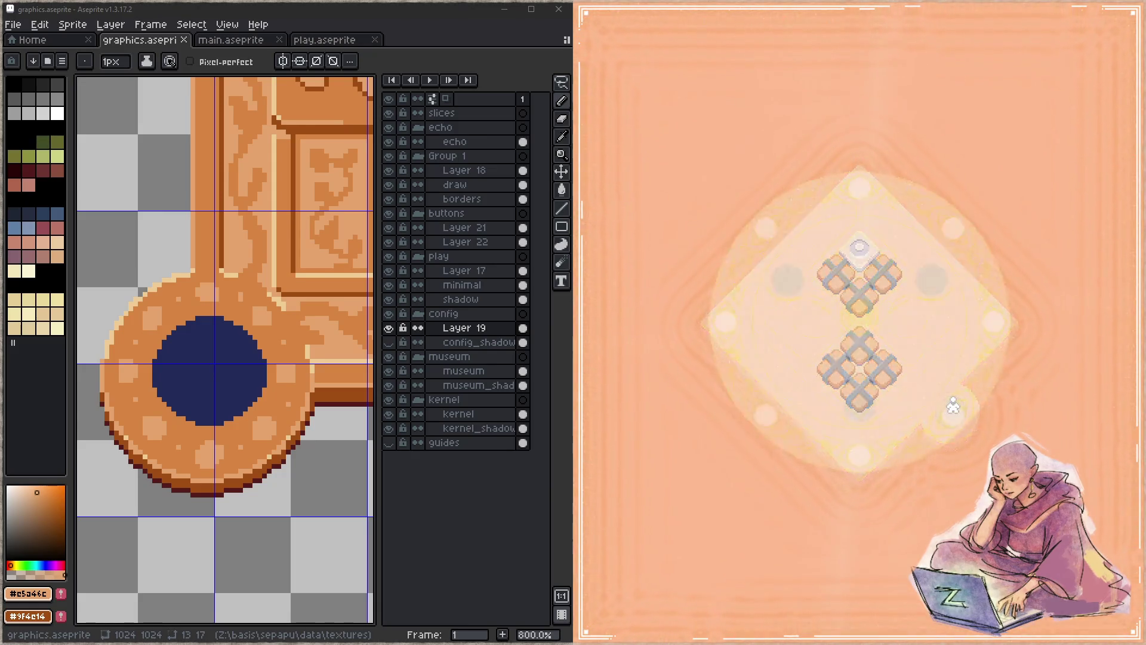
left_click(944, 276)
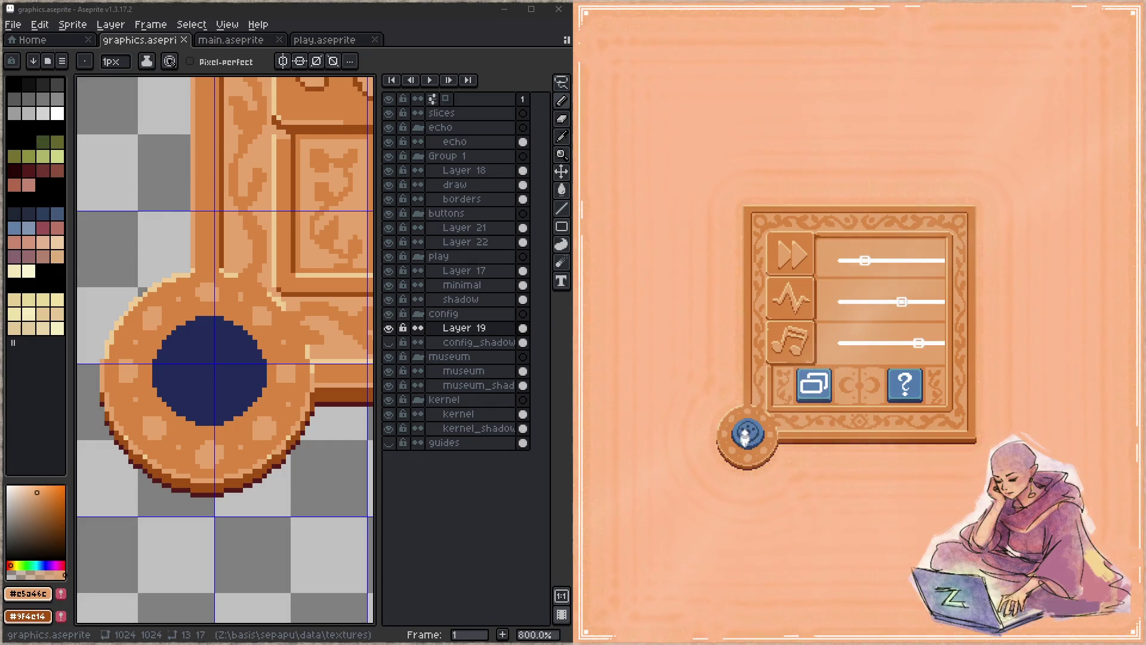
left_click(746, 437)
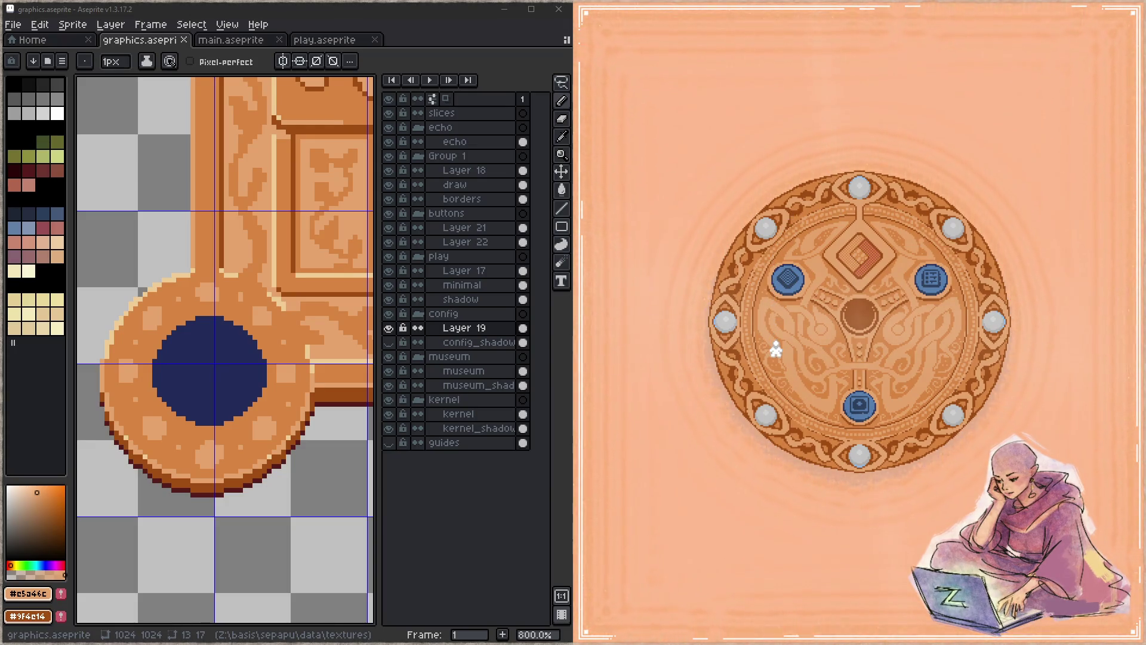
left_click(860, 408)
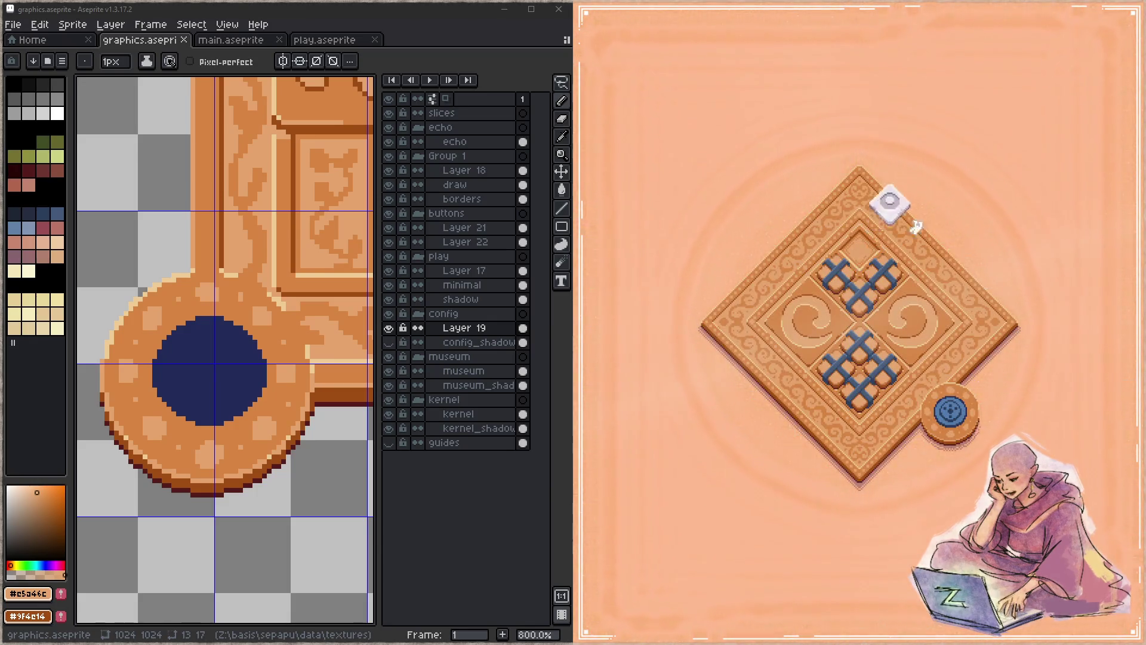
left_click(950, 411)
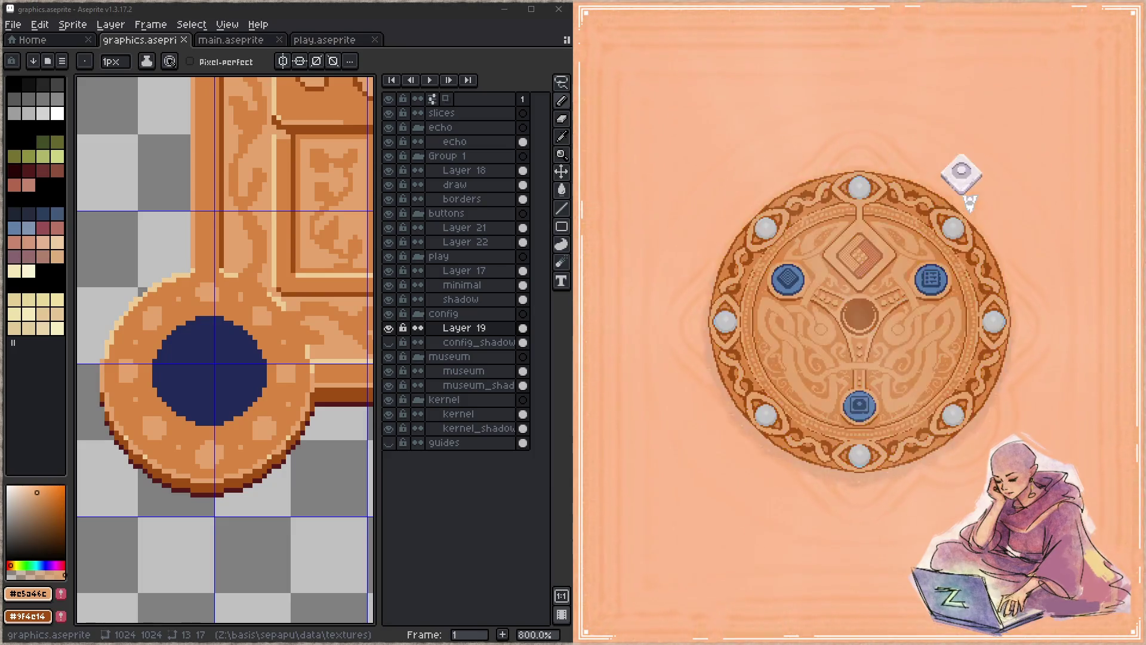
left_click(858, 401)
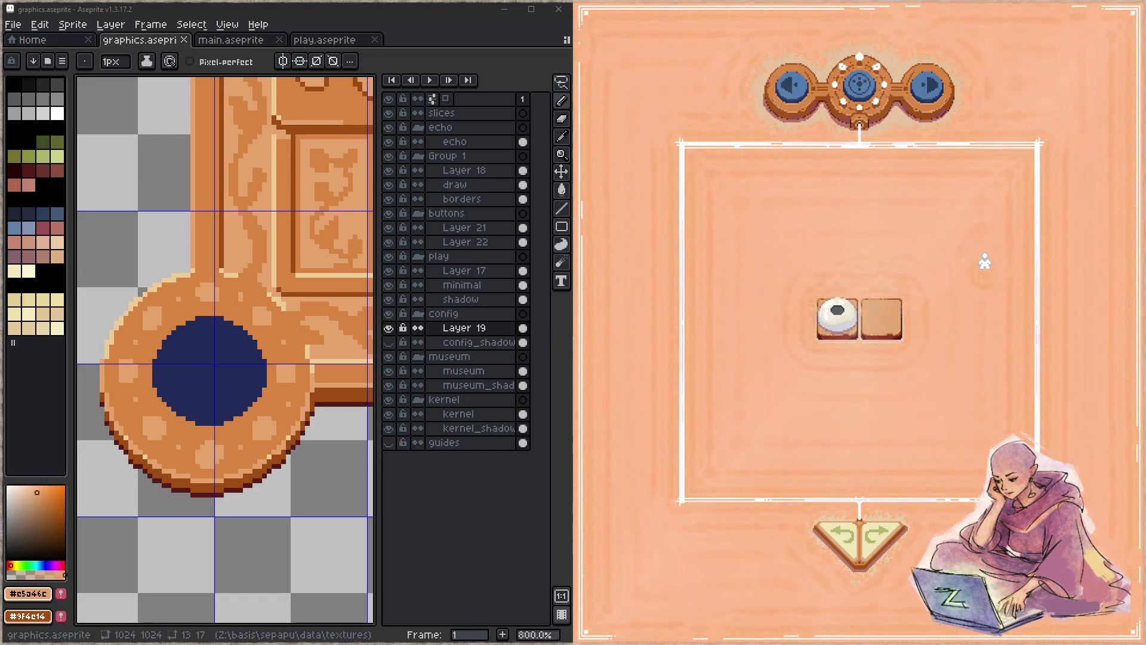
left_click(859, 88)
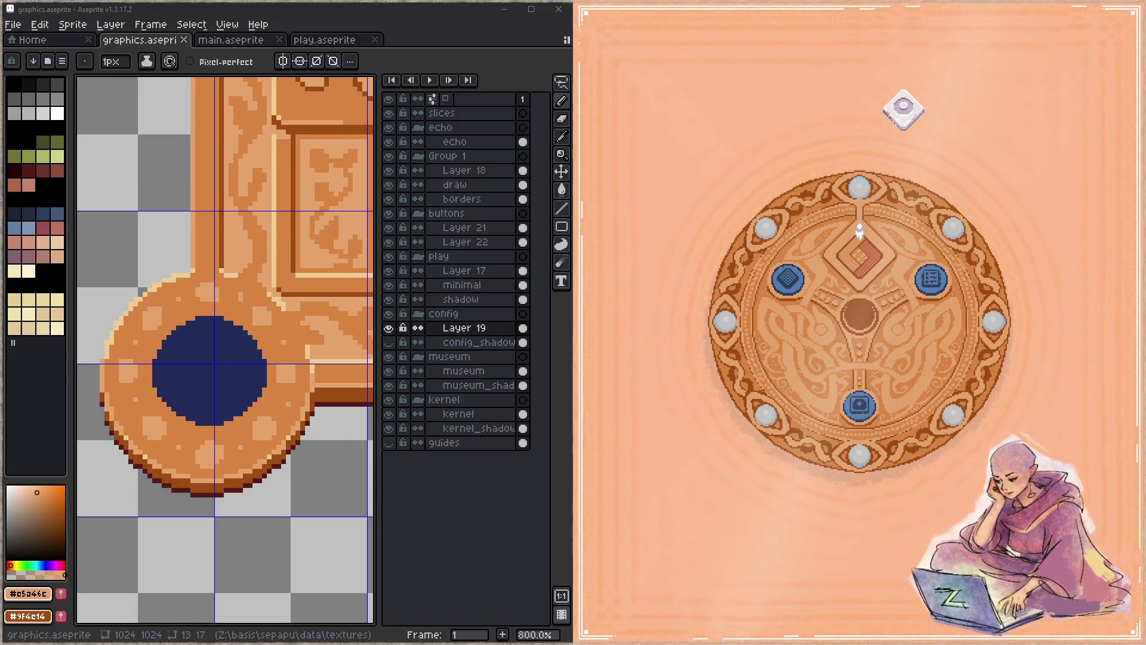
Hide kernel_shadow's visibility, centre the disc in view, and select the config_shadow layer
scroll(244, 268, "down", 5)
scroll(244, 269, "down", 2)
scroll(254, 416, "up", 5)
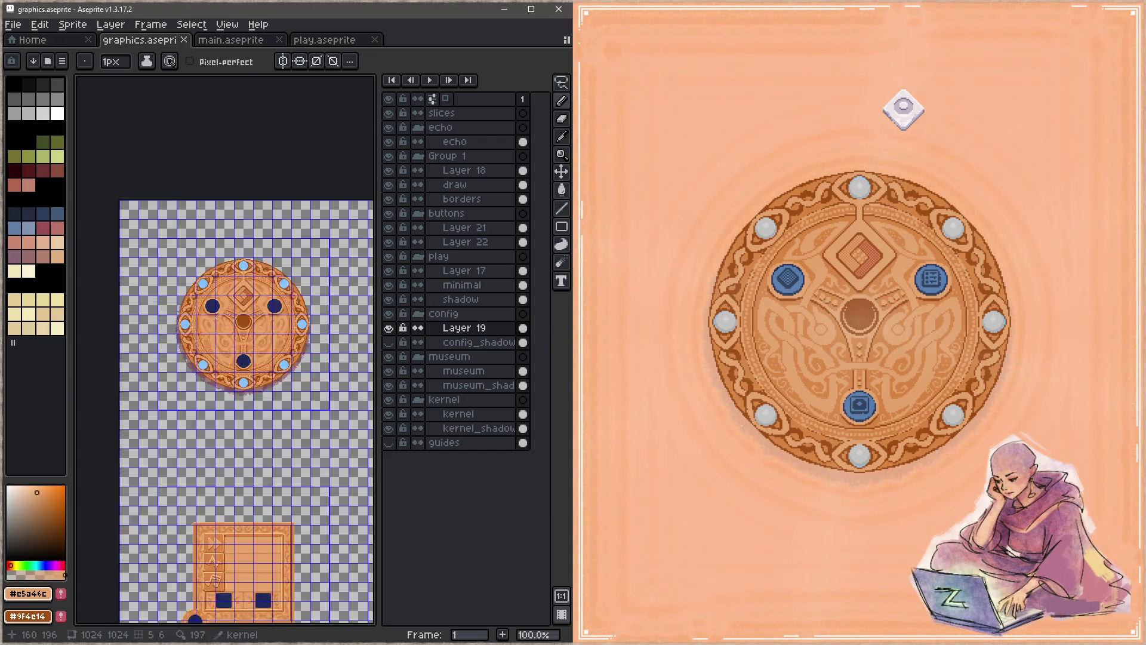
left_click_drag(254, 416, 197, 297)
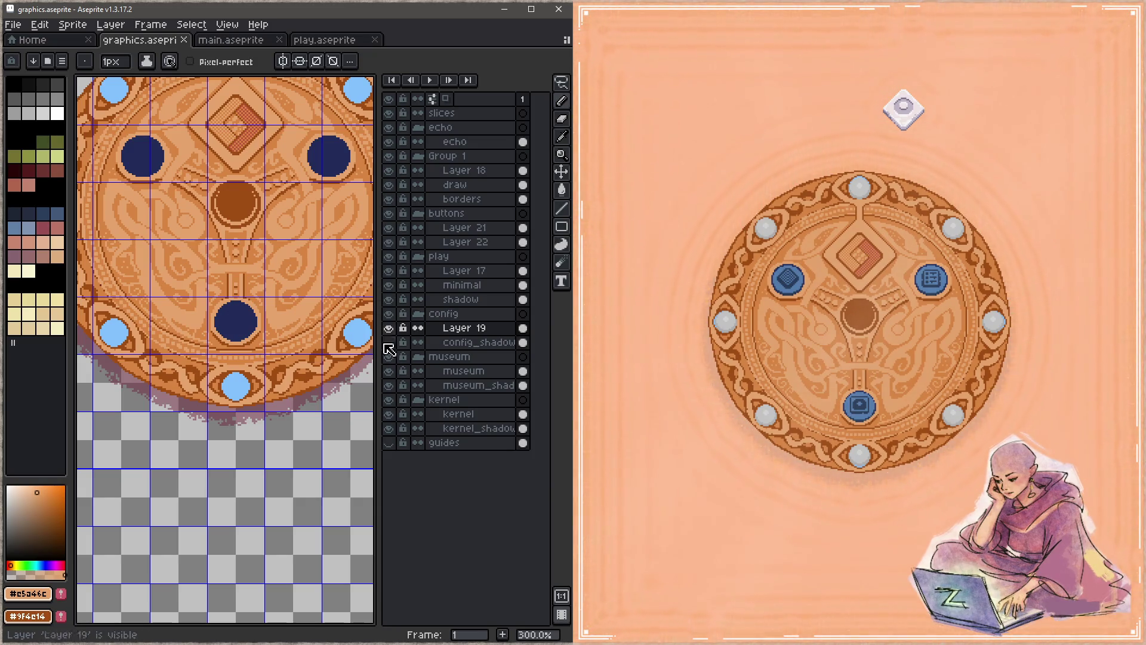
left_click(391, 428)
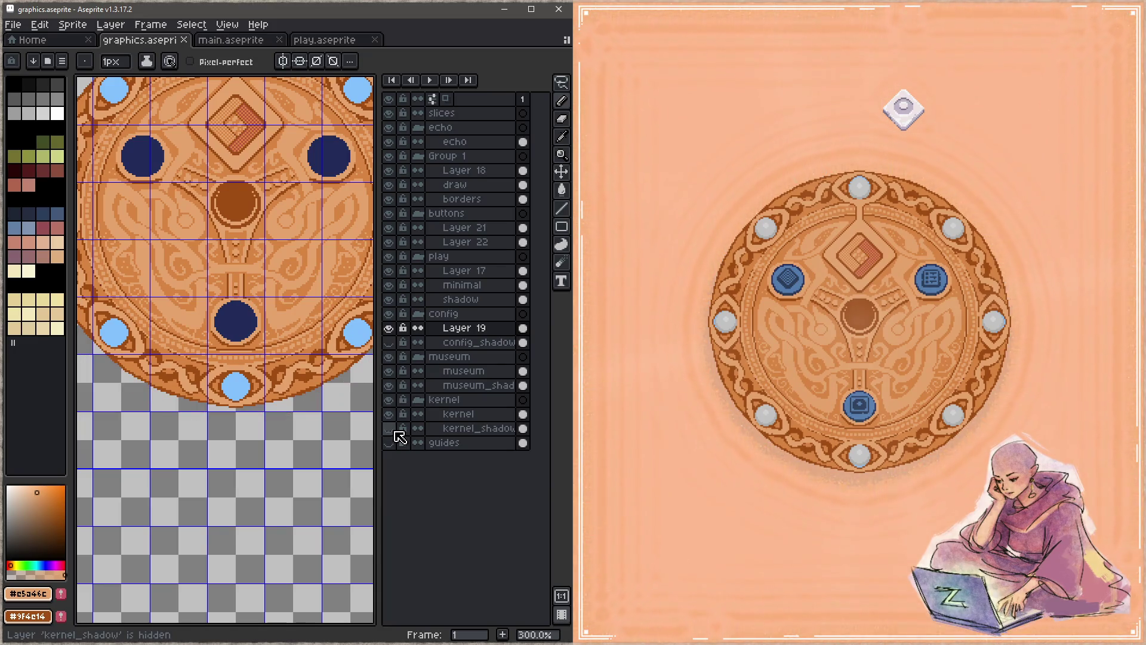
scroll(326, 413, "down", 1)
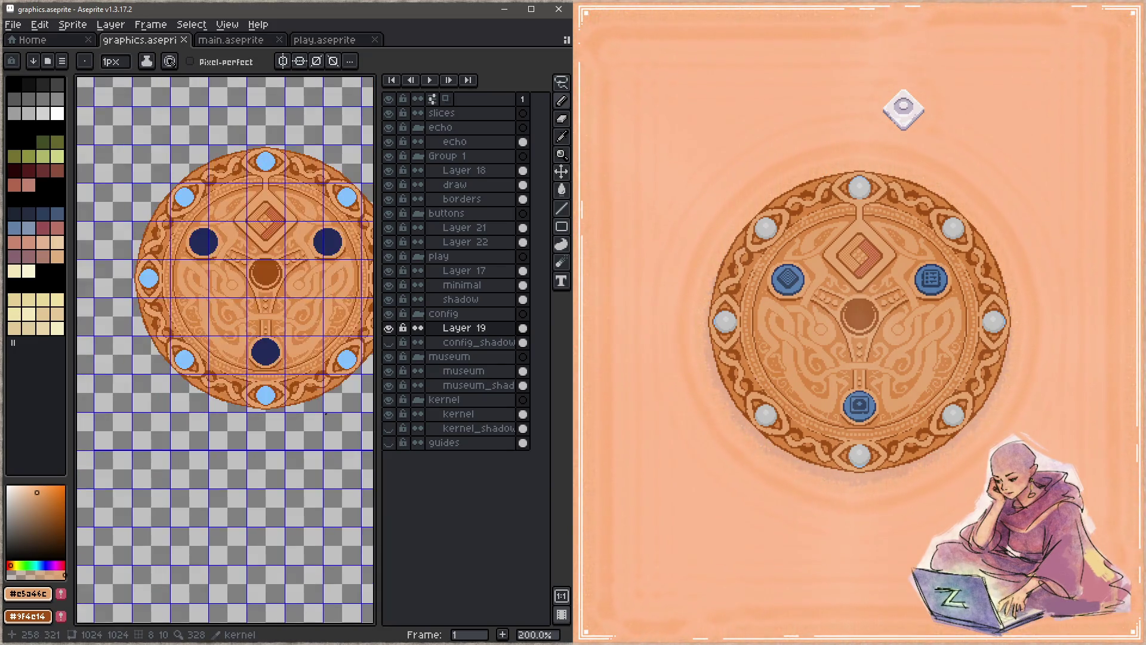
left_click_drag(326, 412, 251, 317)
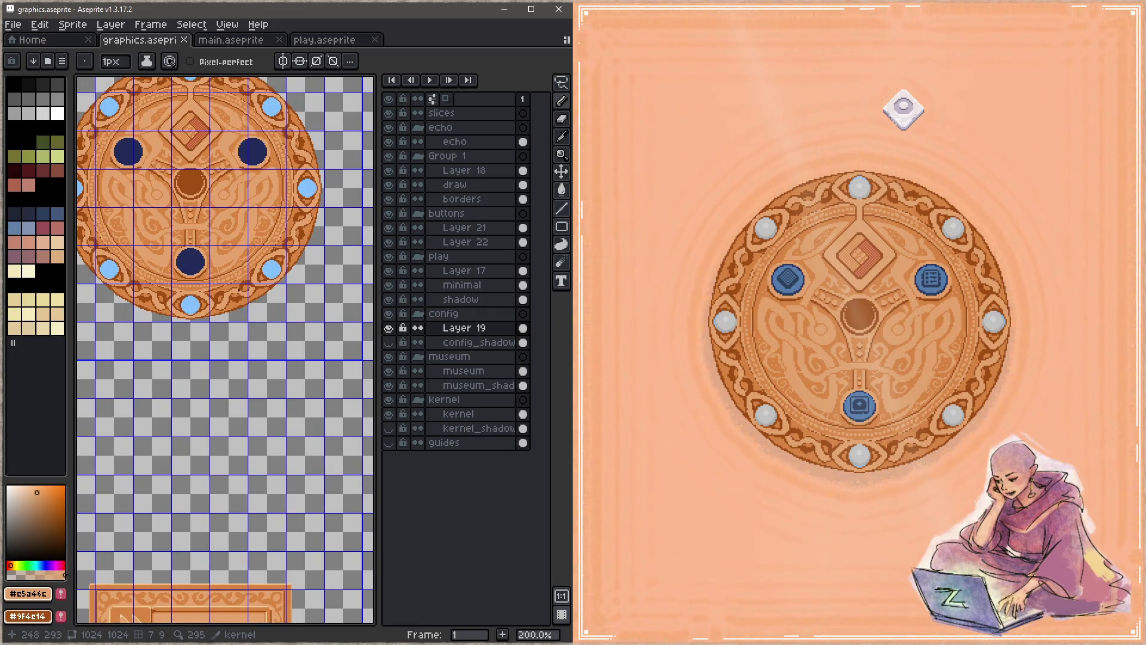
mouse_move(276, 301)
left_mouse_down()
mouse_move(167, 282)
mouse_move(315, 360)
mouse_move(289, 379)
left_mouse_up()
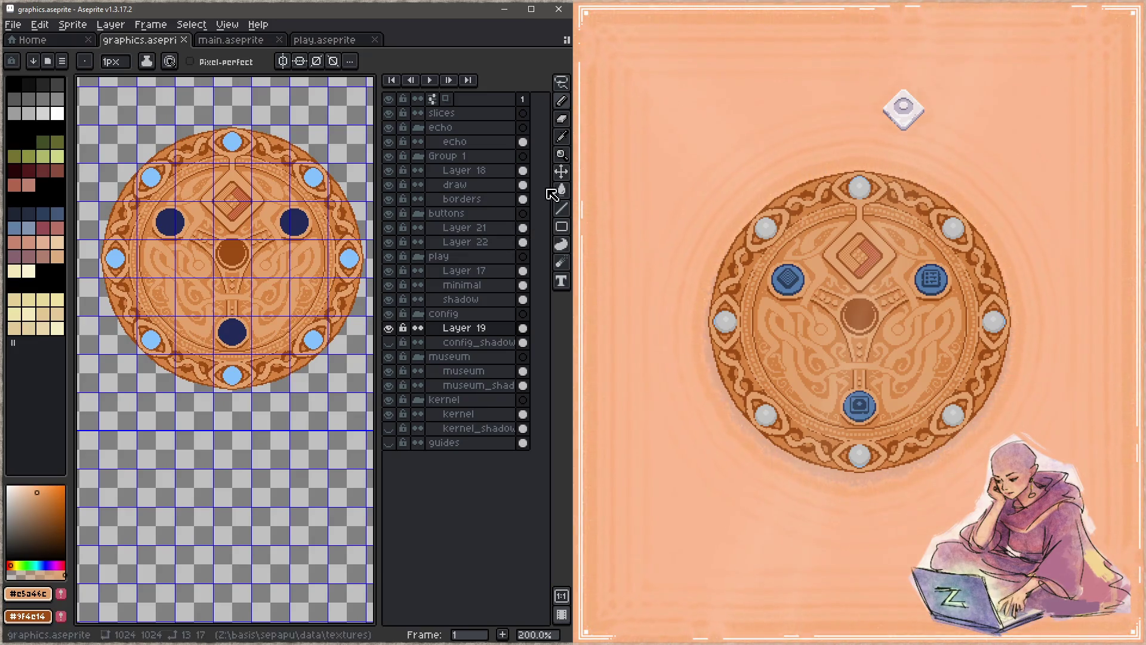
left_click(484, 347)
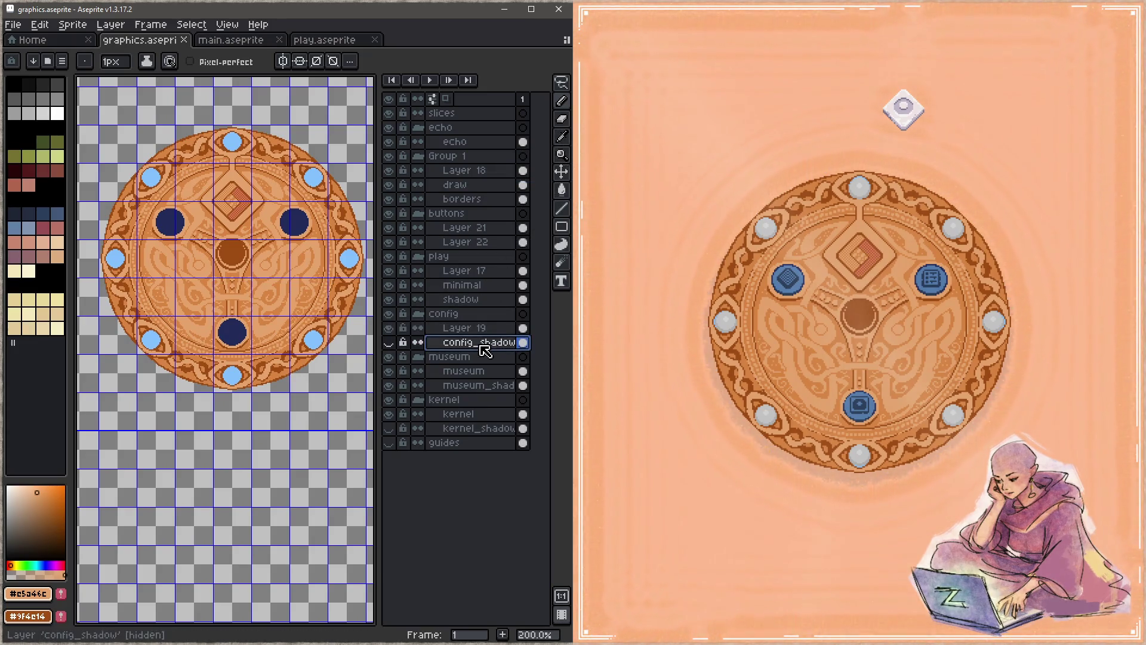
Add a new layer, switch to the Ellipse tool, and eyedrop maroon #722a3e
key("shift+n")
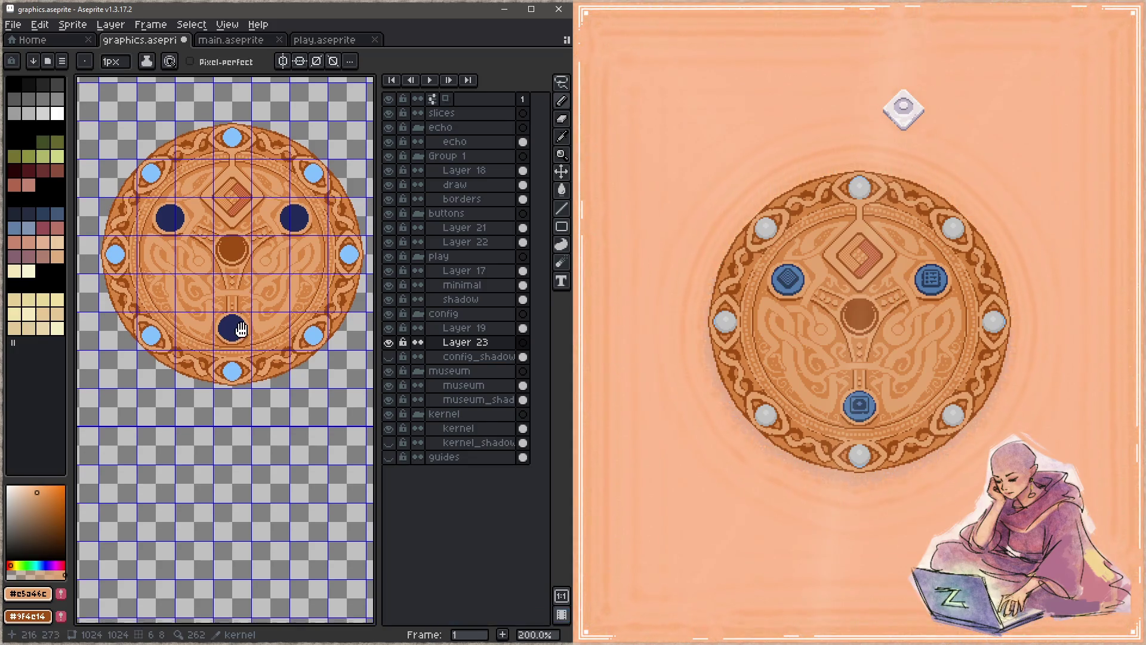
left_click(559, 225)
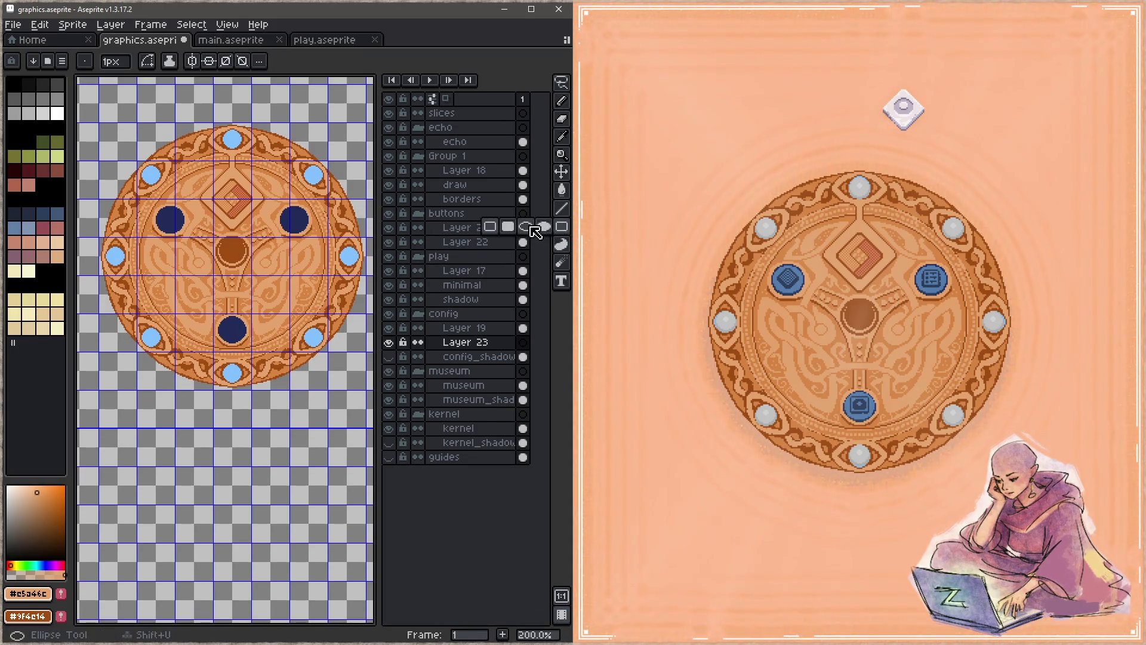
left_click(528, 230)
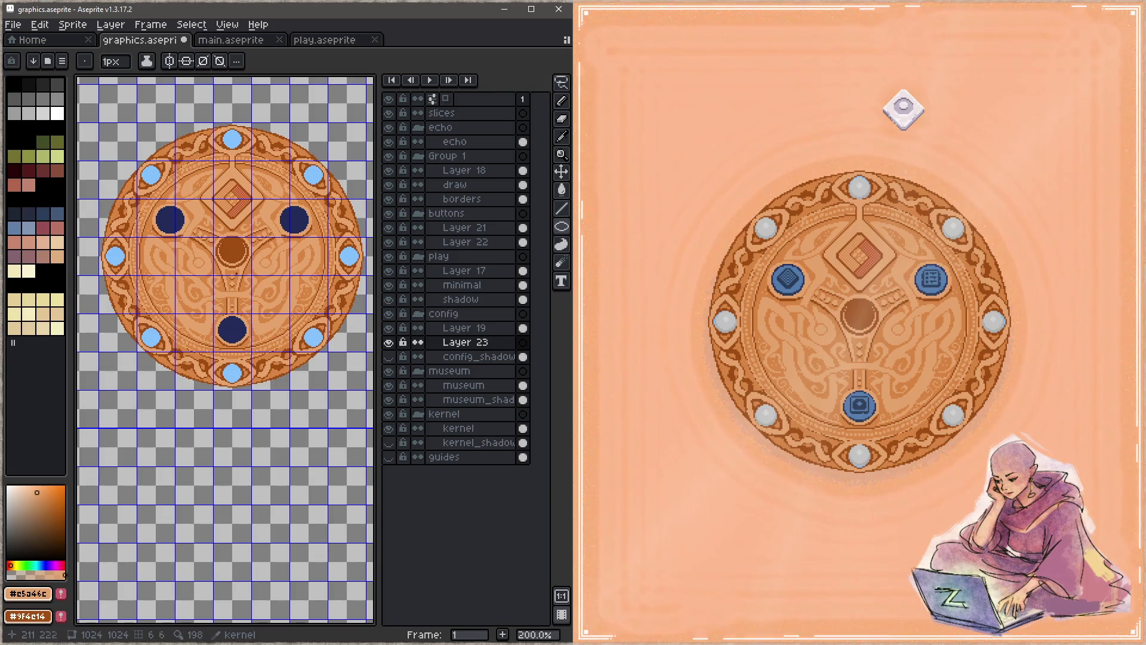
left_click_drag(231, 260, 270, 212)
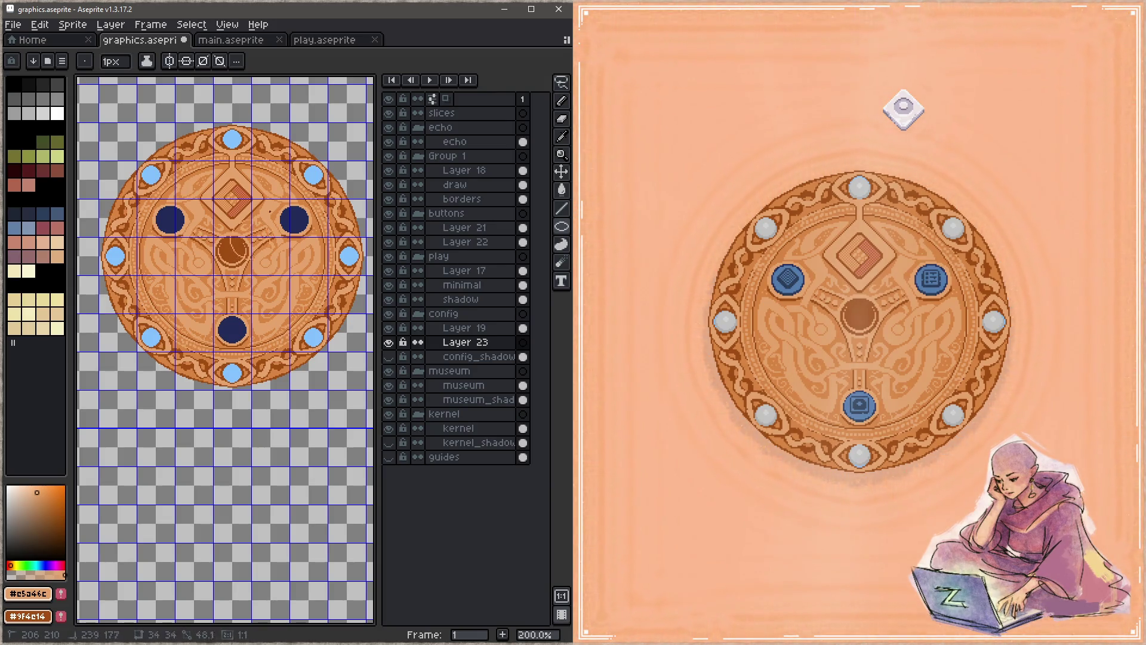
key("ctrl+z")
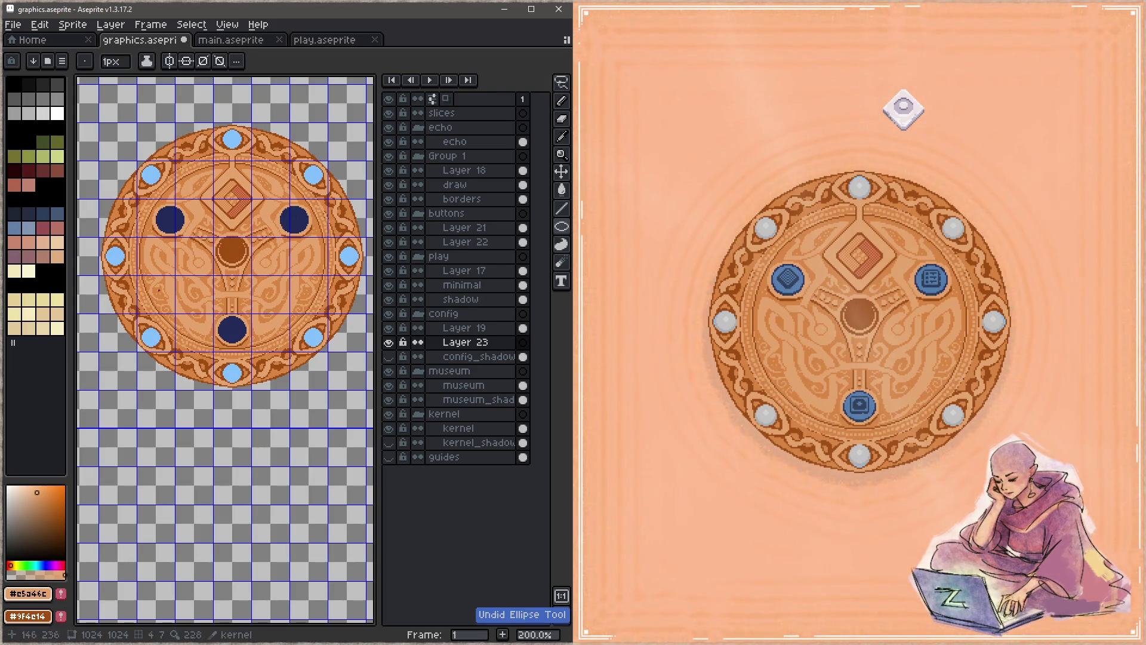
scroll(239, 311, "down", 2)
scroll(294, 334, "up", 1)
scroll(294, 334, "up", 8)
left_click(287, 245, "alt")
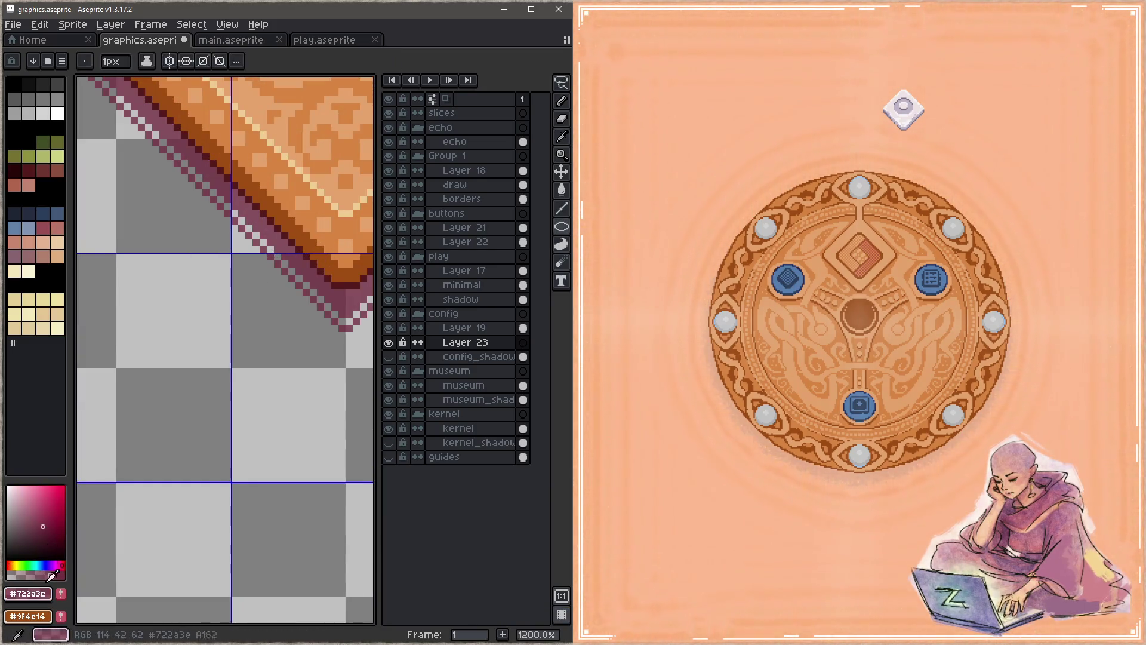
Draw a maroon ellipse outline around the whole kernel disc
scroll(128, 366, "down", 6)
scroll(232, 358, "left", 5)
scroll(187, 299, "left", 4)
scroll(232, 279, "up", 2)
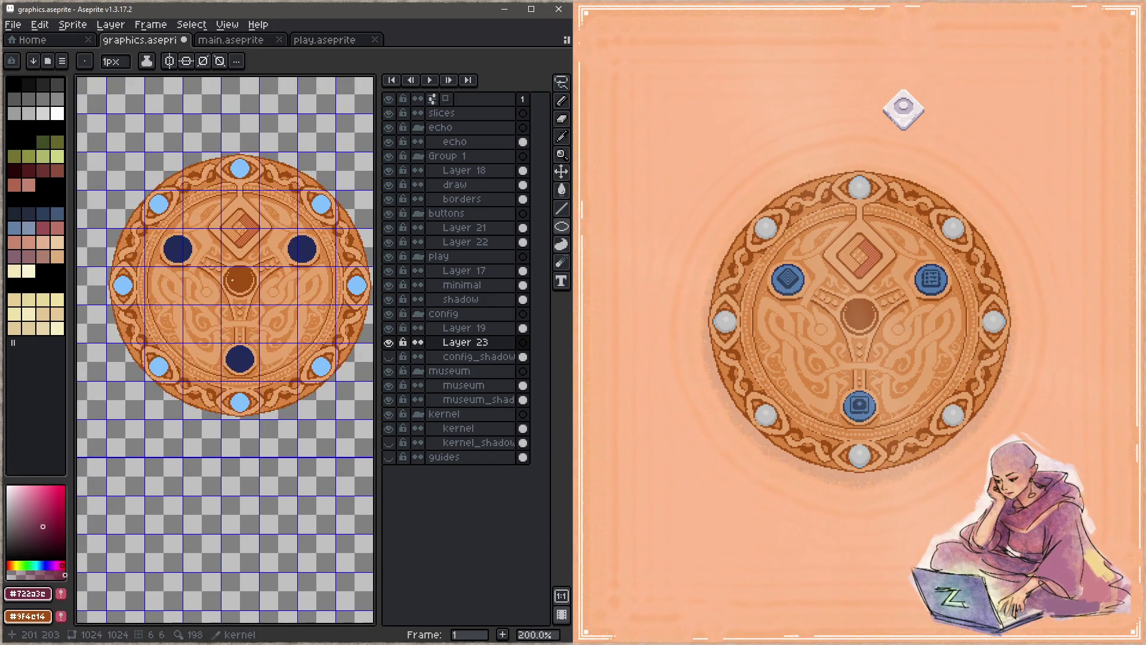
mouse_move(265, 251)
left_mouse_down()
mouse_move(342, 172)
mouse_move(319, 224)
mouse_move(313, 284)
mouse_move(282, 263)
mouse_move(297, 366)
mouse_move(284, 333)
mouse_move(259, 314)
mouse_move(343, 473)
left_mouse_up()
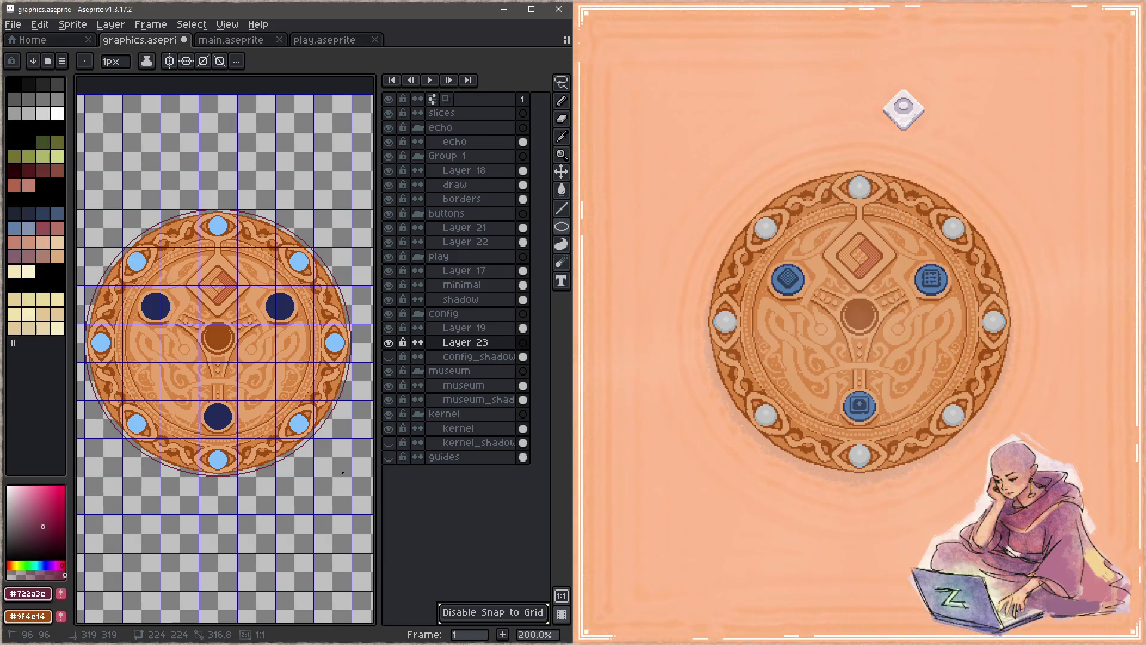
left_click_drag(343, 472, 343, 472)
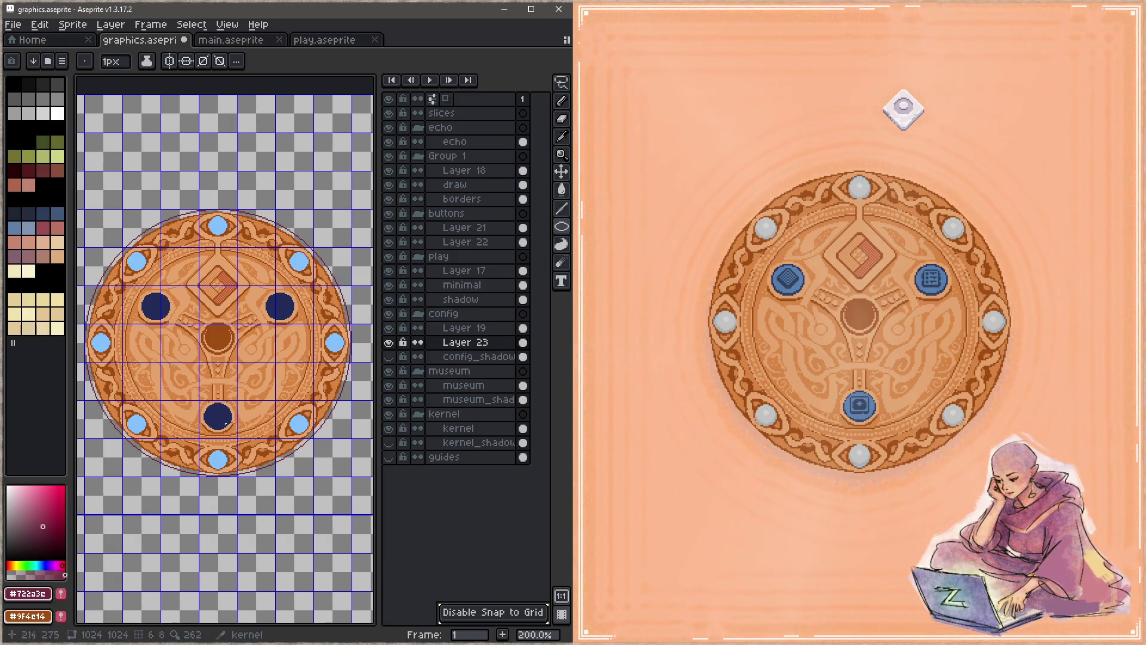
Scale the outline to 218 px wide to fit the disc, commit it, and undo a trial fill
scroll(263, 404, "down", 2)
key("m")
key("ctrl+shift+d")
left_click_drag(355, 322, 358, 330)
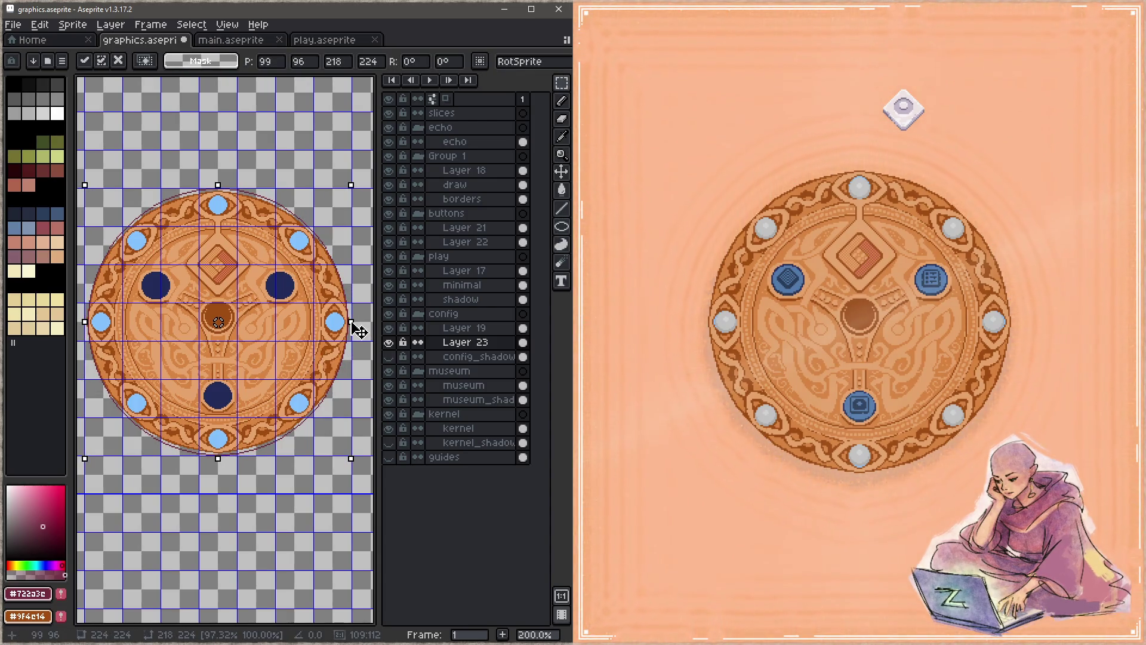
key("Return")
scroll(279, 440, "up", 3)
key("g")
scroll(278, 440, "up", 1)
left_click(281, 436)
key("ctrl+z")
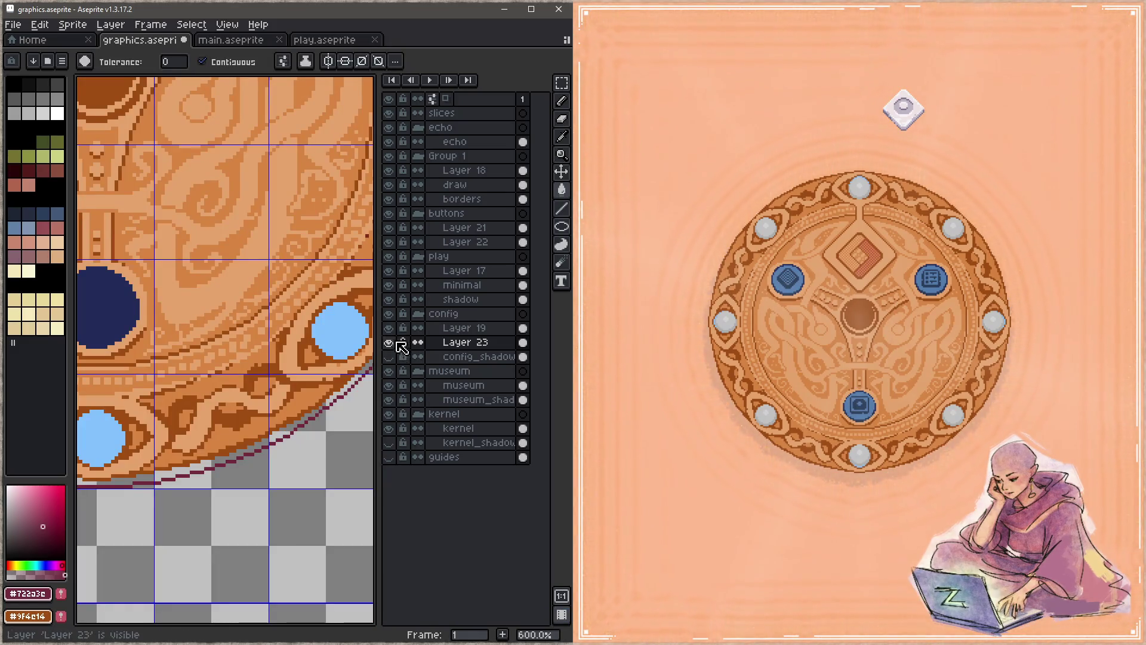
Undo a trial maroon fill and toggle Layer 23 and Layer 19 visibility to compare
left_click(267, 444)
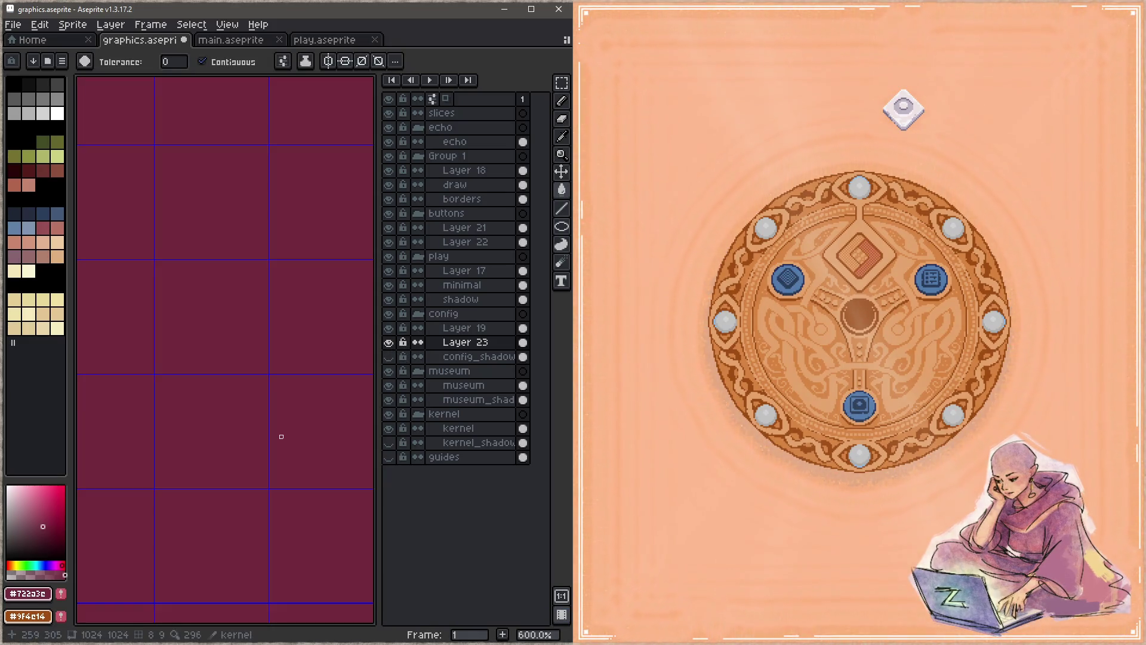
scroll(281, 428, "down", 4)
key("ctrl+z")
left_click(389, 356)
left_click(389, 356)
scroll(244, 236, "up", 4)
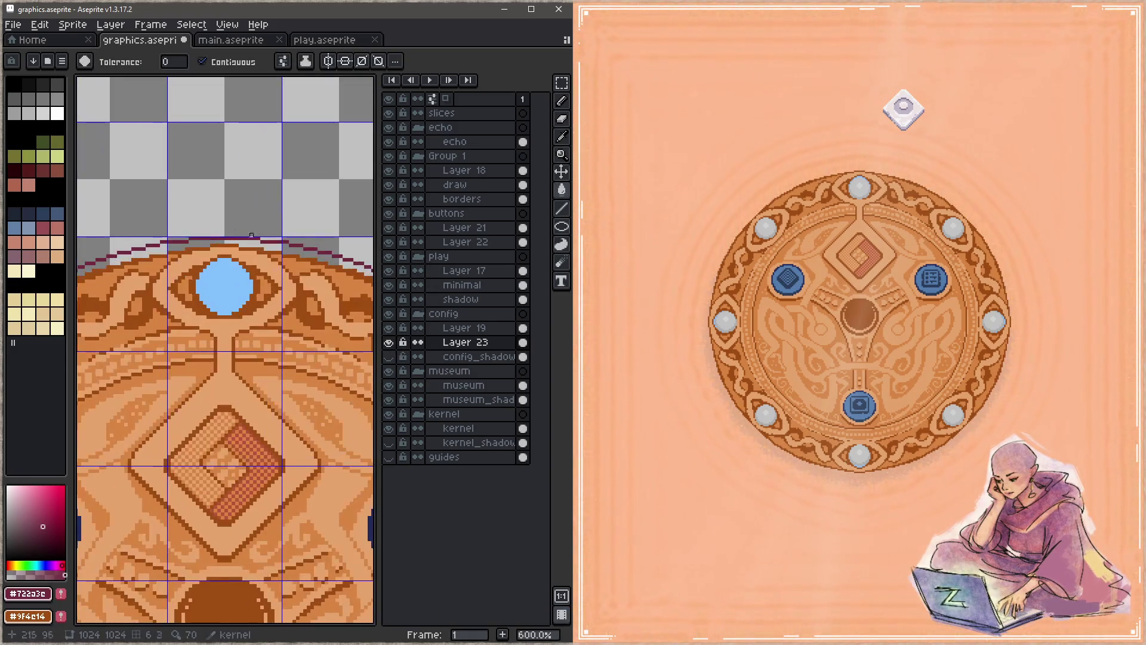
scroll(262, 303, "down", 3)
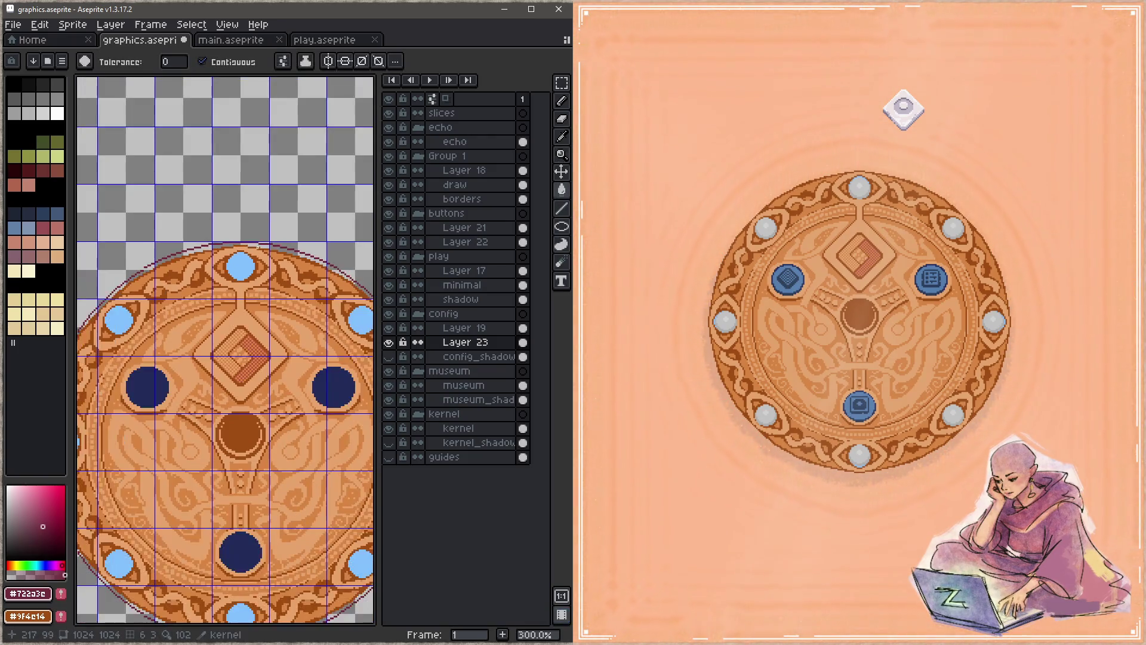
left_click_drag(262, 303, 276, 153)
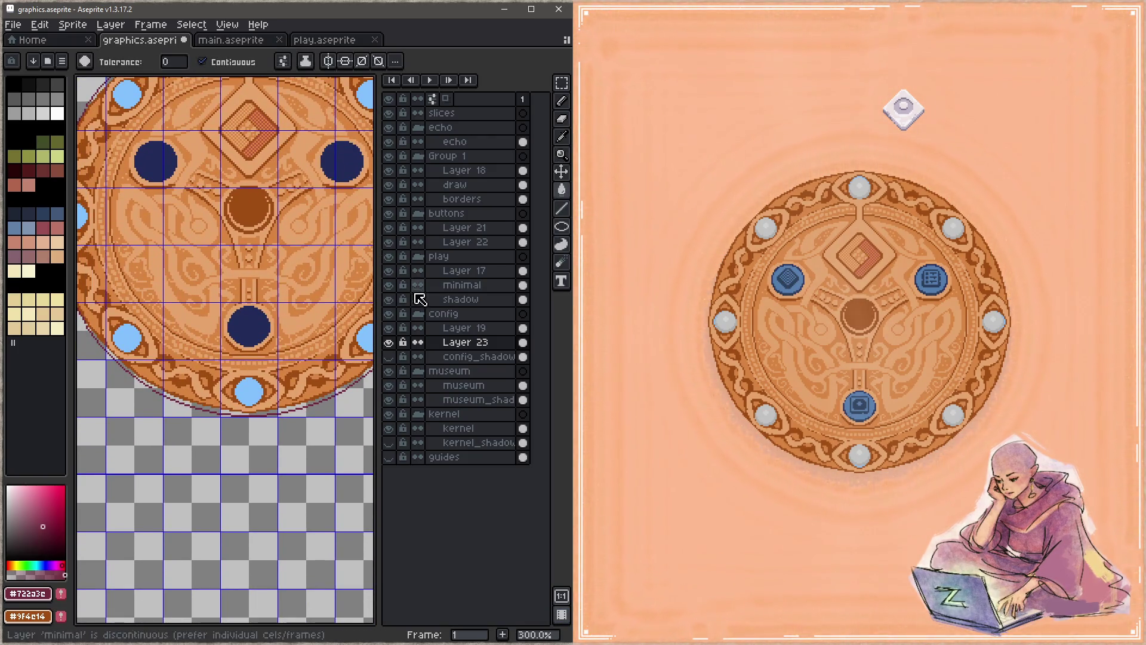
left_click(389, 330)
left_click(389, 328)
scroll(153, 345, "up", 6)
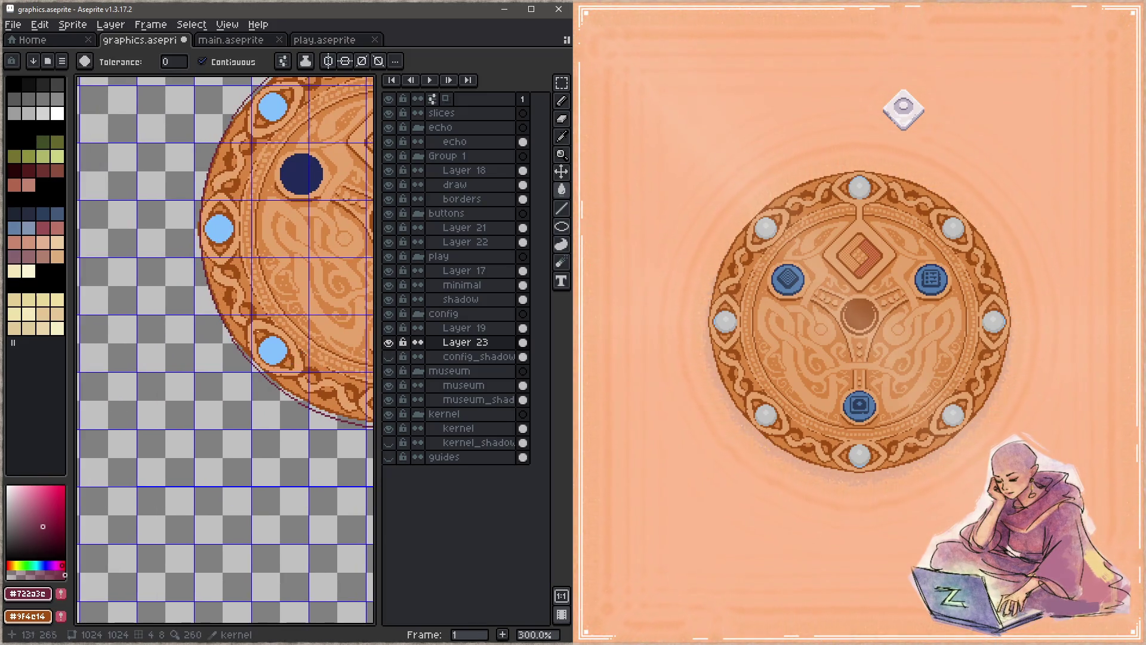
Patch outline gaps with the Pencil, undoing two maroon fills that still leaked
key("b")
scroll(203, 358, "down", 6)
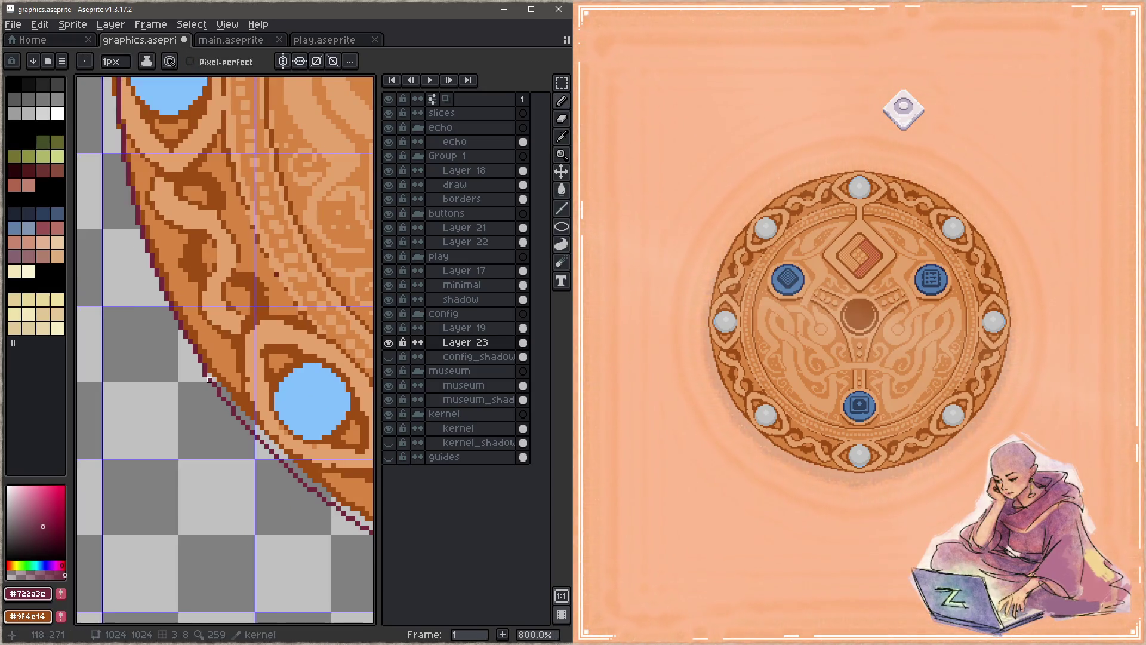
key("g")
left_click(229, 394)
key("ctrl+z")
scroll(262, 358, "down", 1)
scroll(266, 361, "up", 5)
key("b")
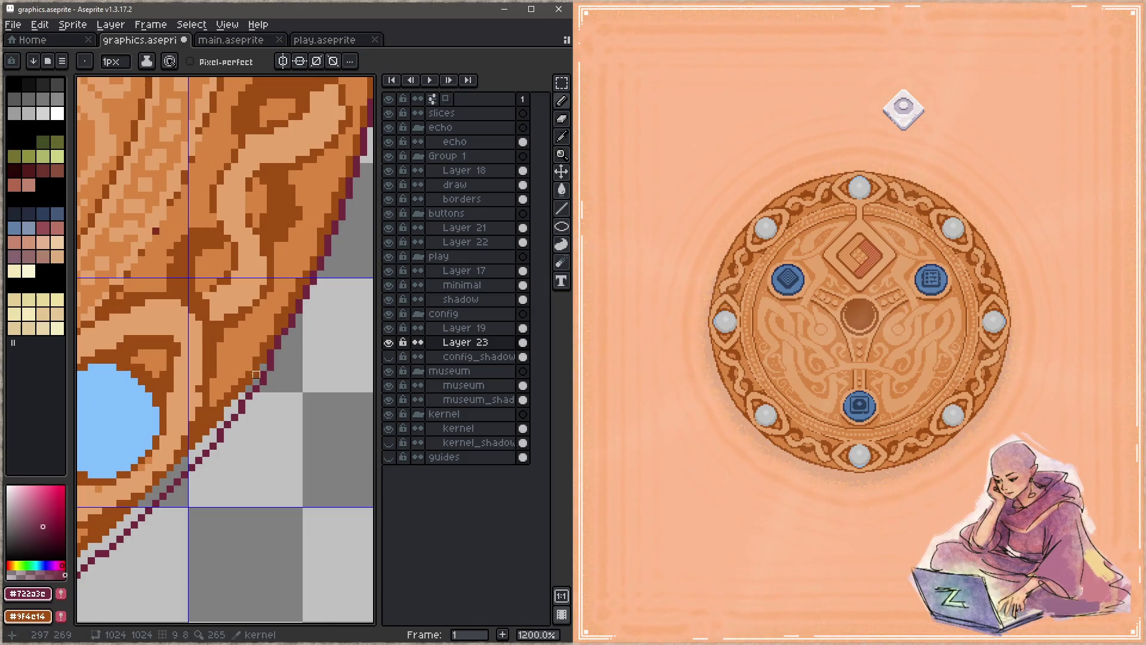
key("g")
left_click(256, 379)
key("ctrl+z")
scroll(292, 310, "down", 2)
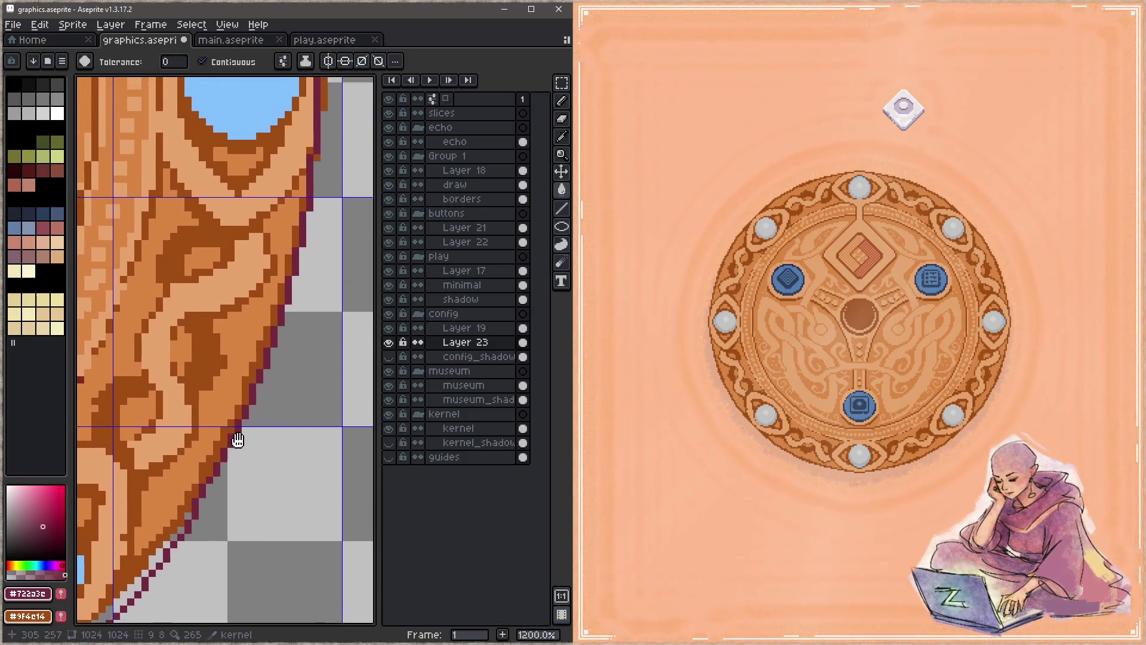
left_click_drag(235, 440, 270, 488)
scroll(237, 189, "up", 1)
Keep closing gaps along the disc's outer edge, undoing fills that spill across the canvas
key("b")
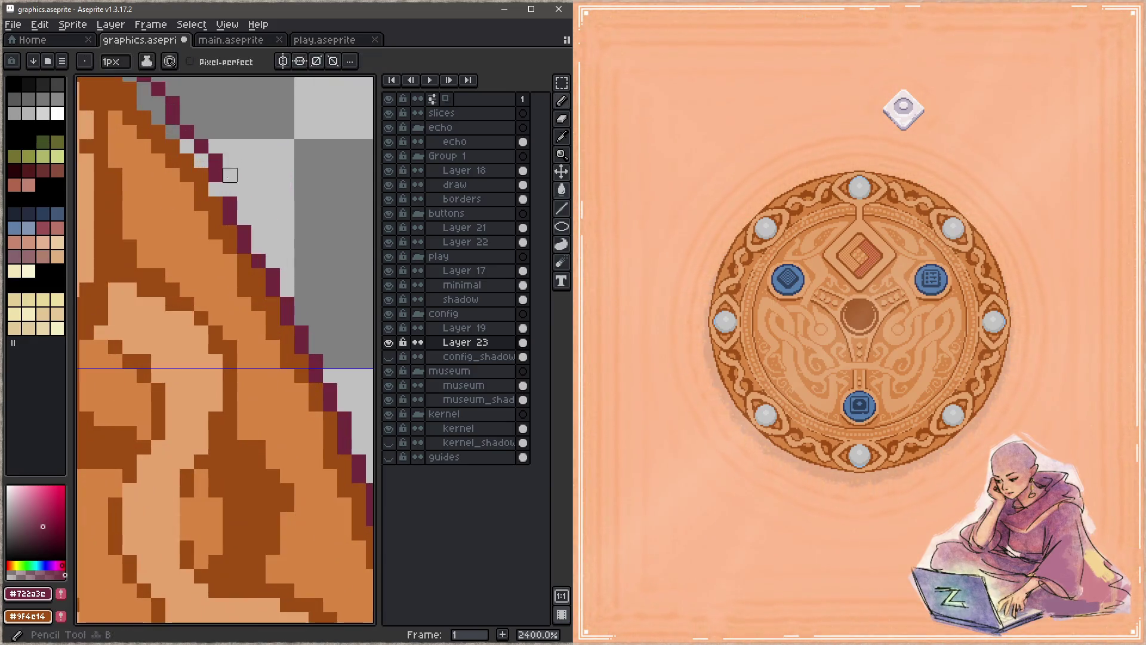
scroll(371, 278, "down", 1)
left_click_drag(192, 284, 371, 279)
scroll(240, 197, "up", 3)
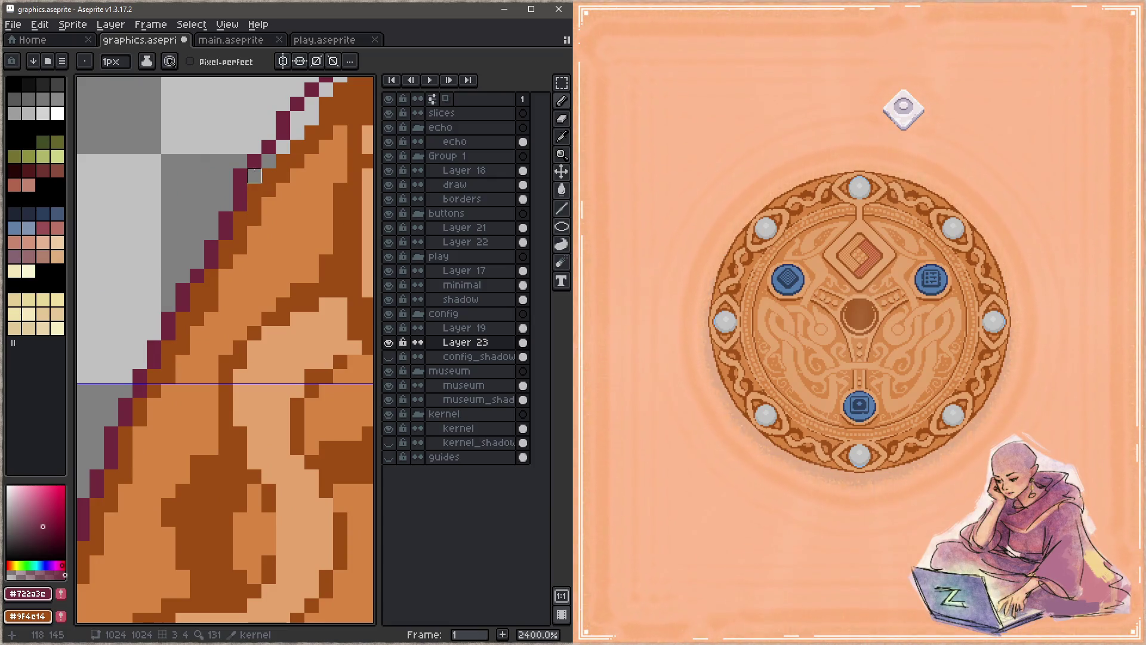
key("g")
left_click(269, 247)
scroll(272, 243, "down", 4)
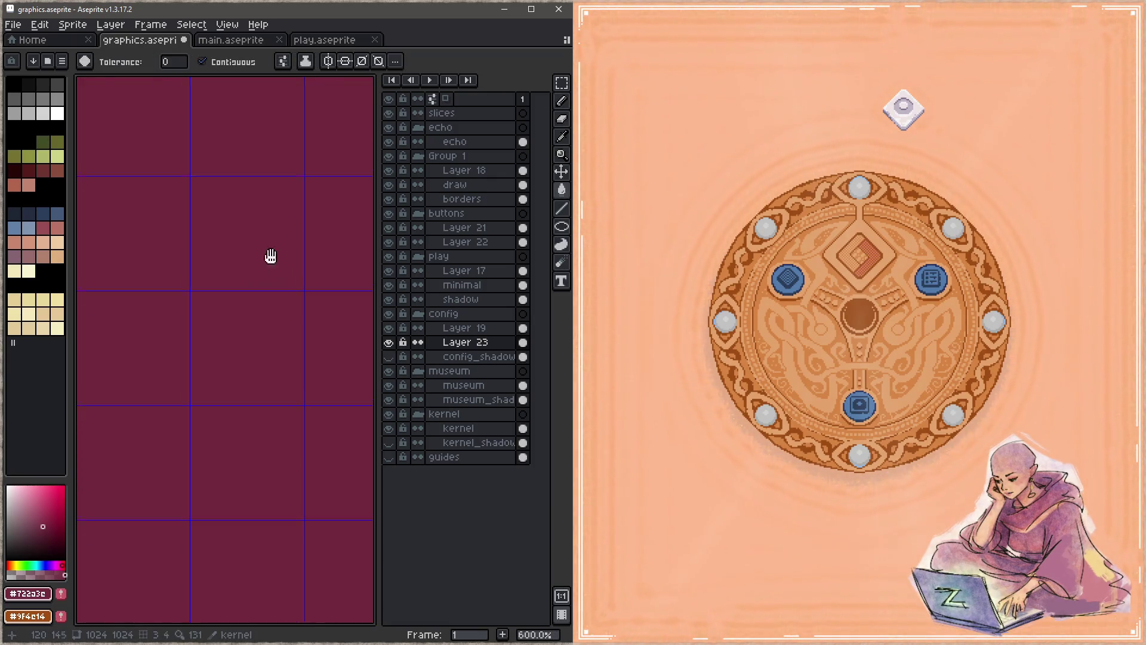
key("ctrl+z")
key("b")
scroll(335, 309, "up", 2)
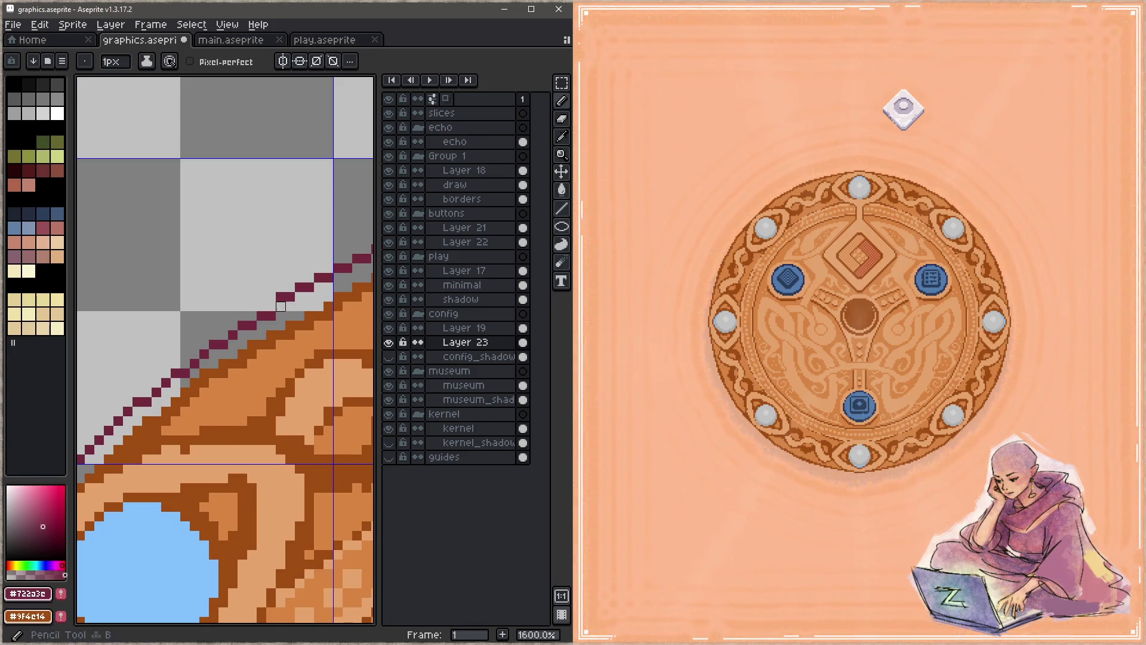
scroll(281, 291, "down", 1)
scroll(282, 291, "down", 2)
mouse_move(184, 267)
left_mouse_down()
mouse_move(331, 354)
mouse_move(194, 265)
mouse_move(236, 295)
left_mouse_up()
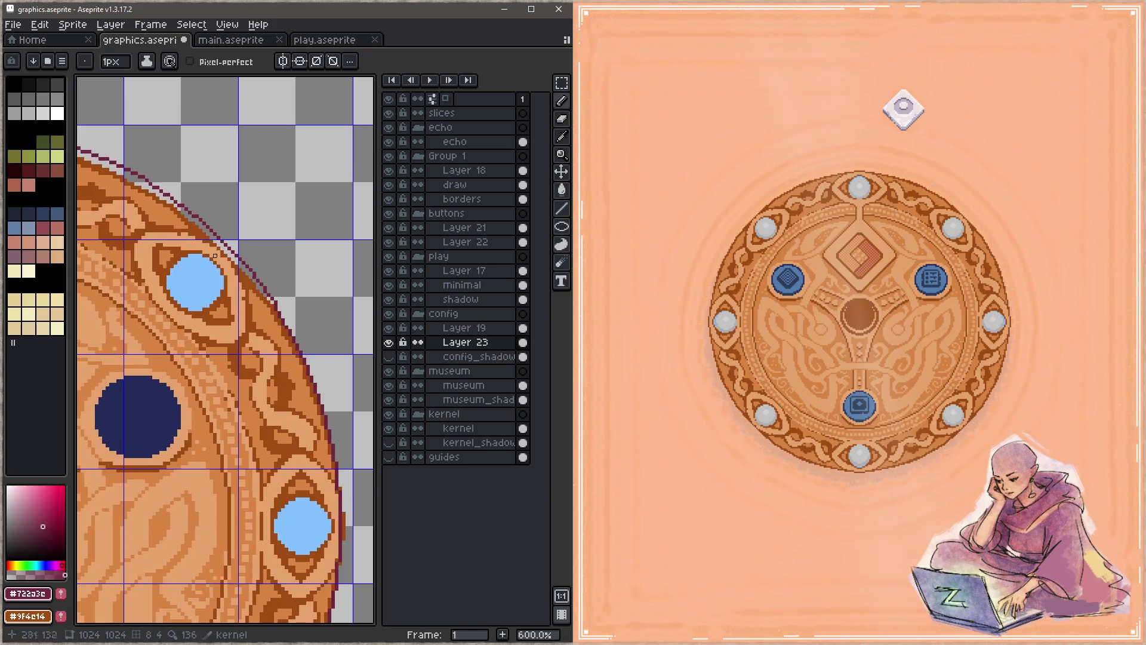
key("g")
left_click(186, 213)
key("ctrl+z")
key("ctrl+y")
scroll(205, 464, "down", 4)
key("ctrl+z")
scroll(237, 478, "up", 2)
Flood-fill the now closed outline into one solid maroon disc
key("Tab")
mouse_move(254, 440)
left_mouse_down()
mouse_move(334, 358)
mouse_move(353, 436)
left_mouse_up()
scroll(213, 378, "up", 5)
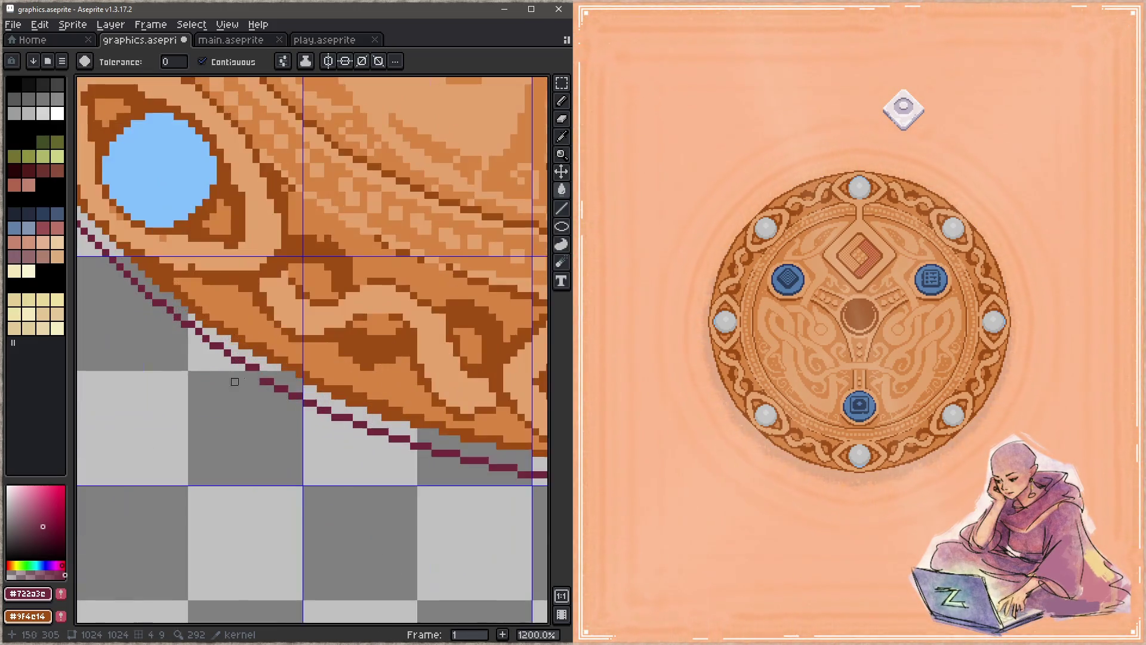
key("b")
key("g")
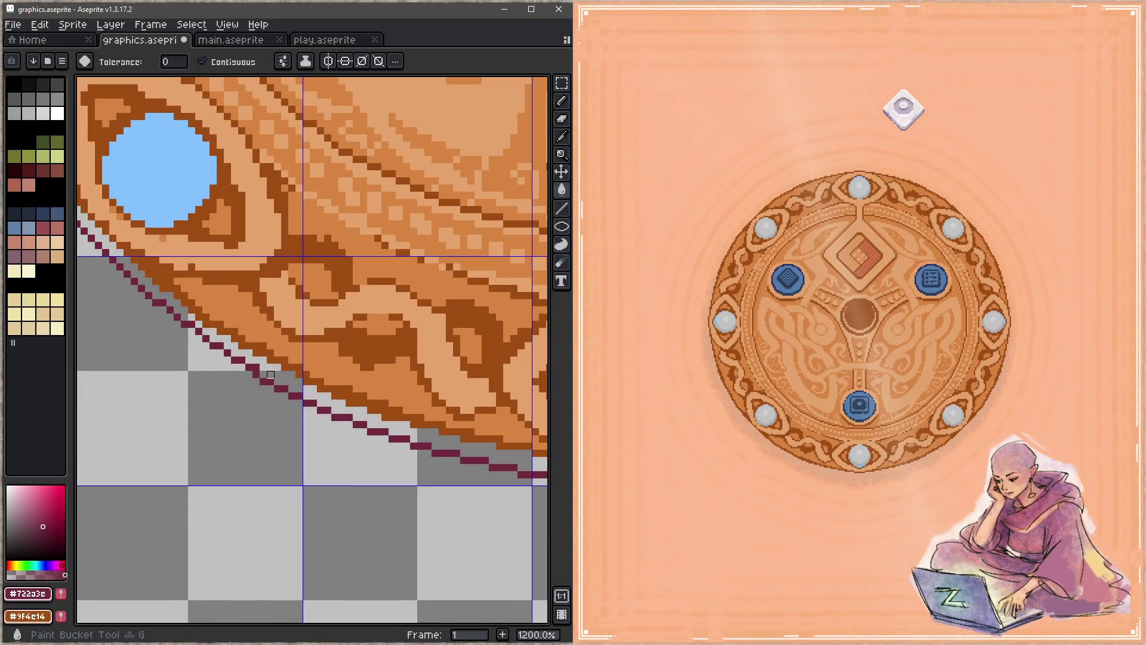
left_click(271, 374)
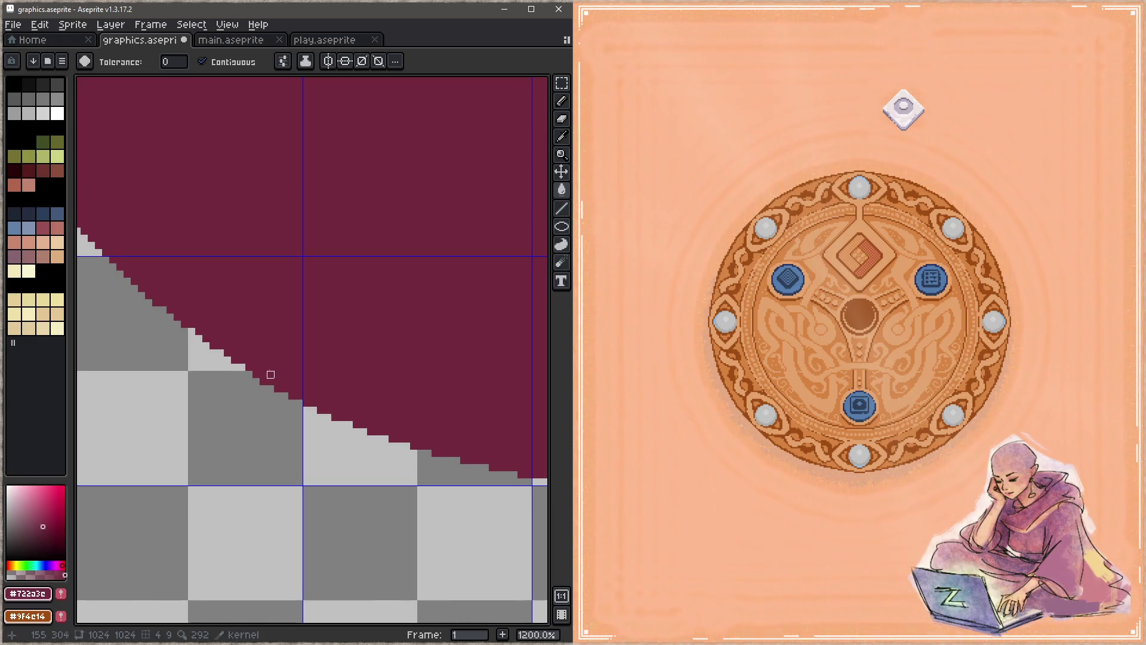
scroll(271, 375, "down", 6)
key("Tab")
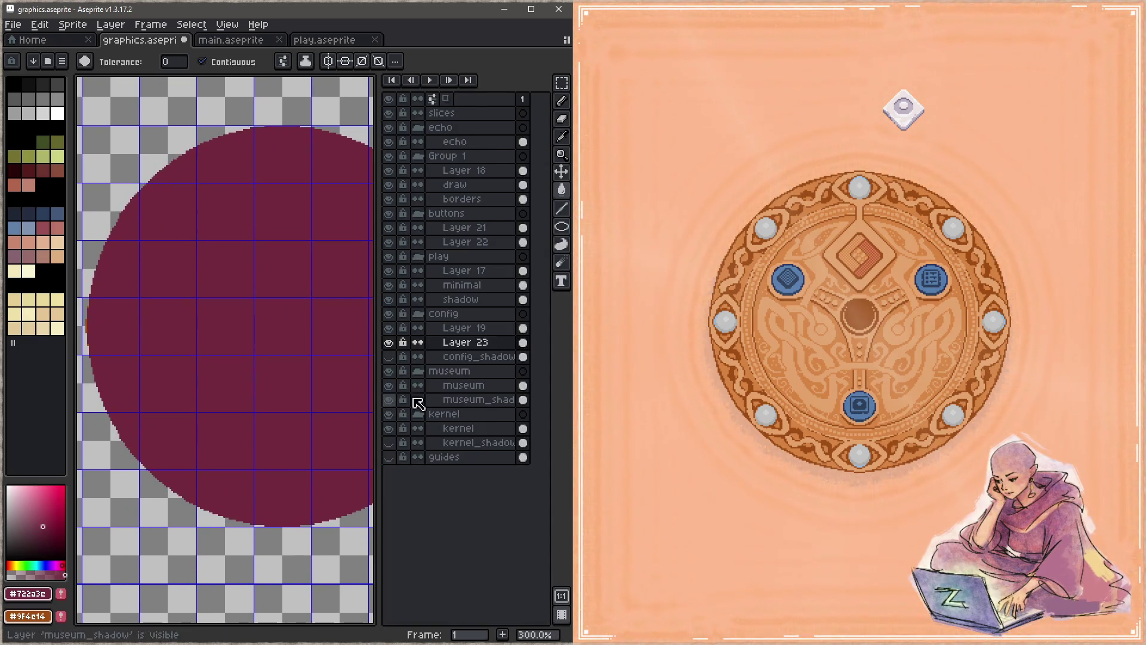
left_click(388, 343)
left_click(389, 342)
left_click(389, 343)
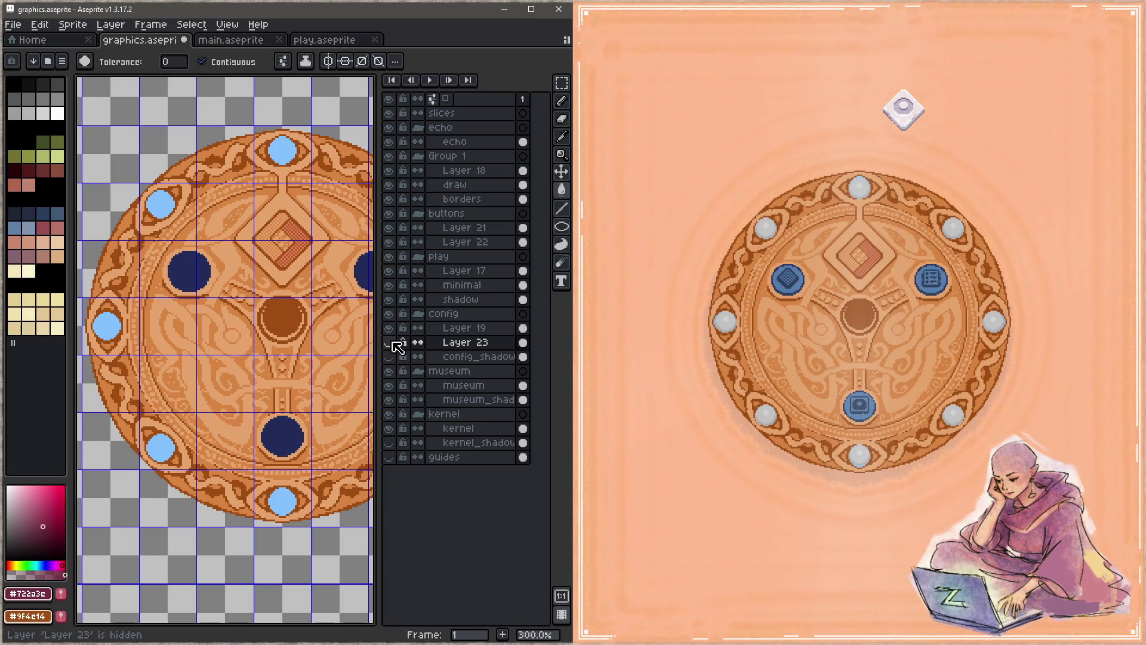
left_click(389, 342)
left_click(390, 343)
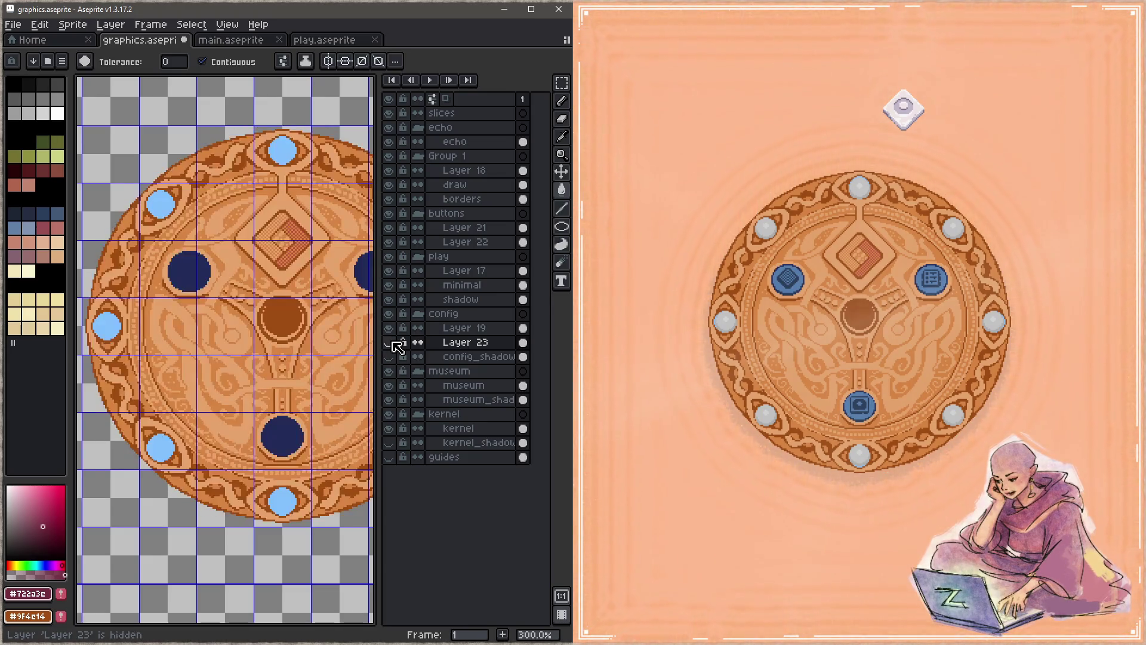
key("ctrl+z")
key("z")
key("ctrl+z")
key("g")
key("ctrl+y")
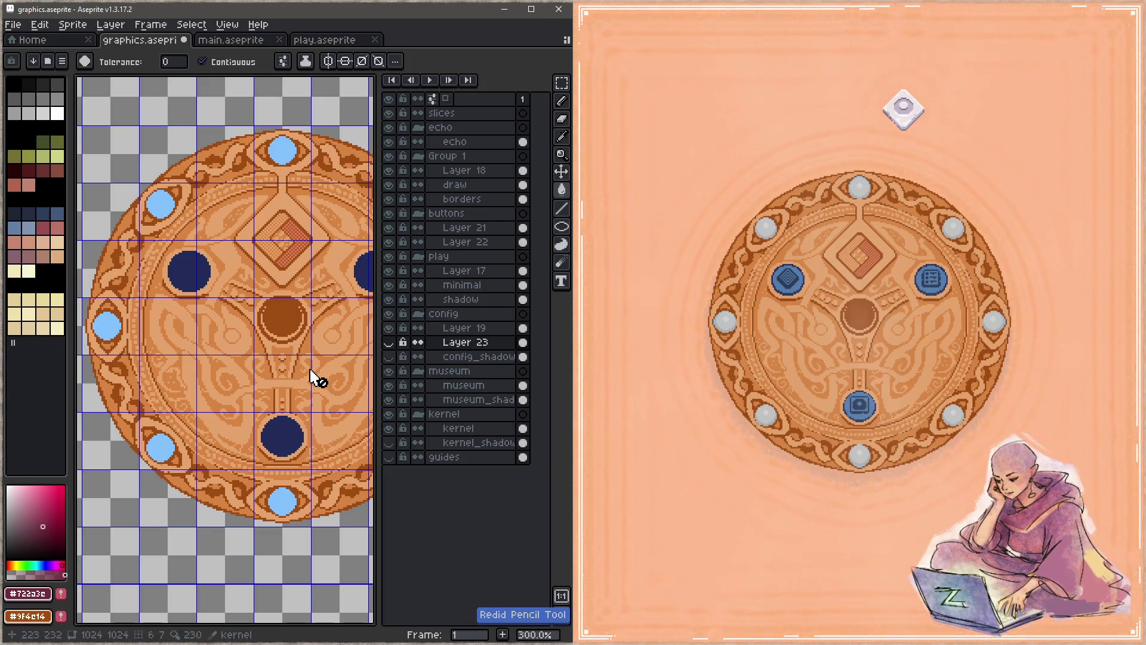
key("ctrl+y")
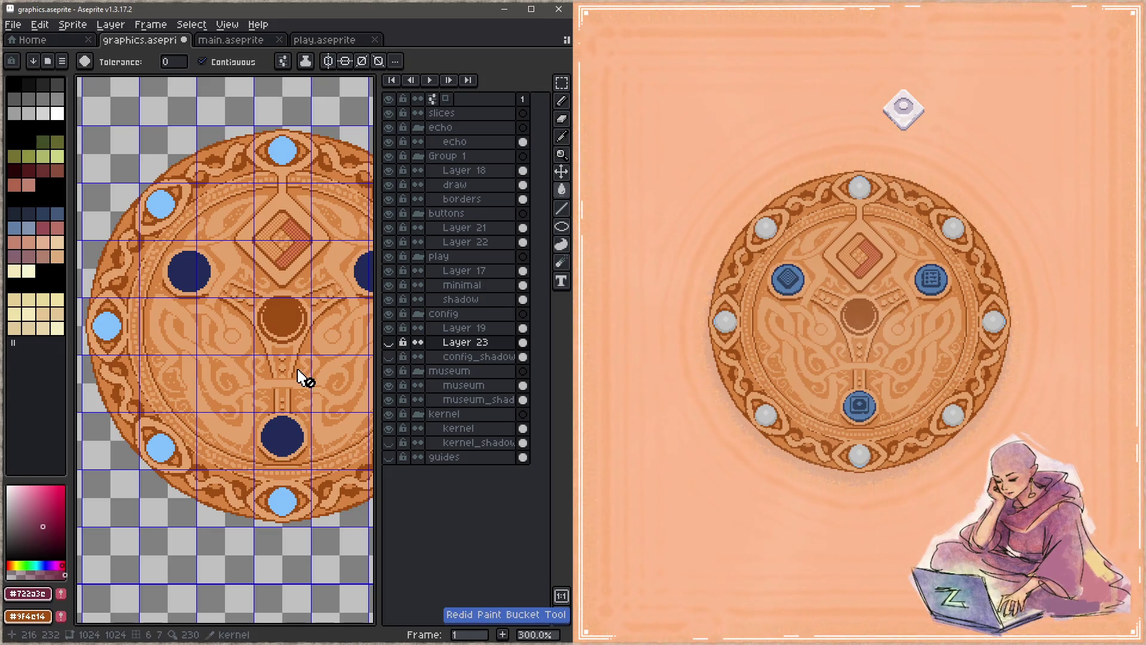
scroll(263, 410, "down", 5)
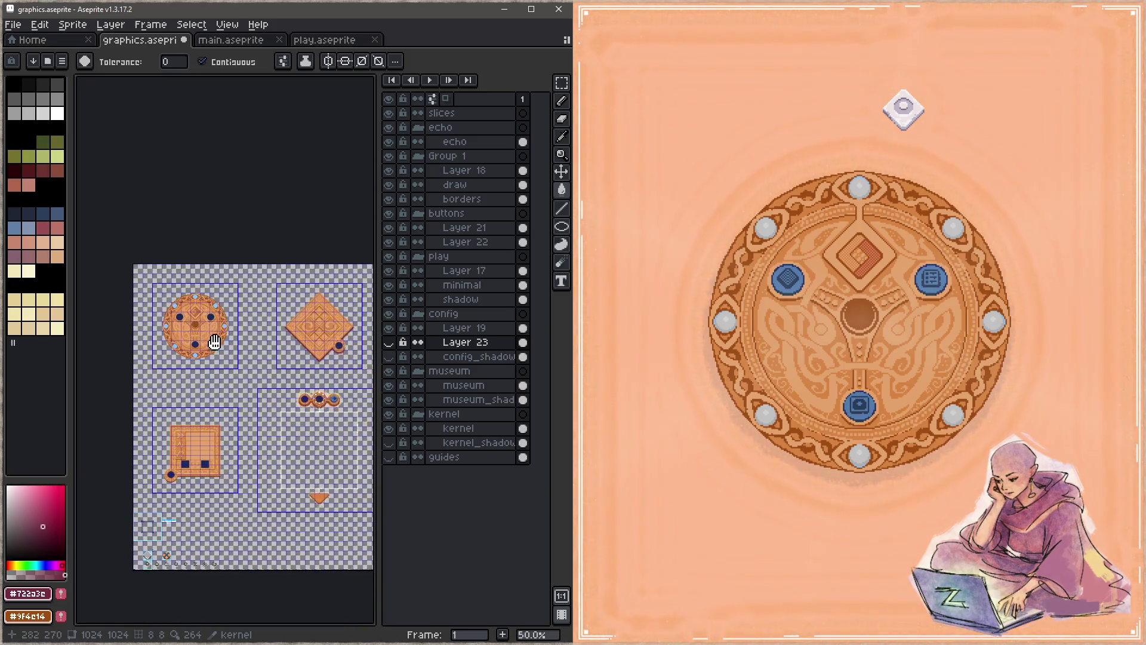
scroll(315, 351, "up", 5)
mouse_move(70, 468)
left_mouse_down()
mouse_move(215, 366)
mouse_move(47, 456)
left_mouse_up()
scroll(258, 328, "down", 4)
scroll(258, 327, "up", 5)
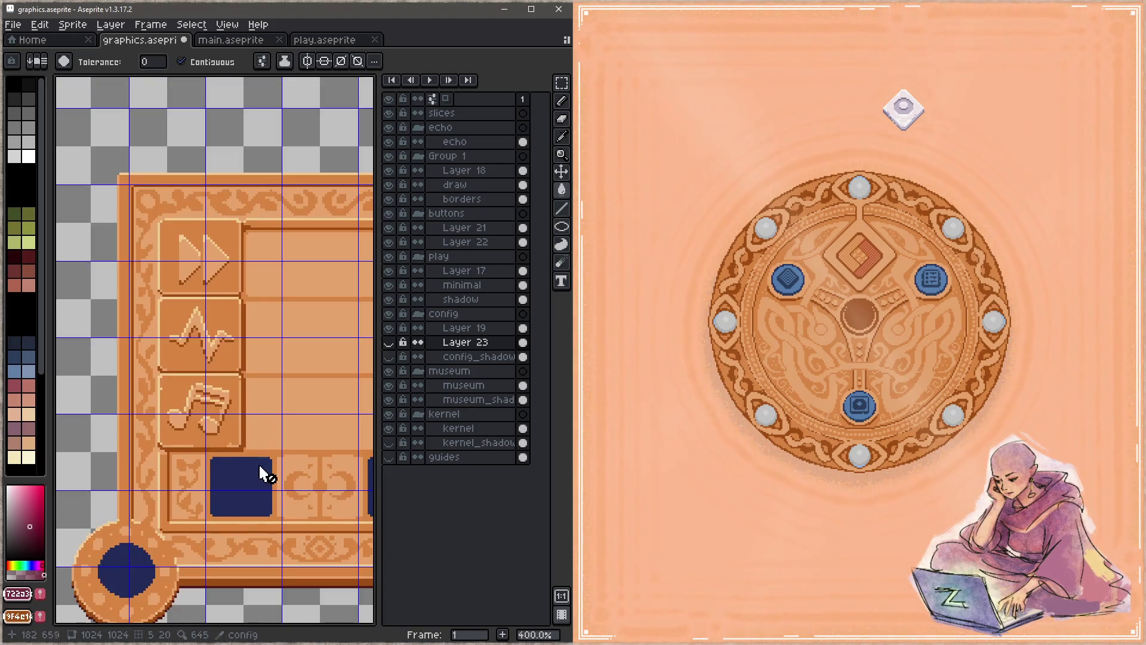
scroll(258, 457, "down", 2)
mouse_move(266, 332)
left_mouse_down()
mouse_move(230, 463)
mouse_move(242, 392)
left_mouse_up()
key("b")
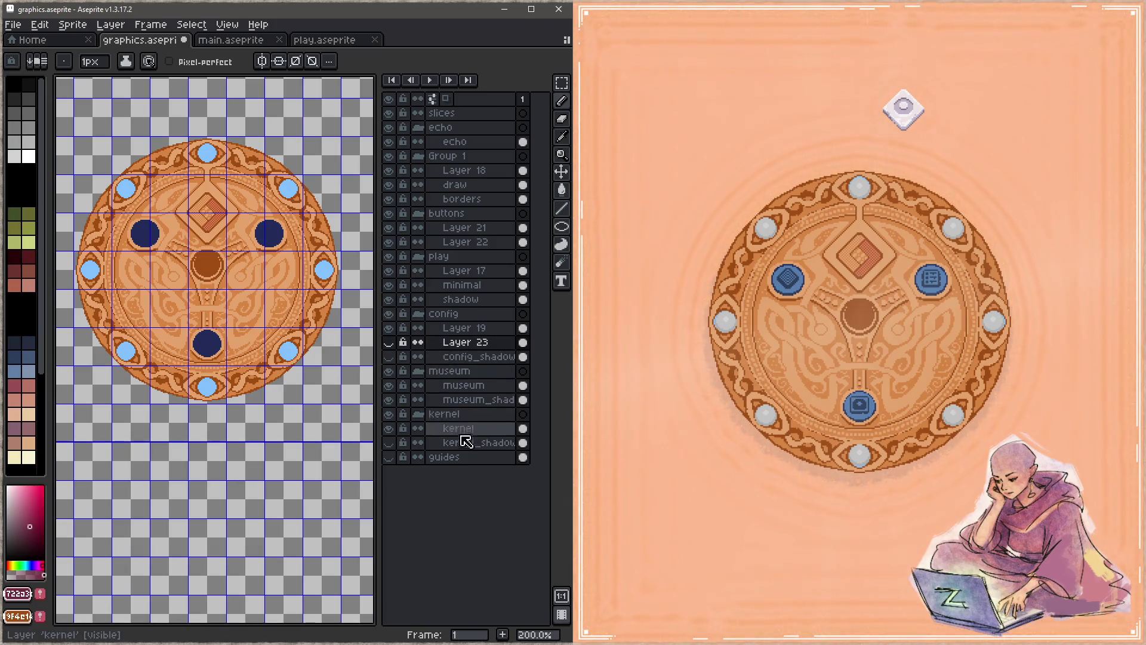
left_click(471, 430)
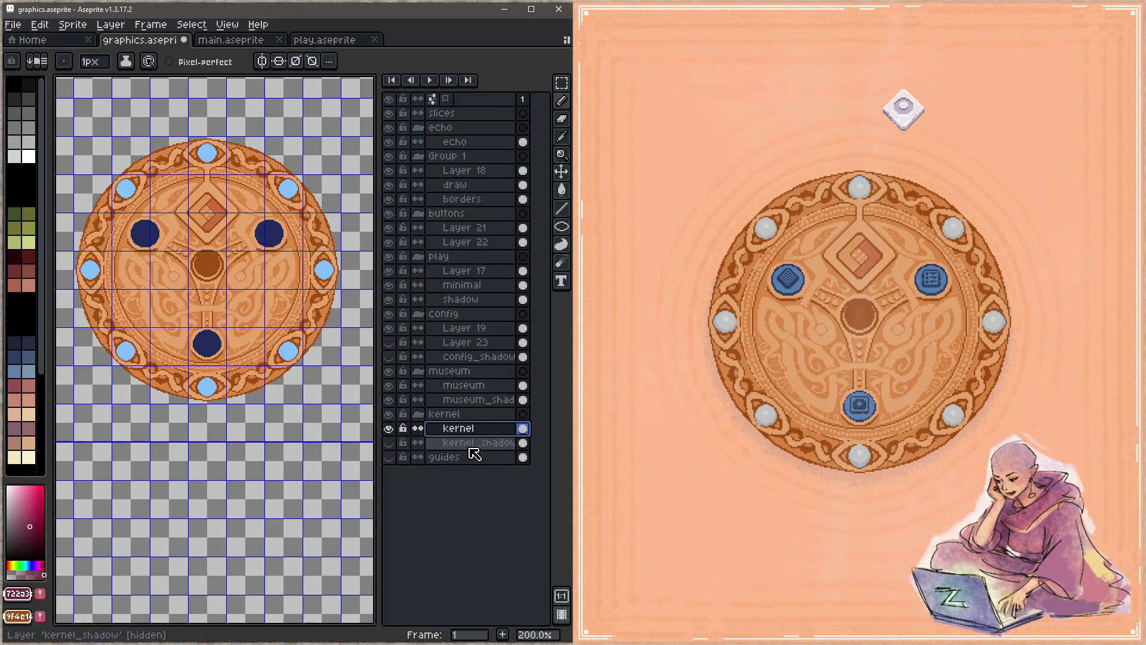
left_click(389, 342)
left_click(452, 344)
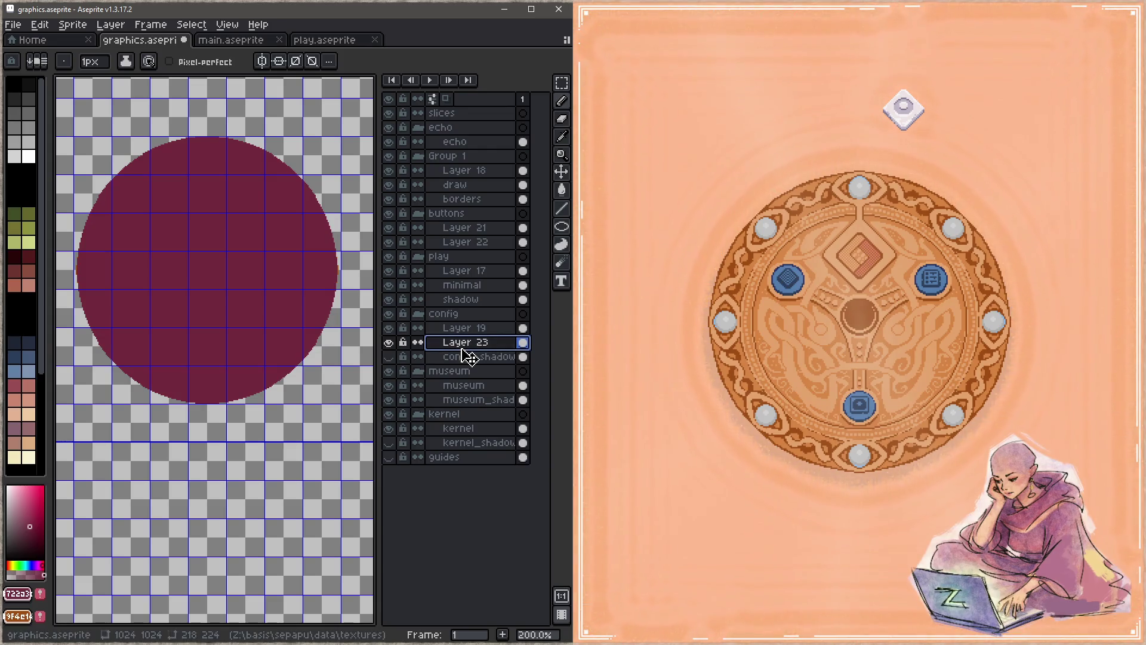
Move Layer 23 beneath the kernel layer so the maroon disc sits behind the board
left_click_drag(469, 361, 471, 442)
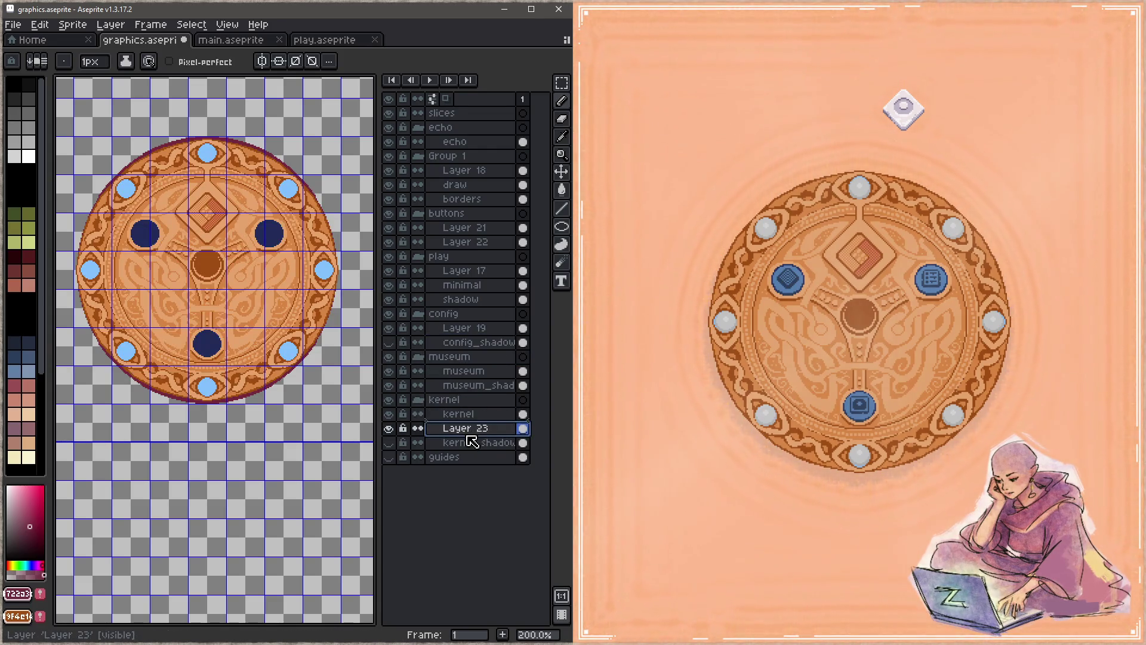
left_click(460, 414)
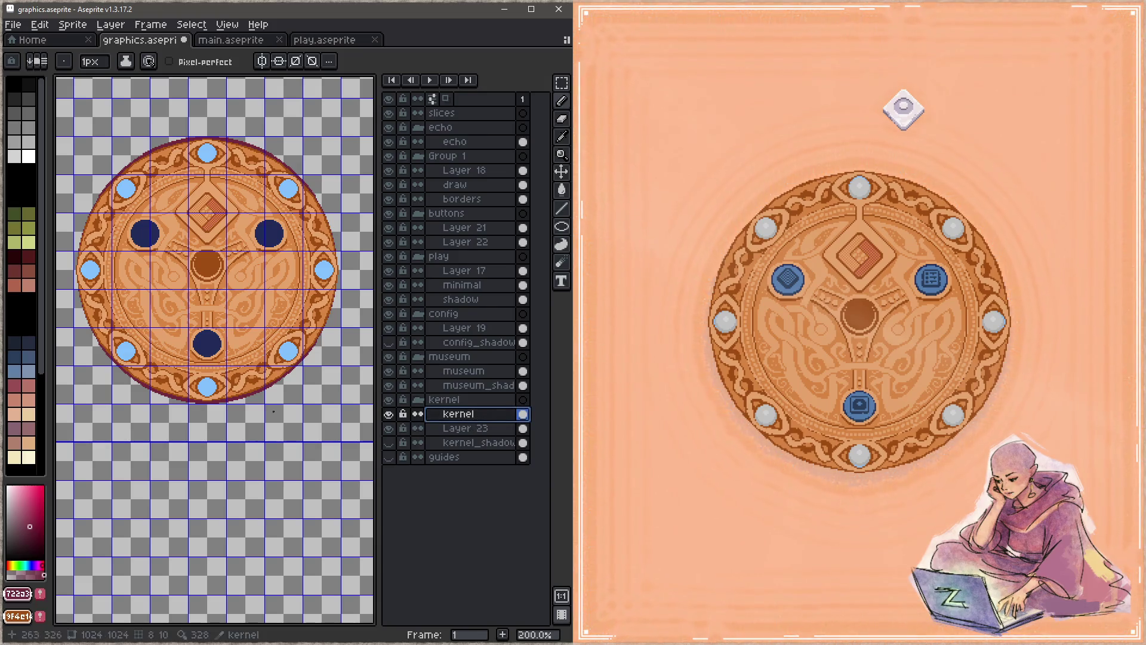
left_click_drag(236, 387, 229, 430)
mouse_move(241, 349)
left_mouse_down()
mouse_move(256, 364)
mouse_move(262, 356)
left_mouse_up()
Nudge the maroon disc 2 pixels down, squash it slightly shorter, apply, and save
key("t")
key("alt+Down")
key("z")
key("ctrl+t")
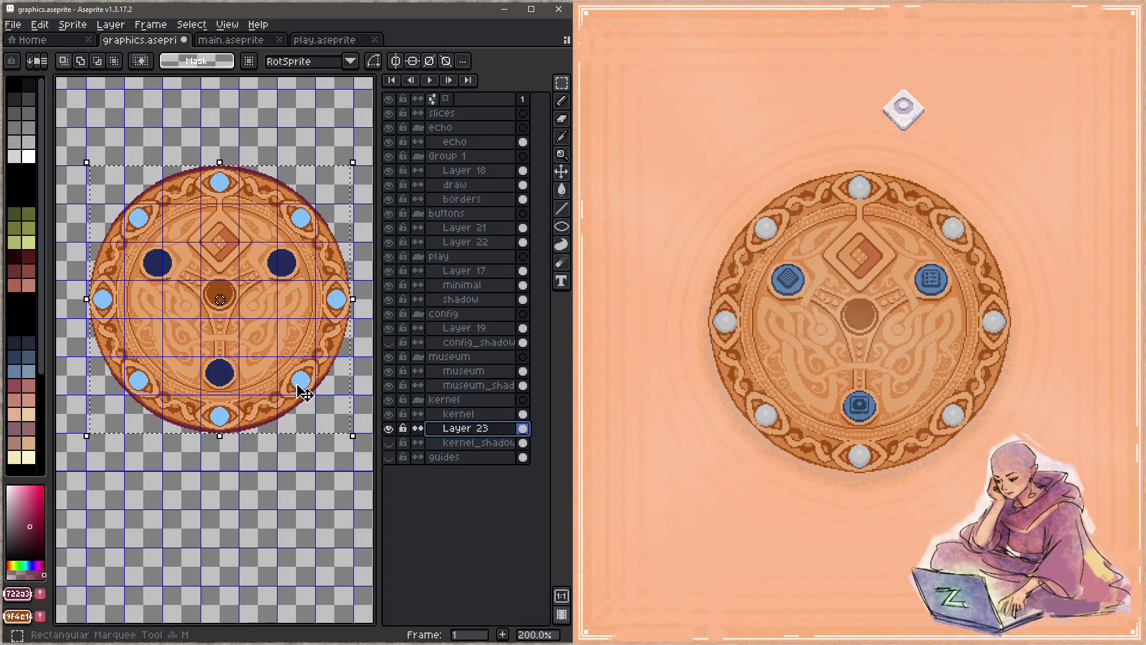
key("Down")
key("Down")
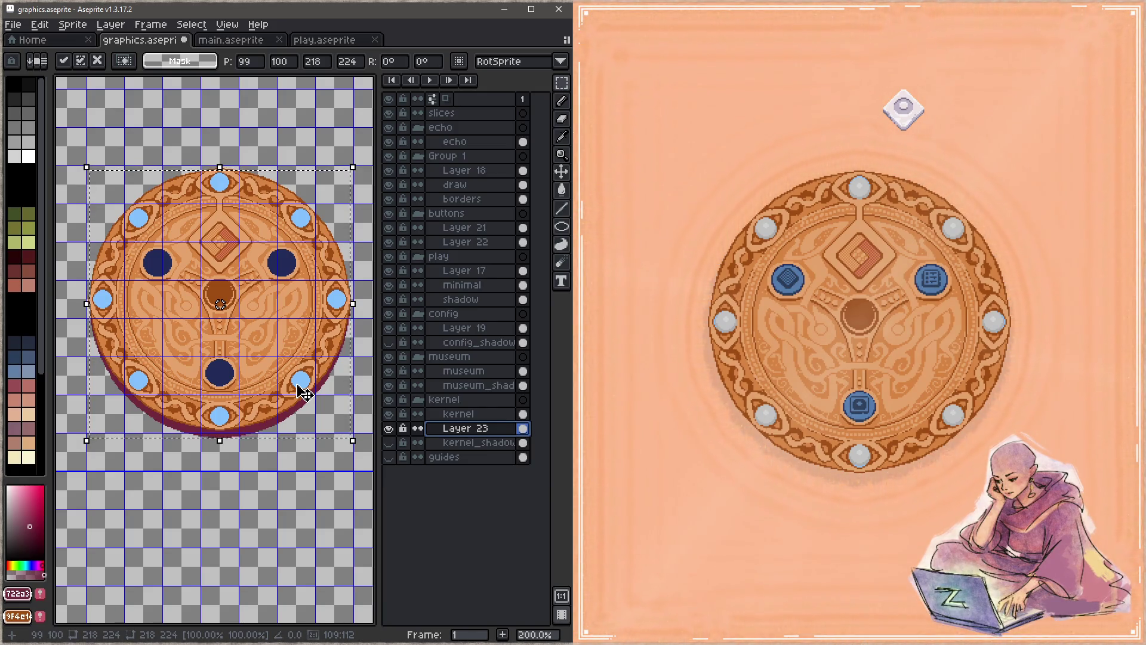
scroll(280, 416, "up", 1)
left_click_drag(202, 447, 200, 428)
scroll(202, 440, "up", 6)
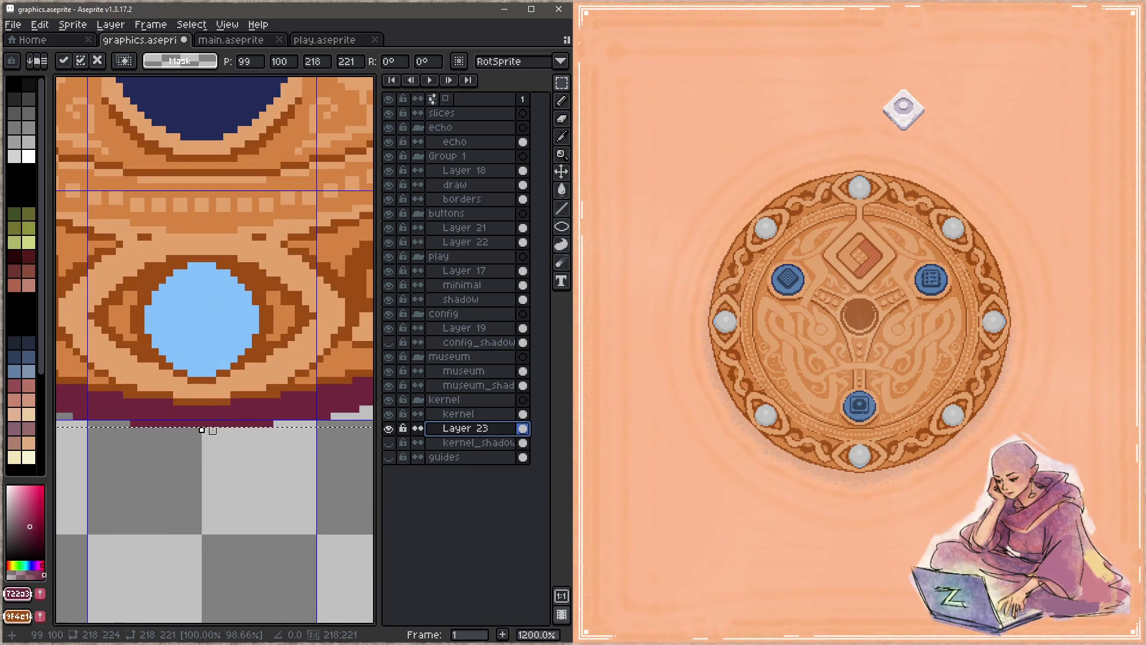
scroll(244, 439, "down", 7)
key("Return")
key("ctrl+s")
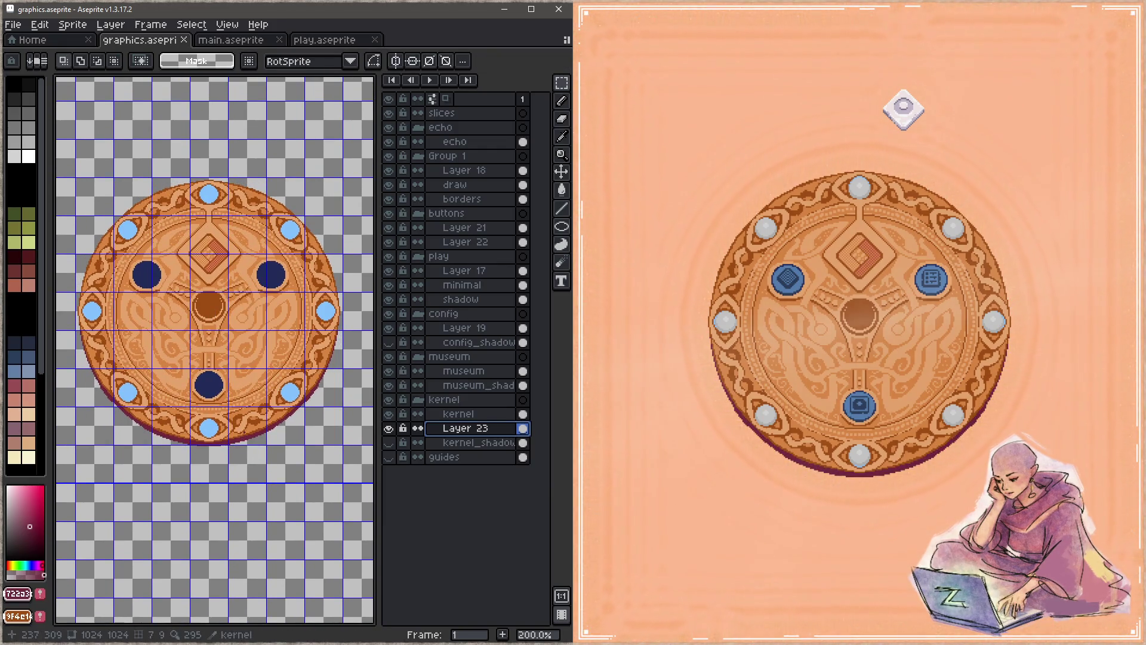
Widen the maroon disc to 222 pixels and save the sprite
left_click(344, 314)
left_click_drag(344, 314, 346, 315)
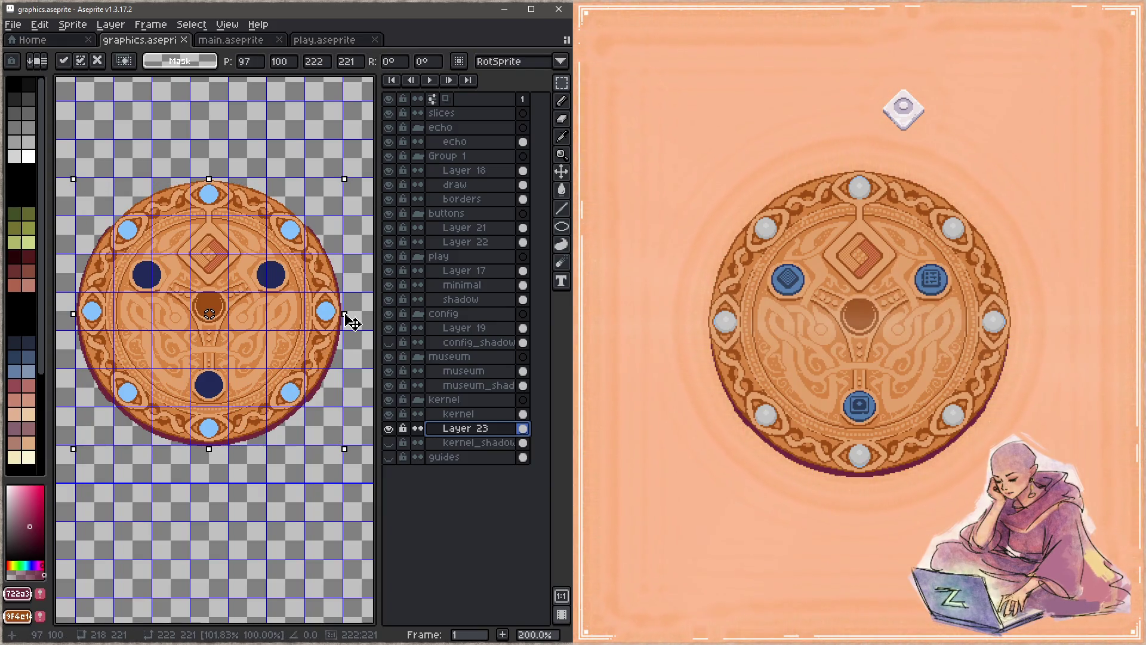
key("Return")
key("ctrl+s")
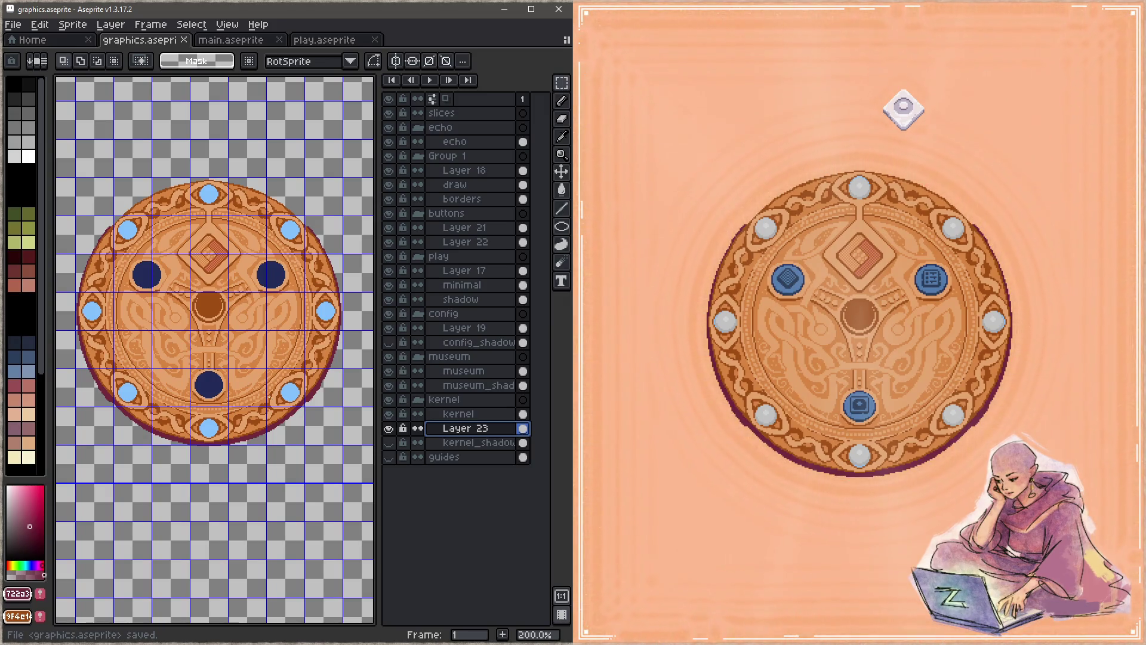
Stretch the maroon disc taller at the top, apply it, and save
key("ctrl+shift+d")
left_click(209, 187)
left_click_drag(209, 181, 209, 175)
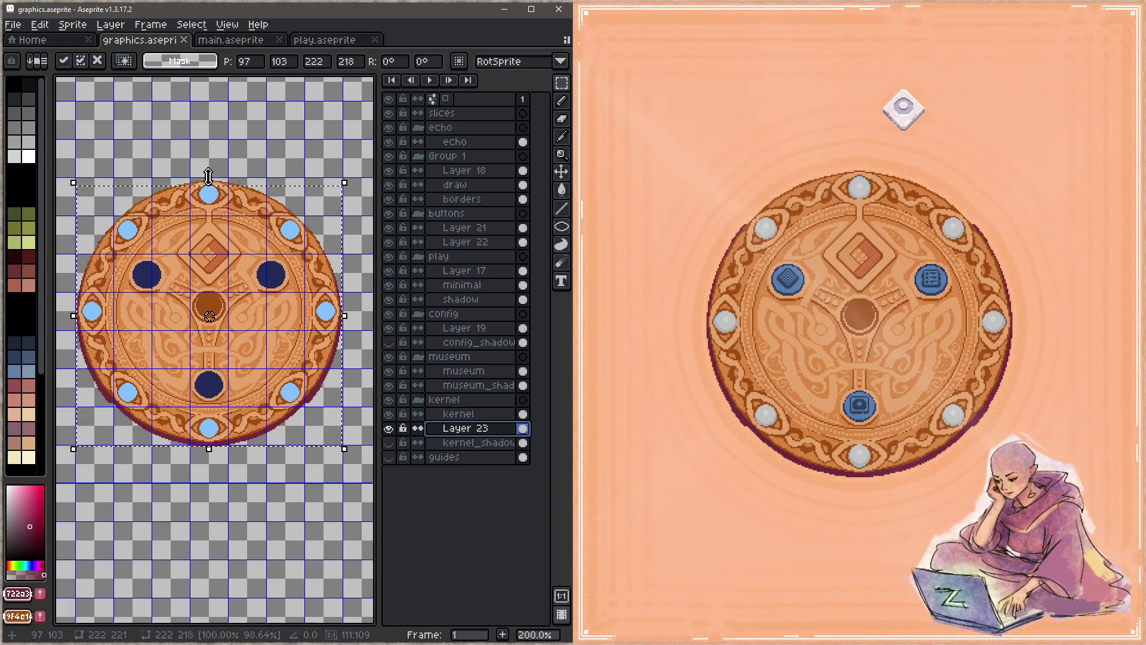
key("ctrl+d")
key("ctrl+s")
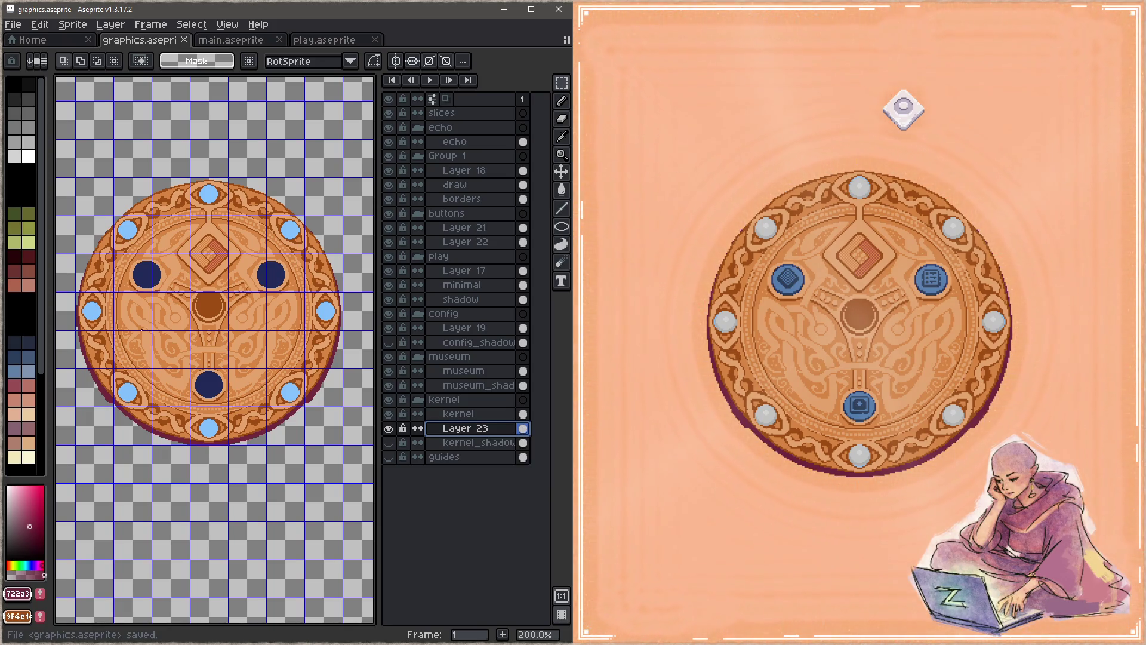
scroll(142, 381, "up", 3)
key("b")
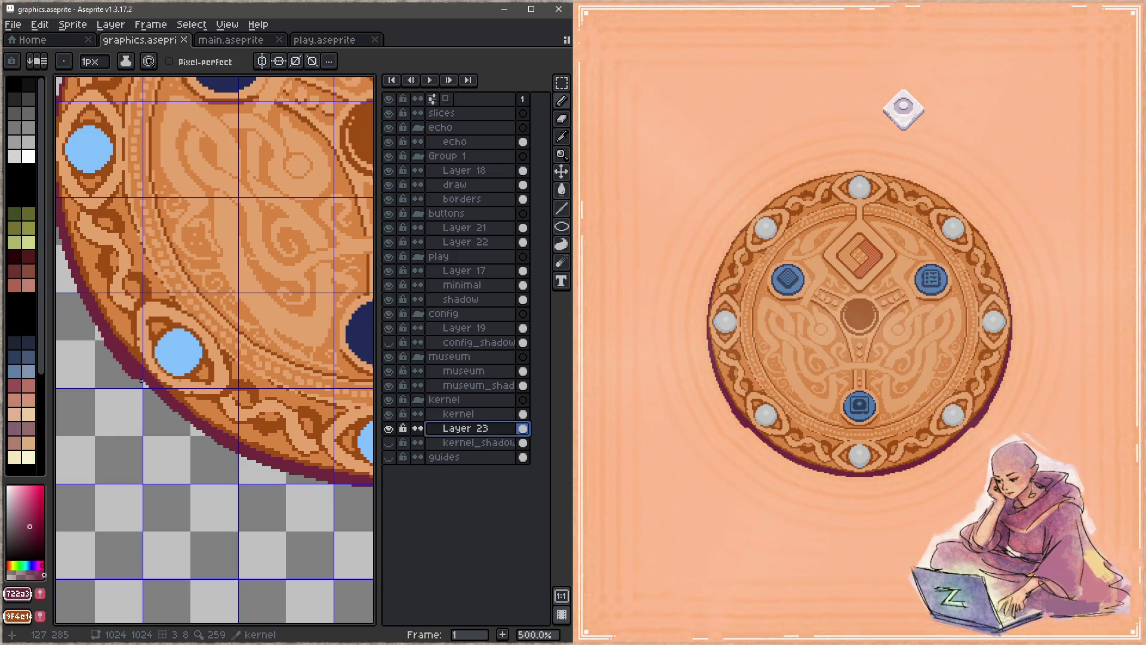
With symmetry on, touch up the lower-left rim and paint a short rim stroke, then save
left_click(262, 61)
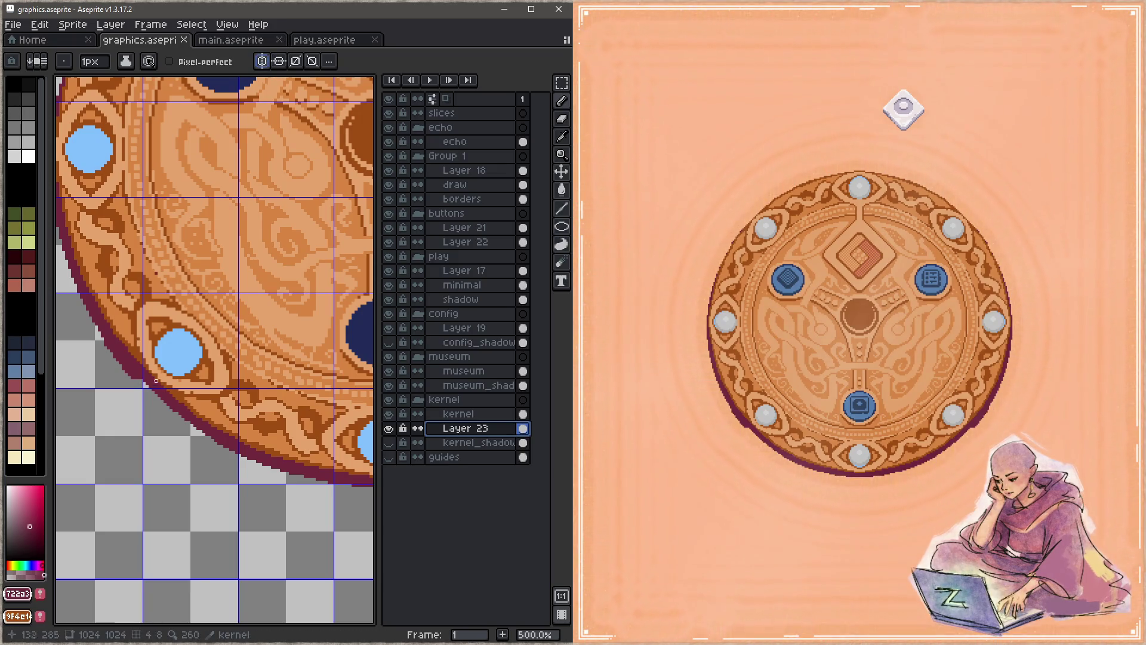
left_click_drag(141, 376, 135, 375)
left_click_drag(174, 408, 174, 408)
key("h")
left_click_drag(311, 440, 171, 440)
left_click_drag(275, 419, 238, 442)
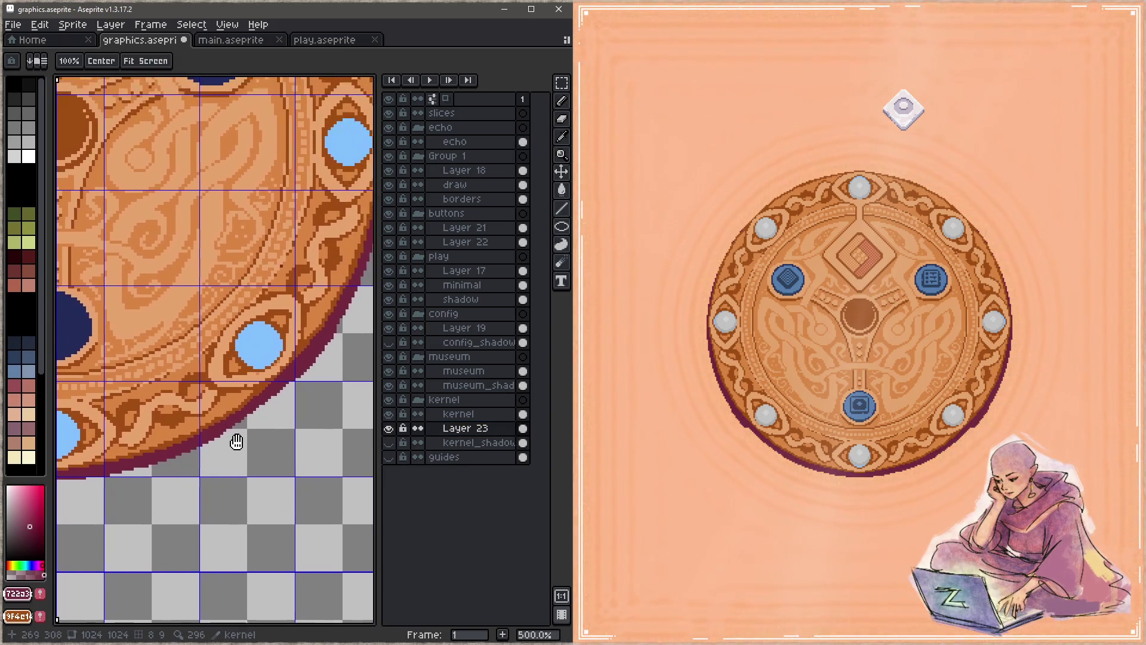
key("b")
key("Tab")
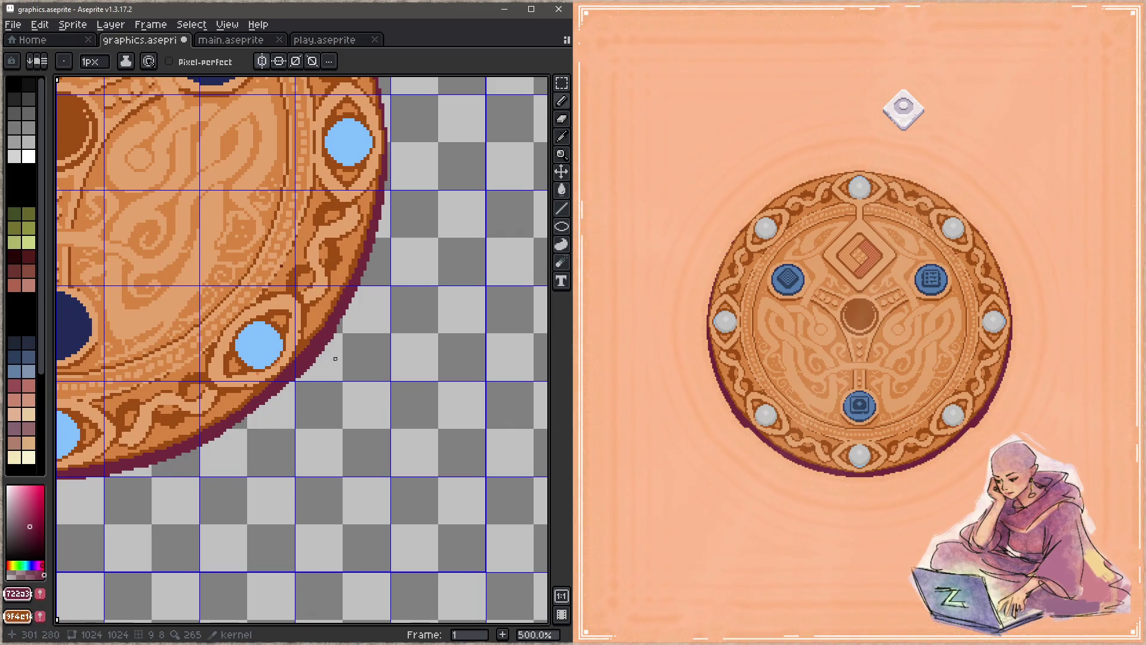
mouse_move(341, 332)
left_mouse_down()
mouse_move(284, 391)
mouse_move(358, 443)
mouse_move(348, 440)
left_mouse_up()
key("ctrl+s")
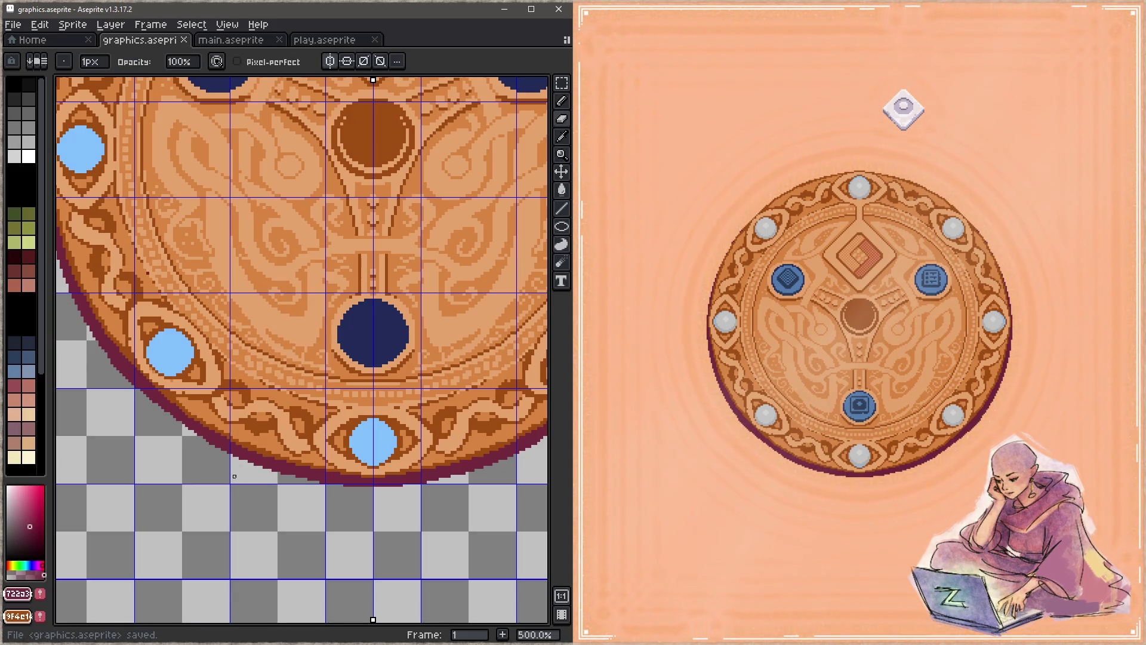
Select the whole round board shape with the Magic Wand
key("w")
left_click(240, 456)
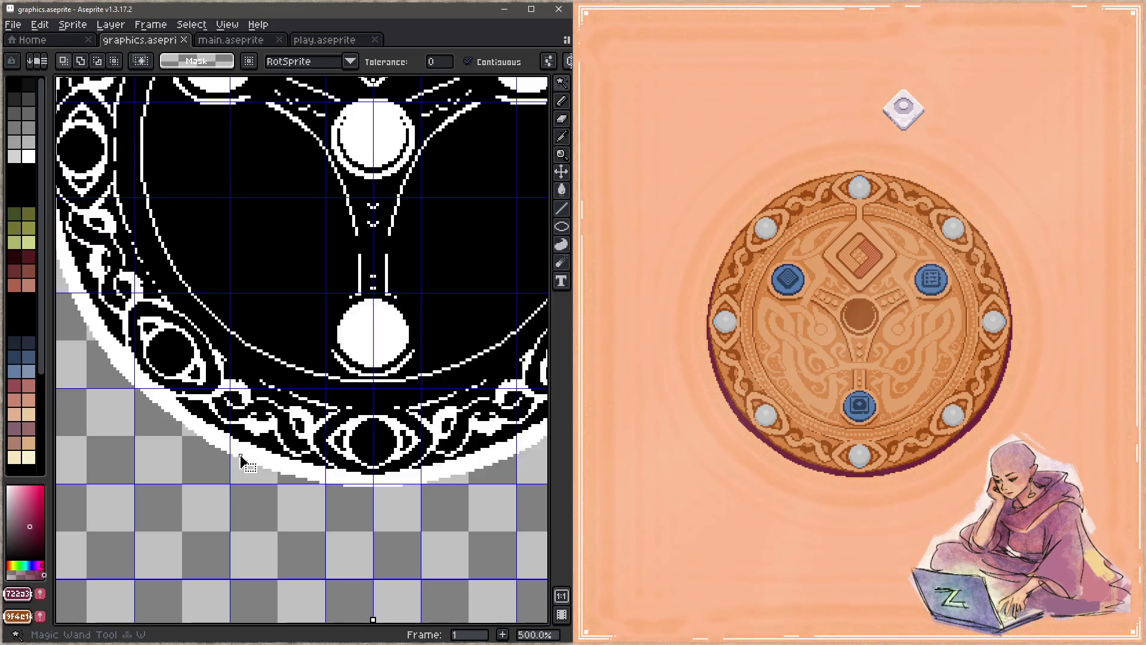
scroll(271, 391, "down", 1)
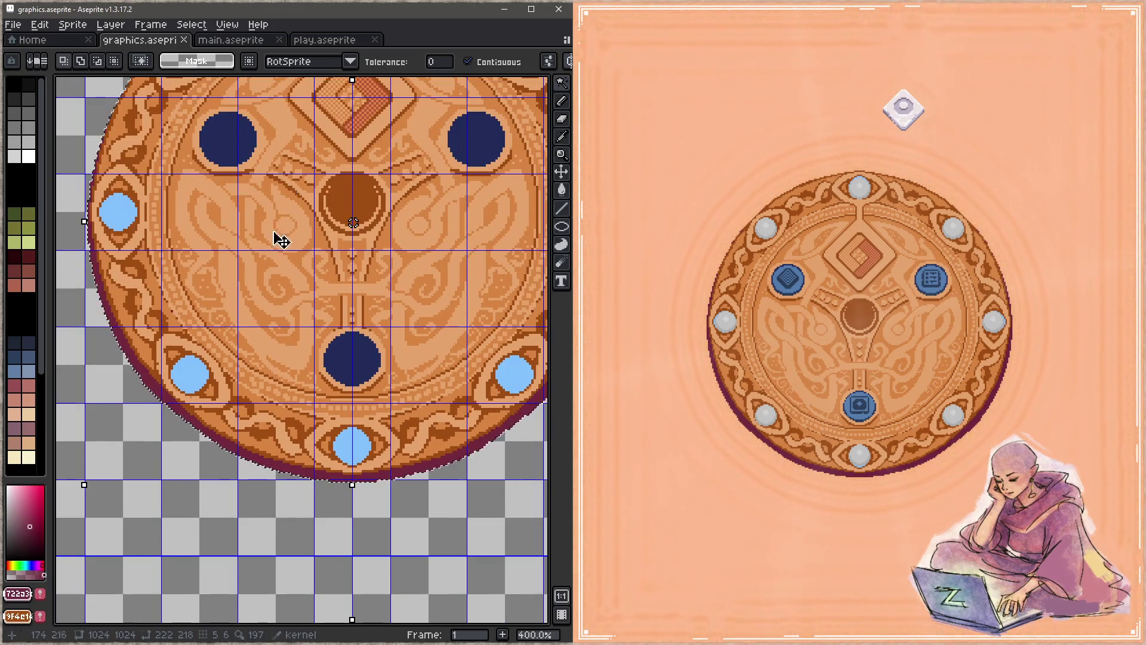
scroll(340, 381, "down", 2)
scroll(345, 387, "down", 2)
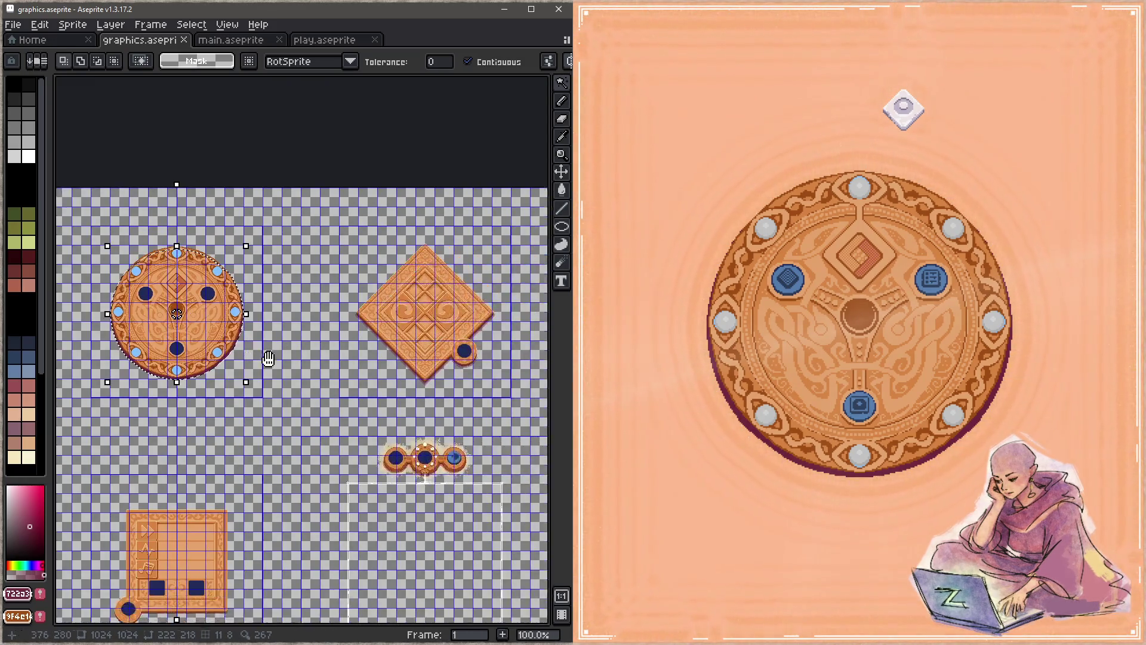
scroll(404, 458, "up", 8)
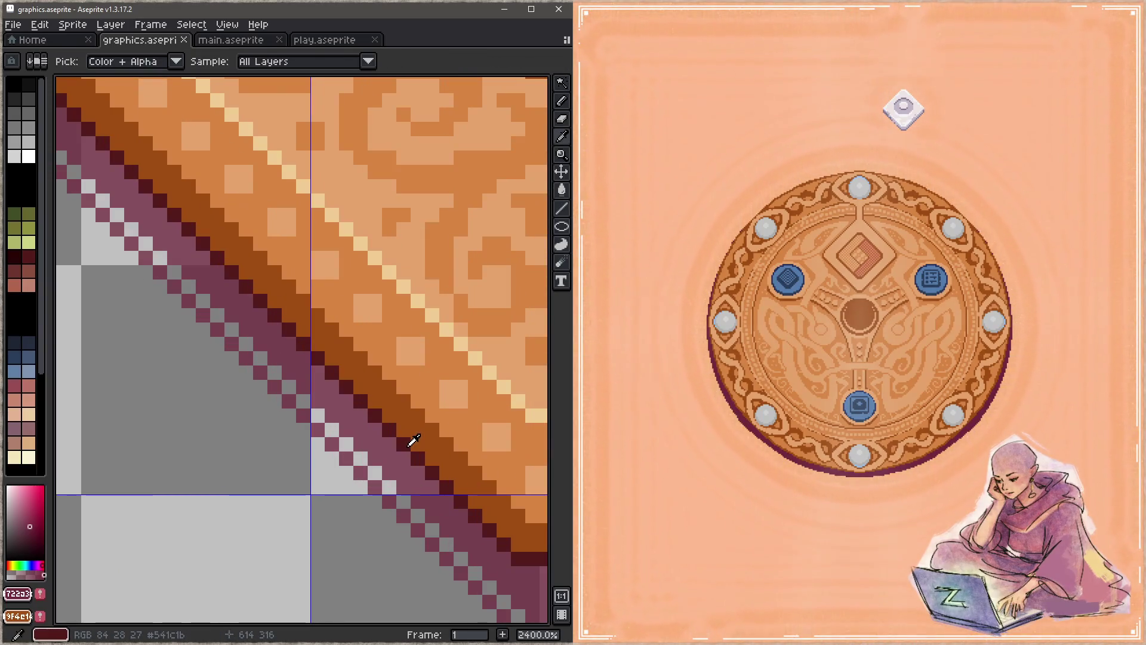
scroll(409, 439, "down", 8)
mouse_move(514, 483)
left_mouse_down()
mouse_move(162, 387)
mouse_move(518, 397)
mouse_move(581, 417)
left_mouse_up()
Recentre the view on the board's lower half and save the sprite
left_click(50, 30)
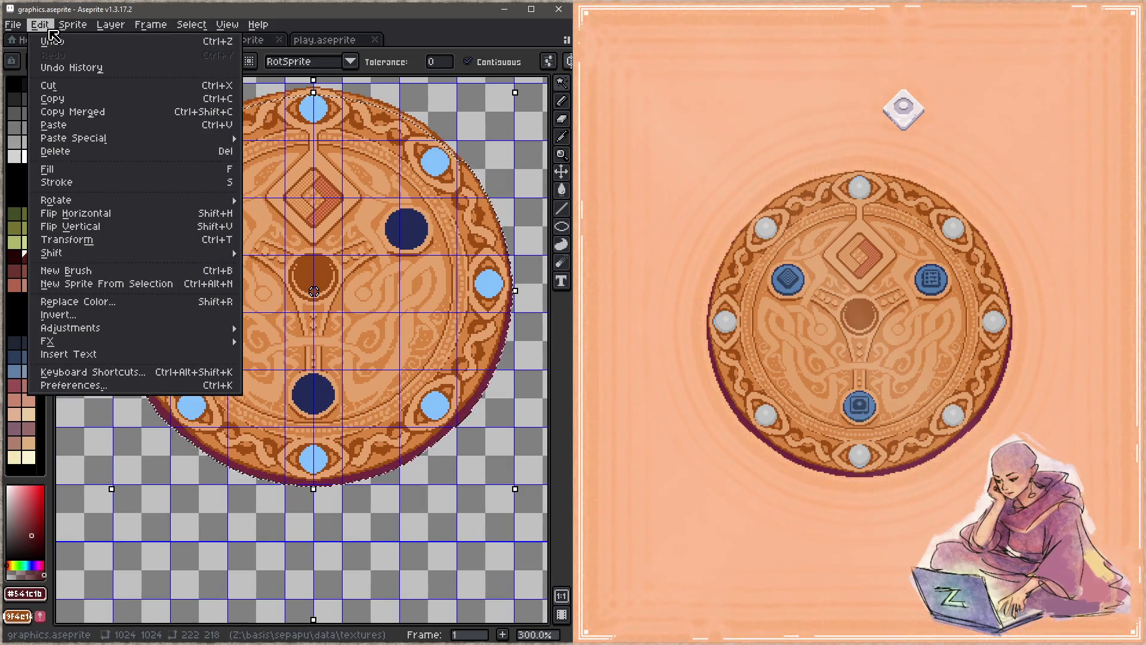
left_click(276, 367)
scroll(276, 368, "up", 4)
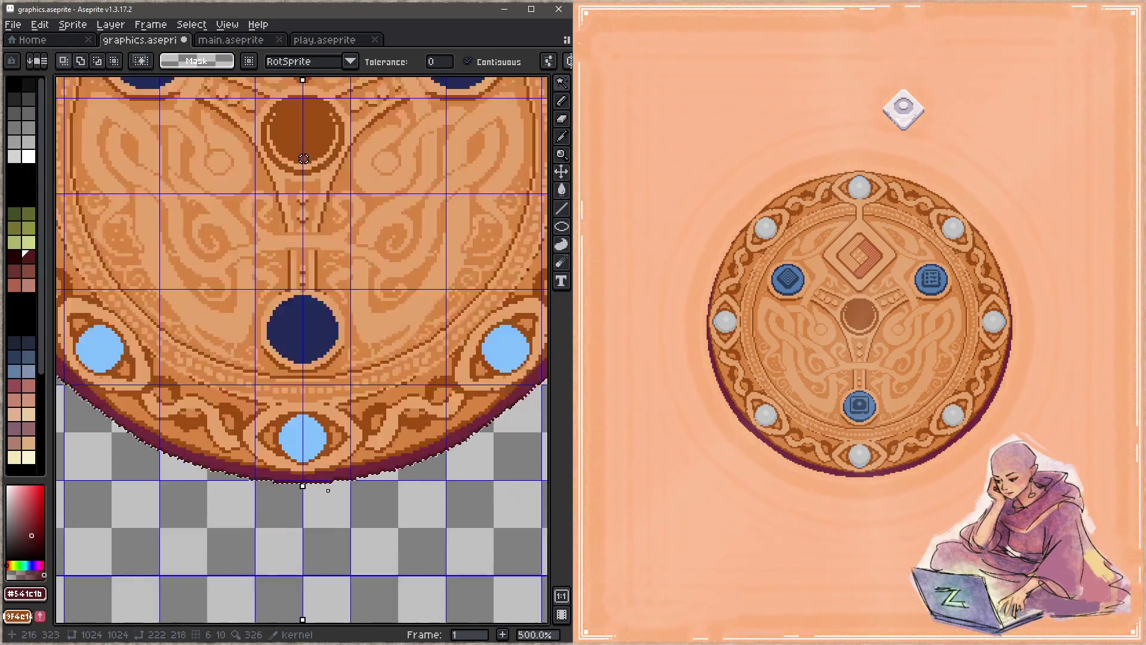
scroll(307, 443, "down", 3)
left_click_drag(308, 443, 347, 536)
scroll(168, 170, "up", 1)
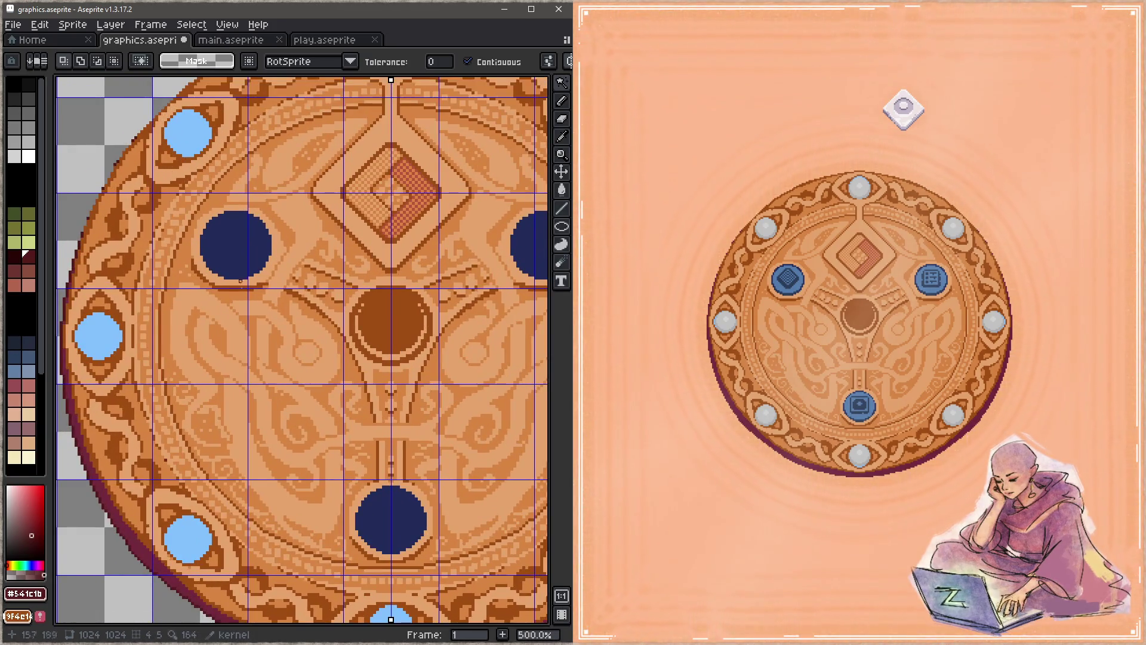
scroll(260, 293, "down", 1)
left_click_drag(417, 402, 348, 335)
key("ctrl+s")
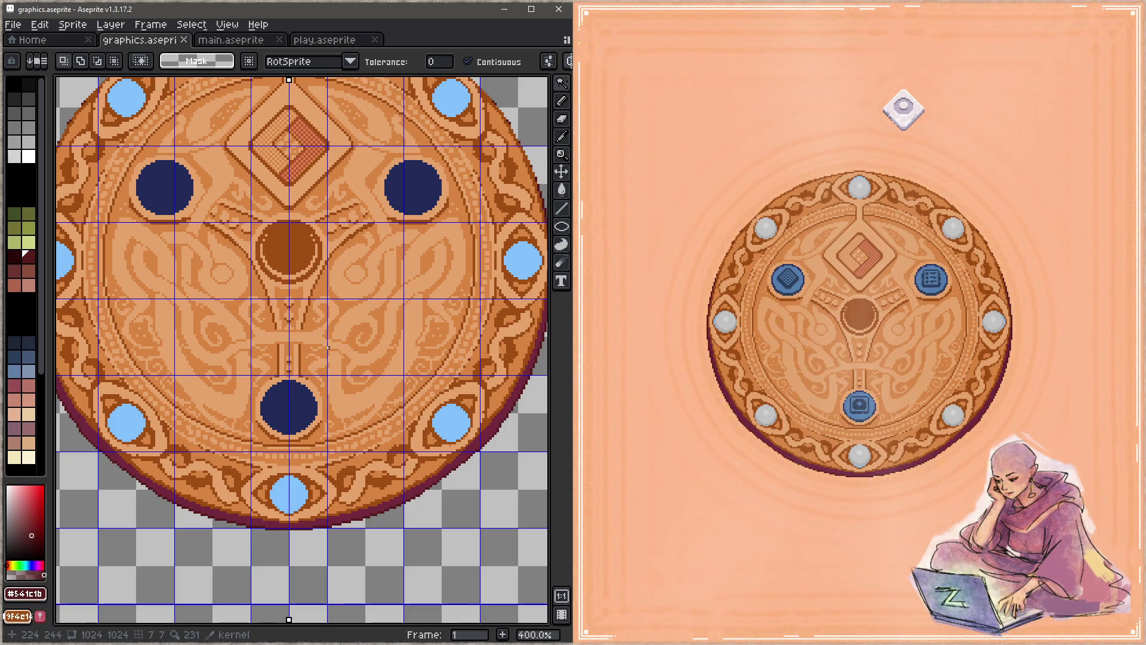
scroll(360, 314, "down", 4)
key("g")
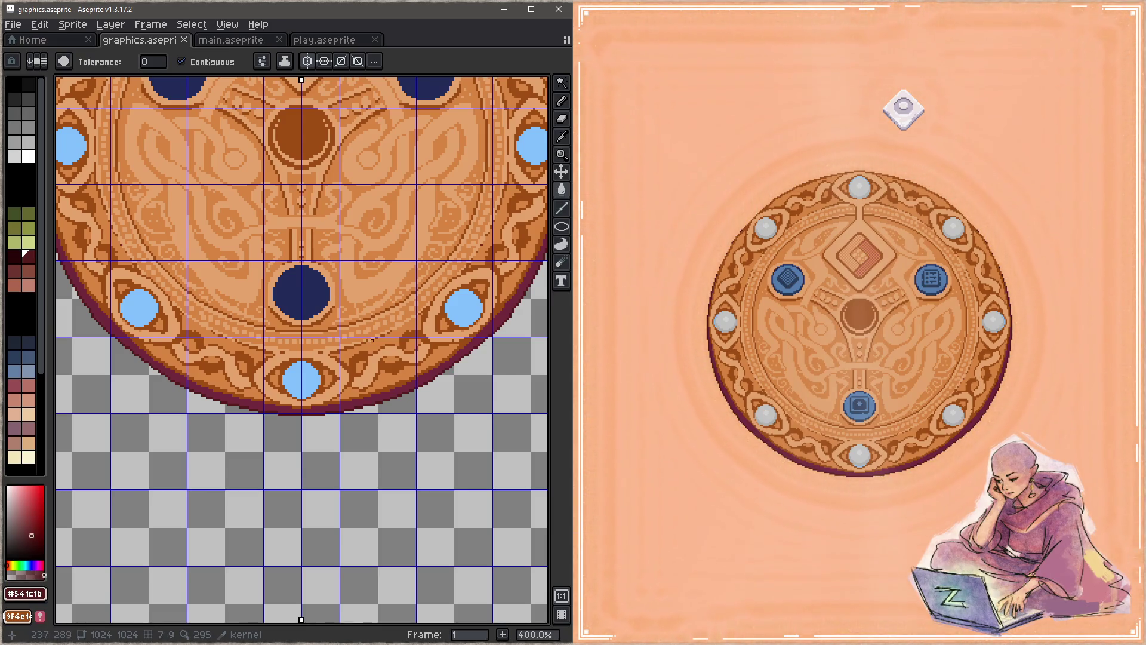
Pick the light cream from the diamond tile and fill the rim band with it
scroll(371, 340, "up", 1)
scroll(372, 341, "down", 4)
scroll(371, 298, "right", 3)
scroll(372, 246, "up", 5)
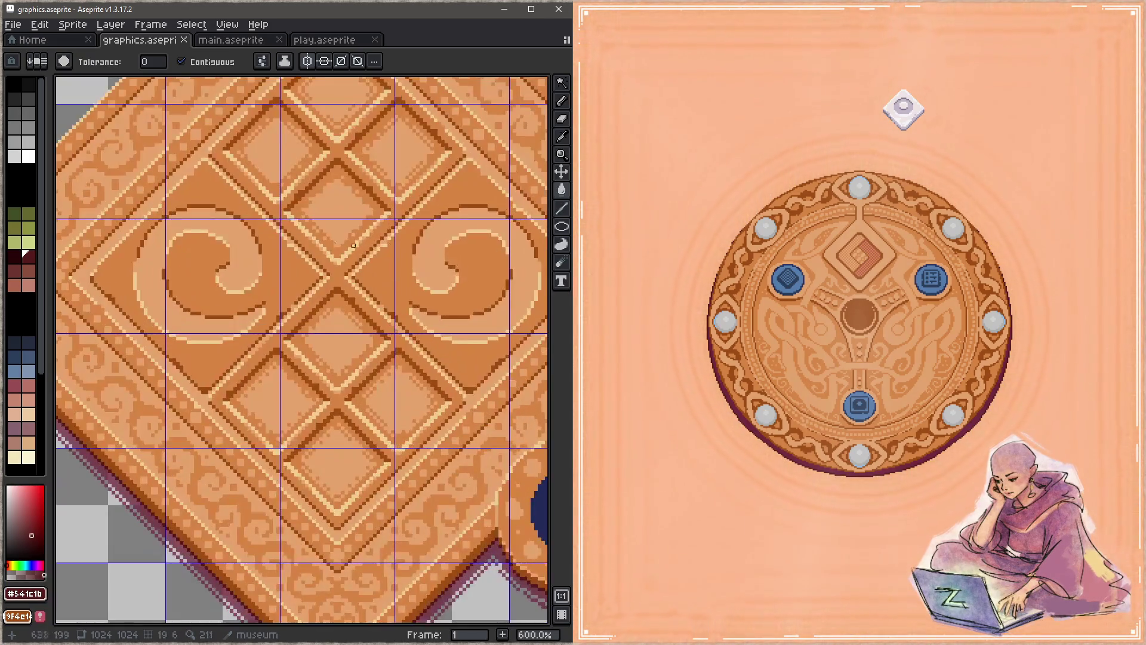
left_click(333, 268, "alt")
scroll(429, 313, "down", 4)
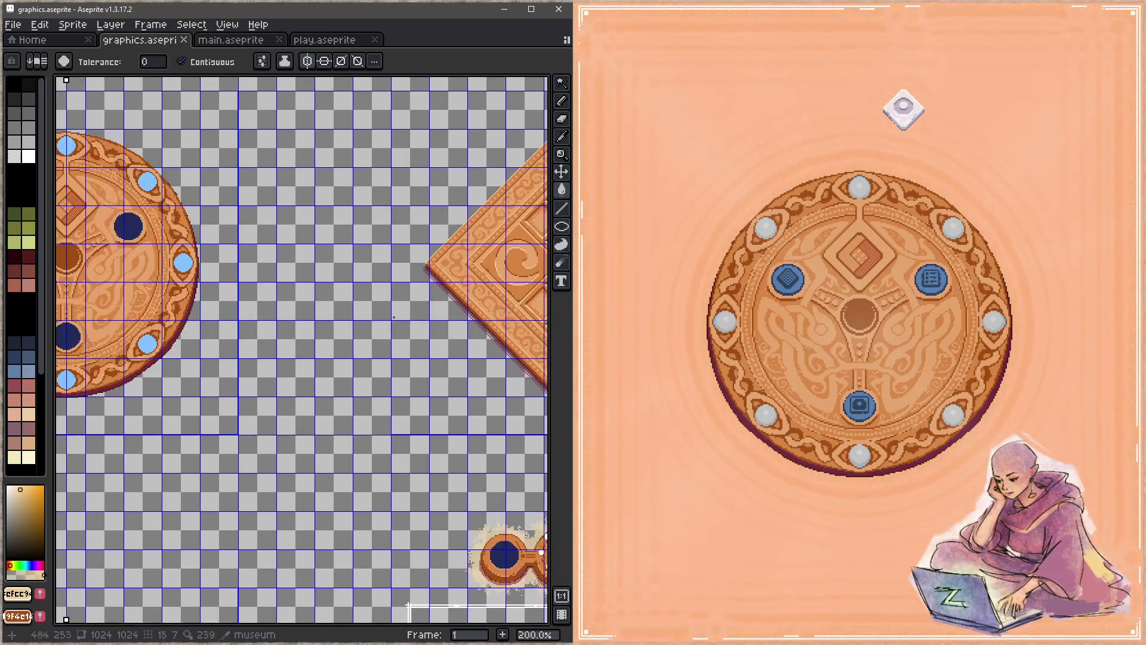
scroll(429, 314, "left", 3)
scroll(236, 344, "up", 5)
left_click(236, 340)
Undo that fill, switch layers, fill the lower rim band with pale cream, and save
key("ctrl+z")
key("z")
key("ctrl+y")
key("ctrl+z")
key("g")
key("Tab")
left_click(442, 409)
key("Tab")
left_click(212, 355)
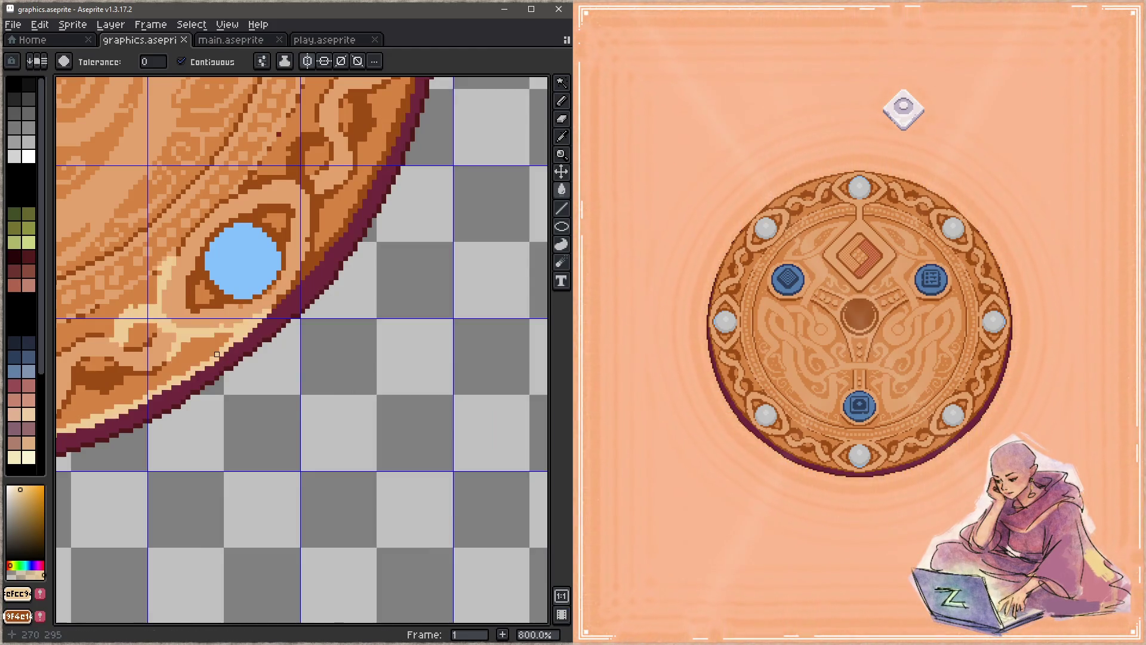
scroll(363, 381, "down", 4)
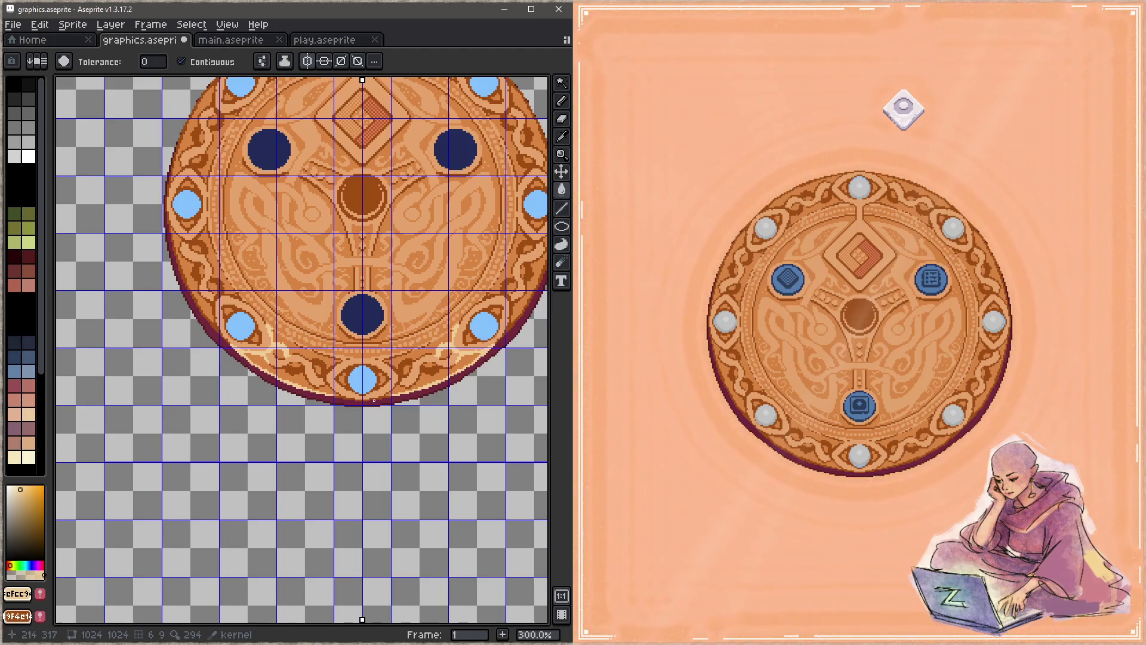
left_click_drag(375, 400, 293, 442)
key("ctrl+s")
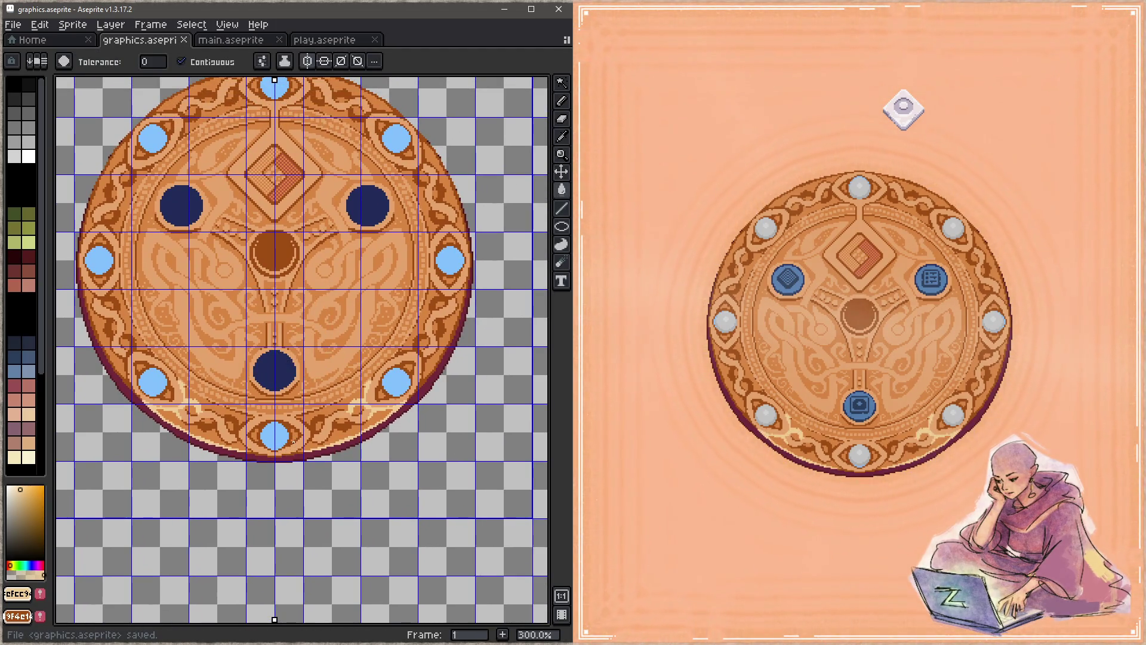
Undo the cream rim fill and look over the board
scroll(311, 450, "up", 3)
key("ctrl+z")
scroll(388, 451, "down", 3)
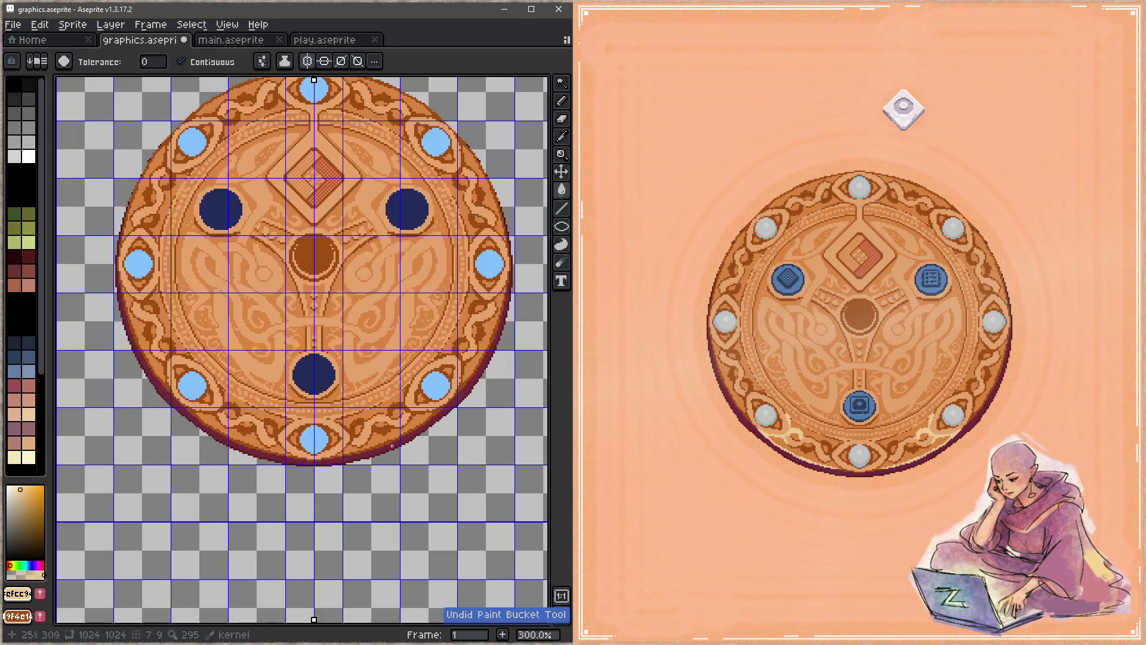
scroll(388, 450, "right", 10)
scroll(456, 395, "up", 2)
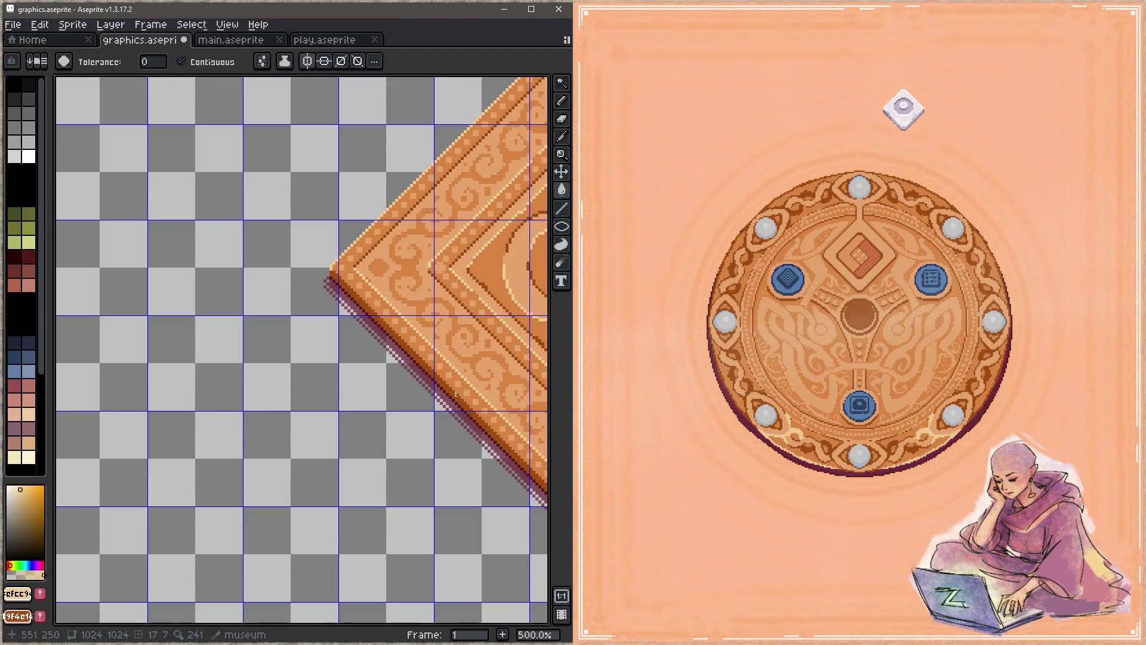
scroll(442, 394, "down", 5)
scroll(418, 394, "up", 6)
scroll(402, 395, "down", 4)
scroll(402, 393, "right", 5)
scroll(477, 311, "up", 3)
Sample a colour from the diamond tile, make Layer 23 active, and save
left_click(524, 314, "alt")
scroll(429, 328, "left", 3)
scroll(429, 328, "left", 5)
key("Tab")
left_click(460, 428)
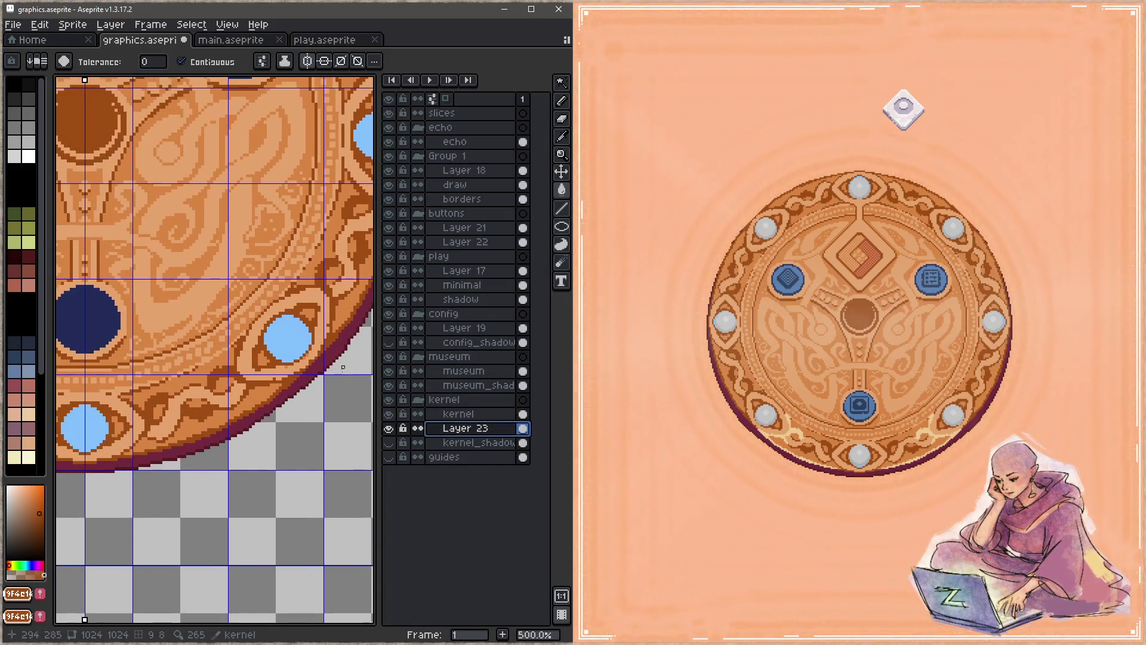
key("Tab")
scroll(343, 366, "up", 1)
scroll(365, 403, "down", 3)
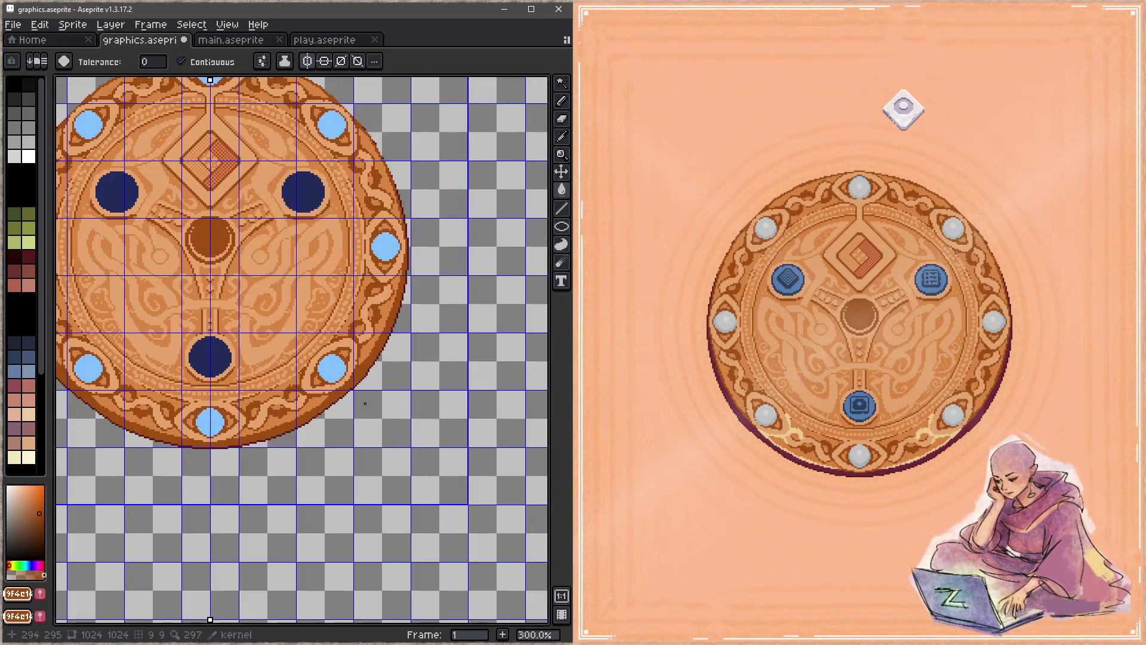
scroll(365, 403, "left", 4)
key("ctrl+s")
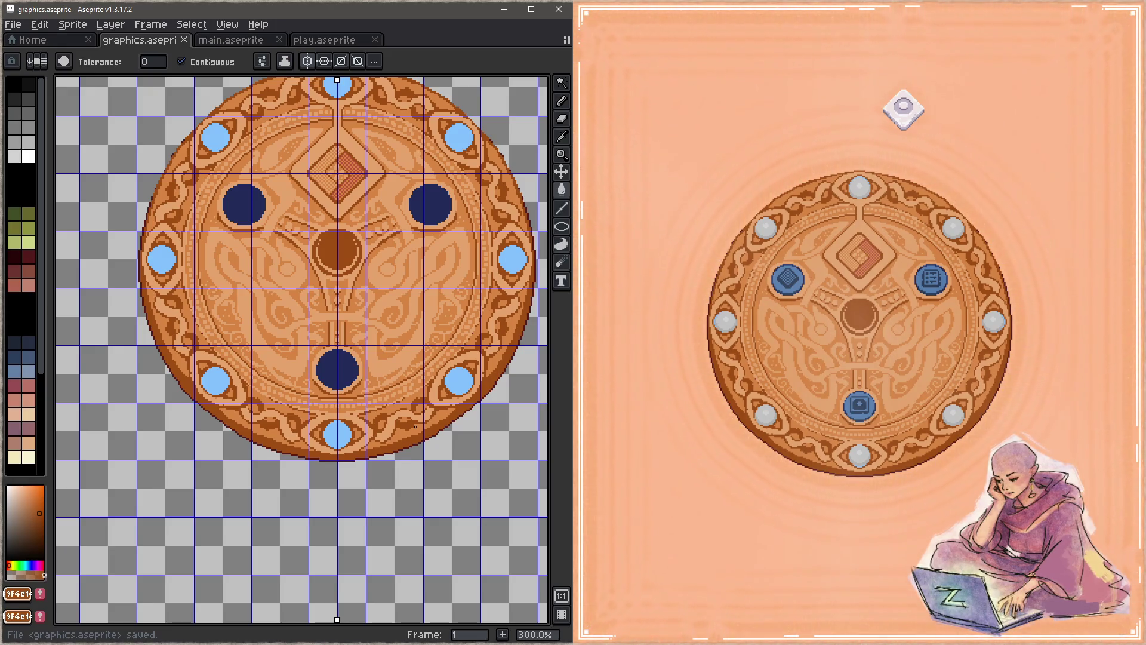
left_click(764, 445)
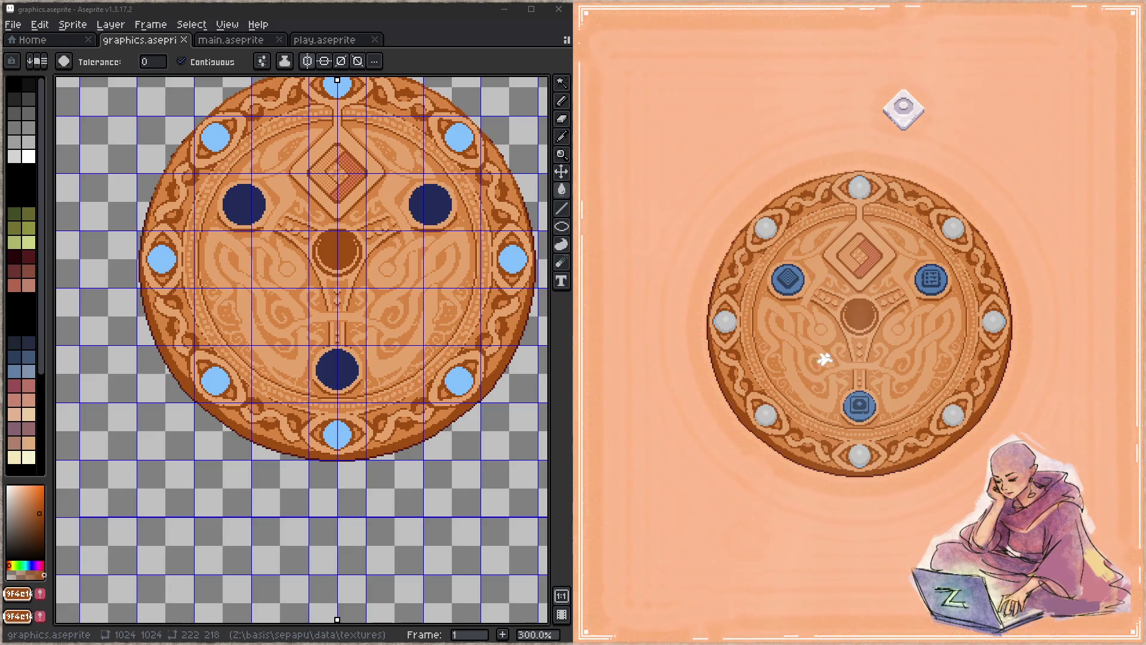
left_click_drag(904, 113, 860, 261)
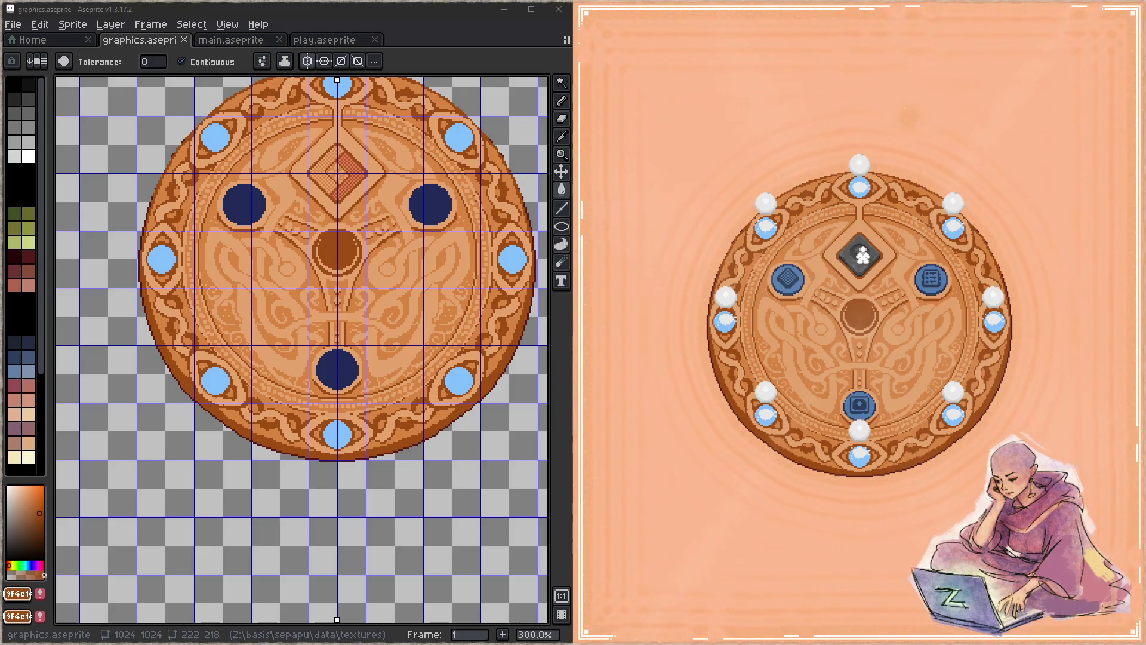
mouse_move(863, 256)
left_mouse_down()
mouse_move(904, 133)
mouse_move(904, 159)
mouse_move(962, 199)
mouse_move(898, 119)
mouse_move(893, 136)
left_mouse_up()
left_click_drag(388, 382, 381, 417)
left_click_drag(882, 135, 867, 258)
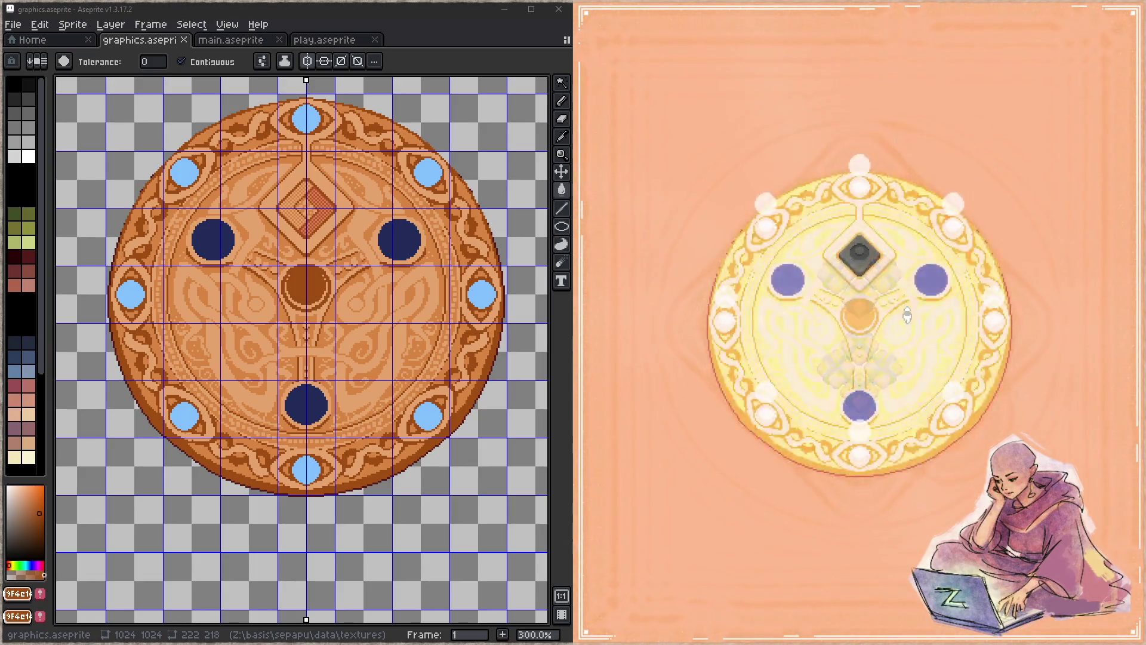
left_click(870, 265)
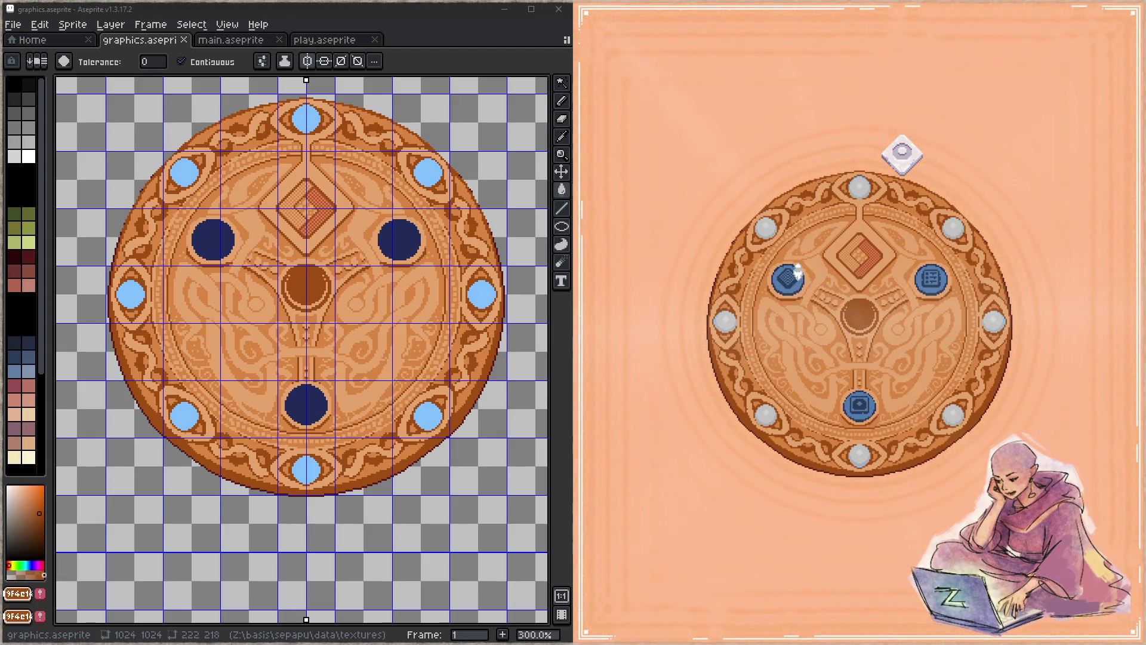
left_click(788, 278)
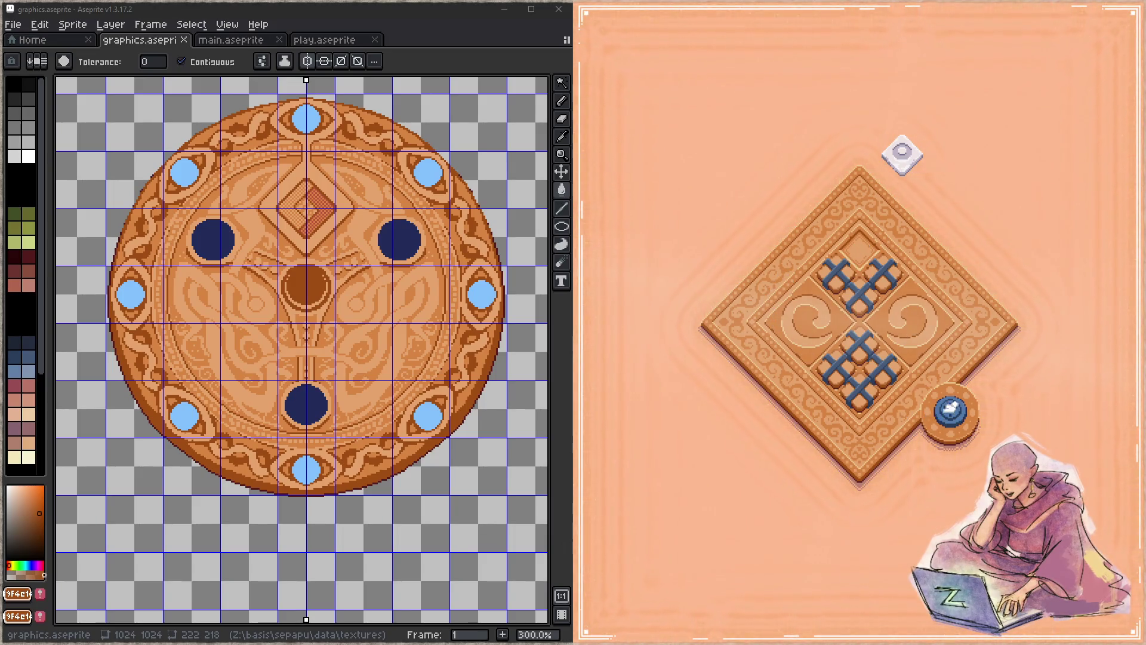
left_click(950, 409)
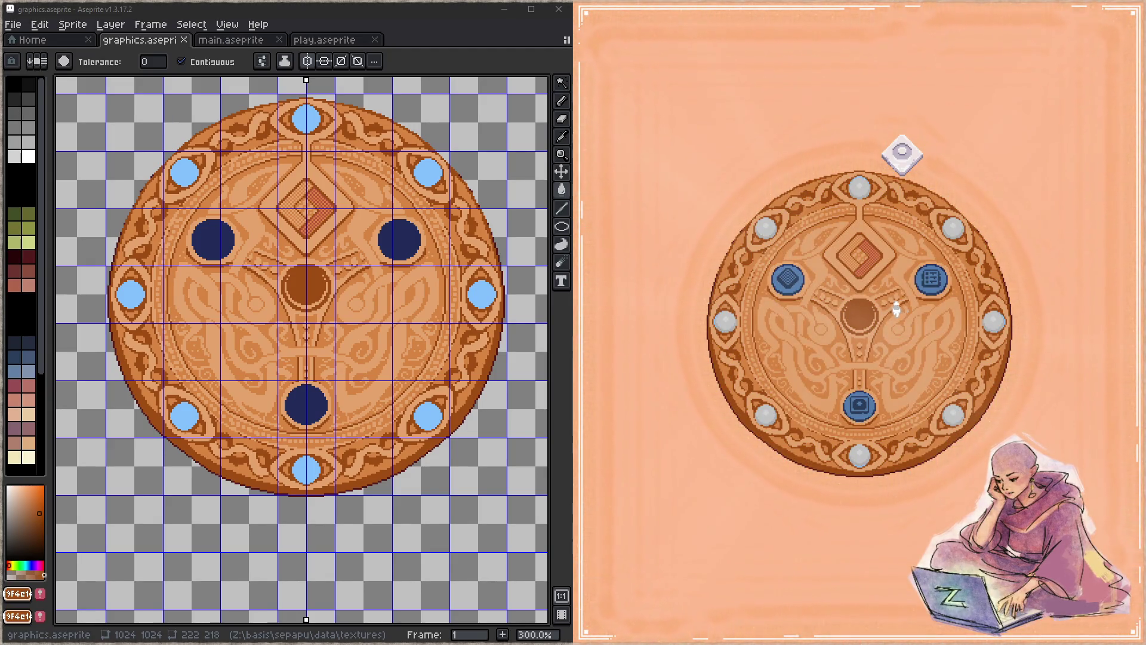
scroll(325, 294, "up", 1)
key("Tab")
Add a new layer above kernel and pick the light cream from the diamond tile for the pencil
left_click(487, 415)
key("shift+n")
scroll(149, 321, "down", 3)
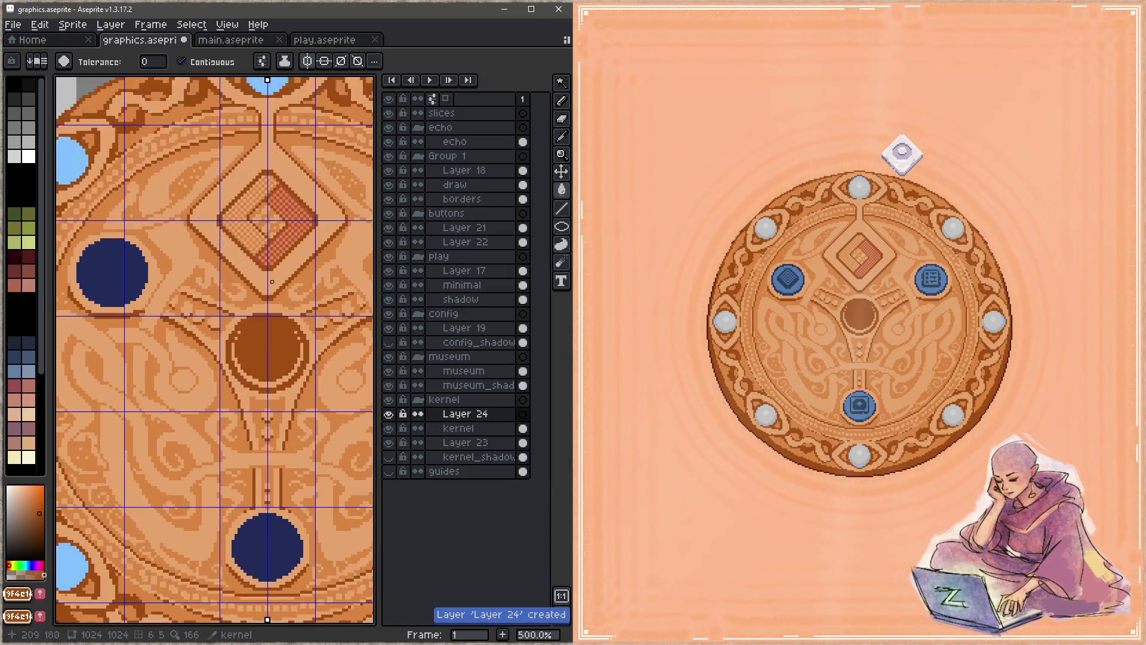
scroll(149, 321, "up", 3)
scroll(266, 366, "up", 1)
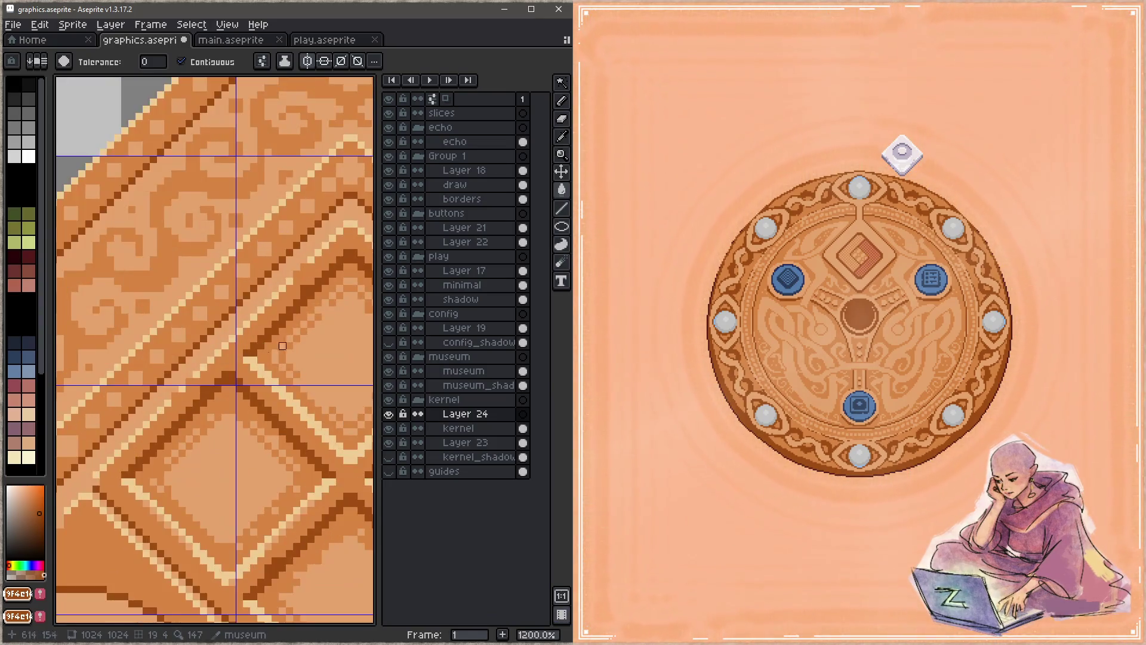
left_click(267, 365, "alt")
scroll(200, 356, "down", 1)
scroll(201, 356, "left", 10)
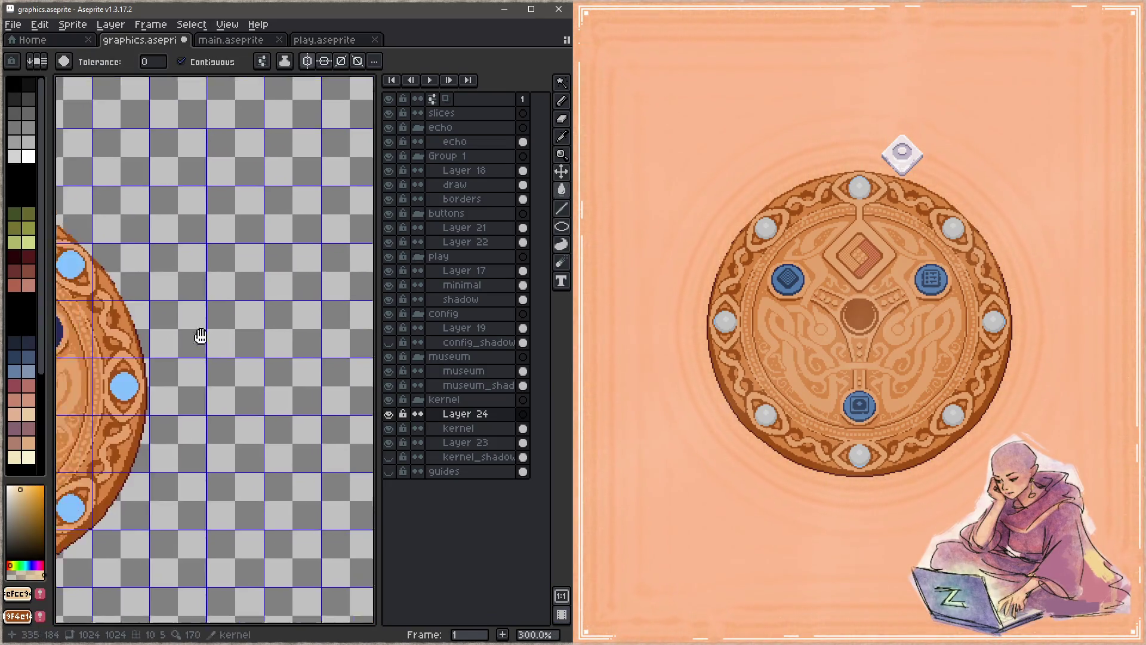
scroll(238, 323, "up", 5)
key("b")
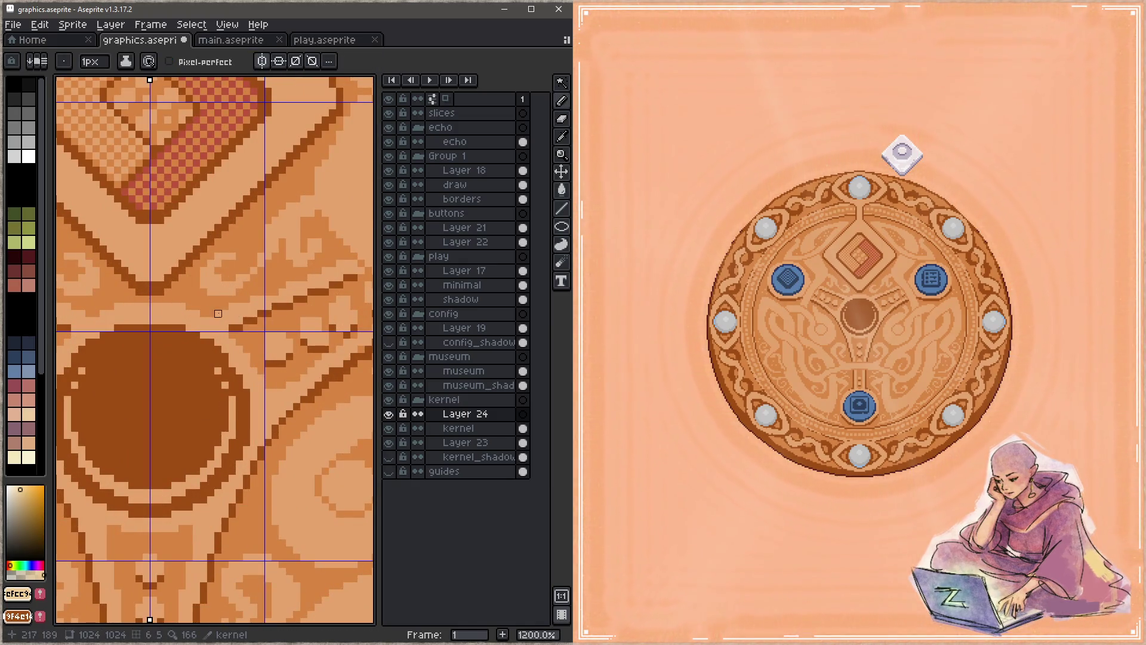
Draw a cream highlight line along the band beneath the central diamond, then save
left_click(203, 314)
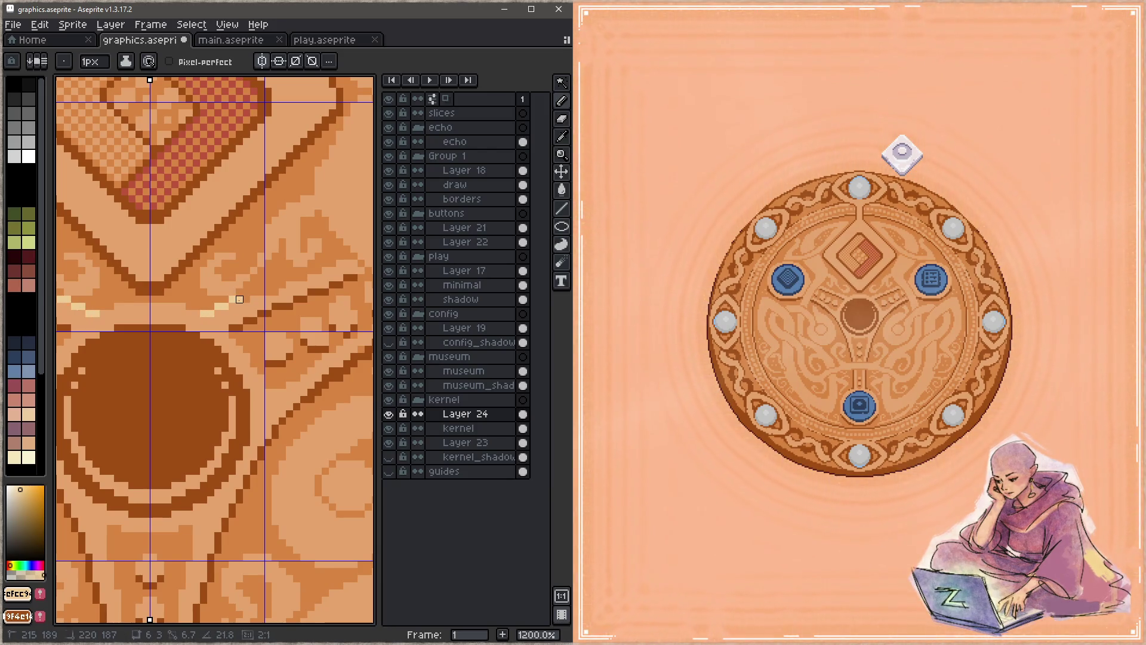
left_click(247, 299, "shift")
left_click(246, 292, "shift")
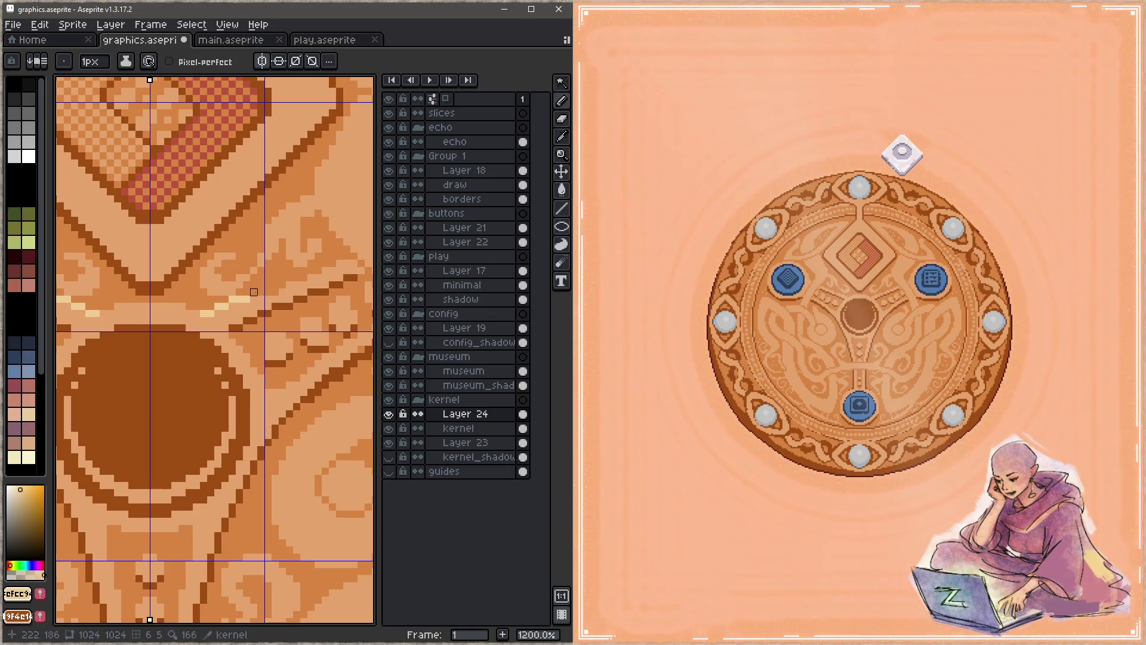
left_click(282, 285, "shift")
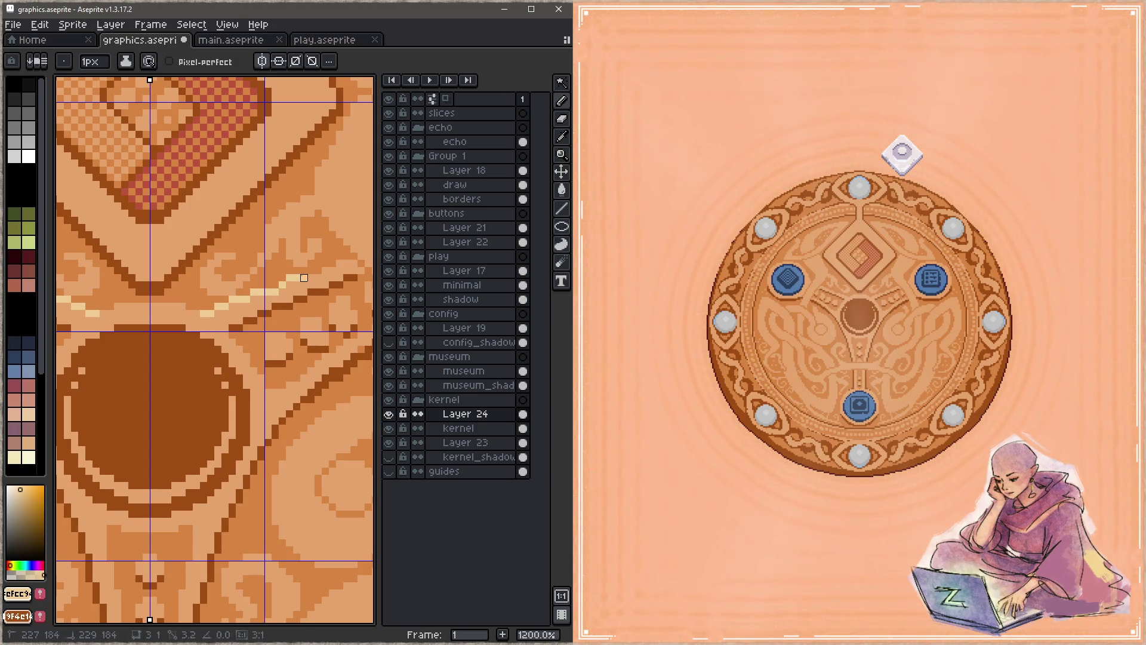
left_click(319, 269, "shift")
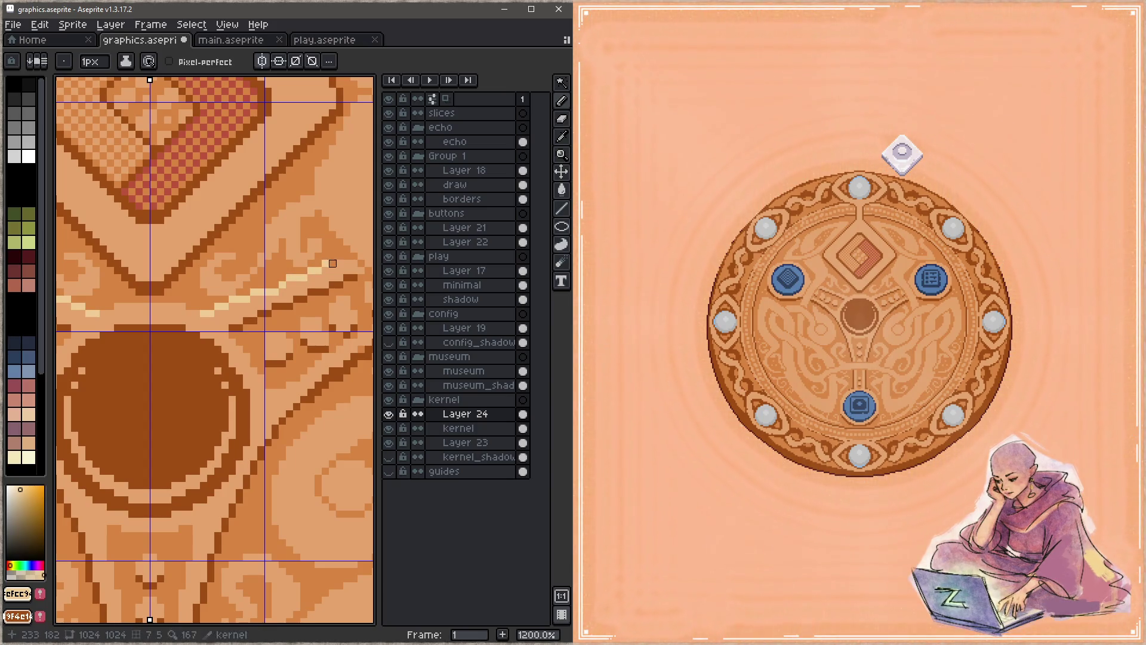
left_click(347, 256, "shift")
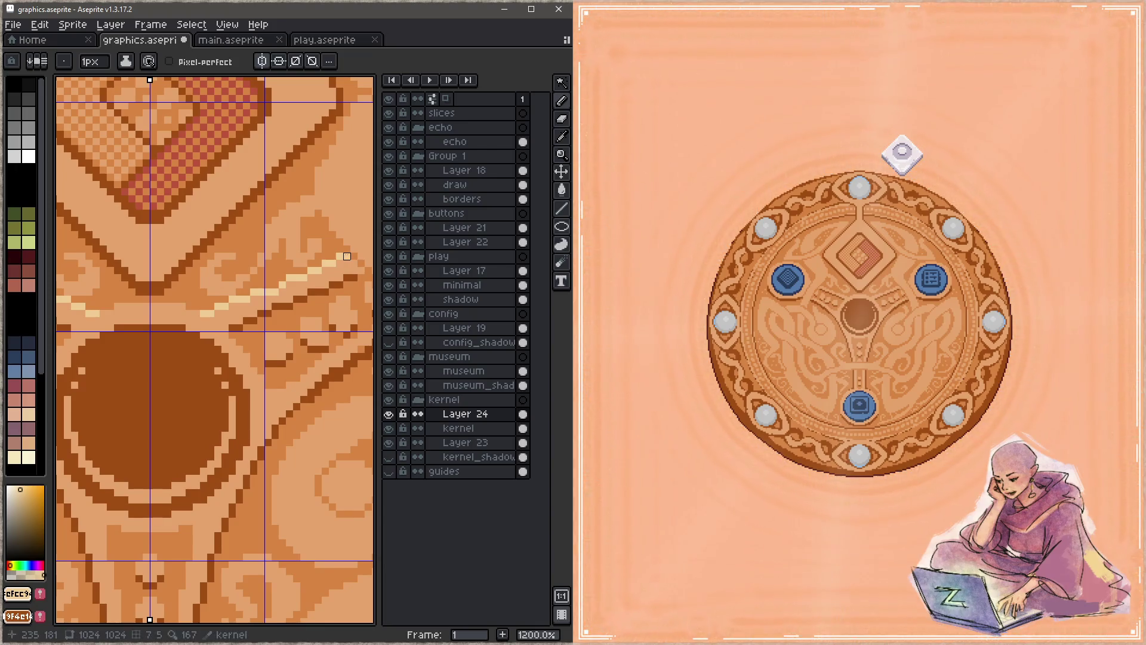
scroll(234, 313, "down", 3)
scroll(234, 313, "up", 4)
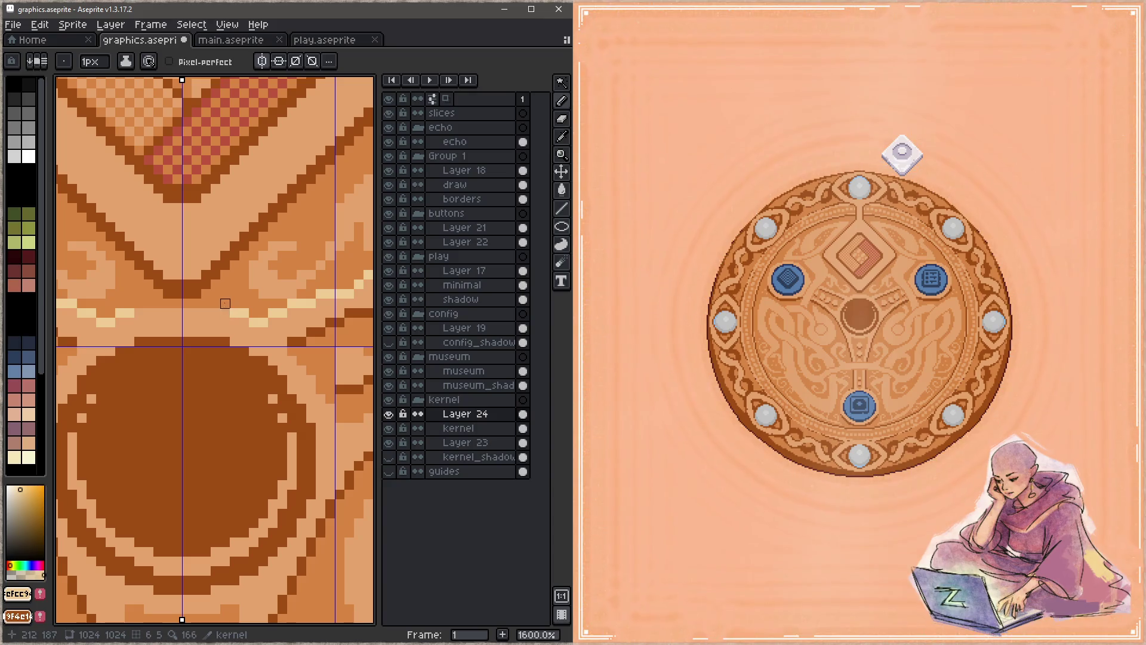
left_click_drag(229, 303, 177, 304)
scroll(179, 304, "down", 3)
key("ctrl+s")
key("b")
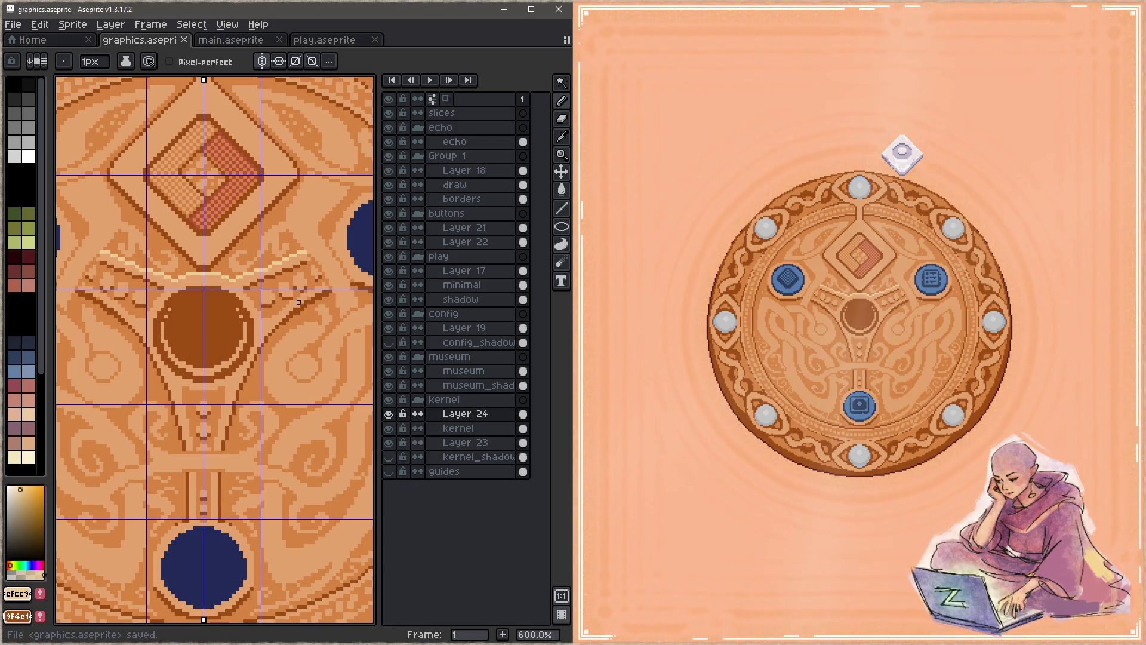
Paint light highlight pixels arcing around the upper rim of the right dark-blue hole
scroll(230, 295, "up", 4)
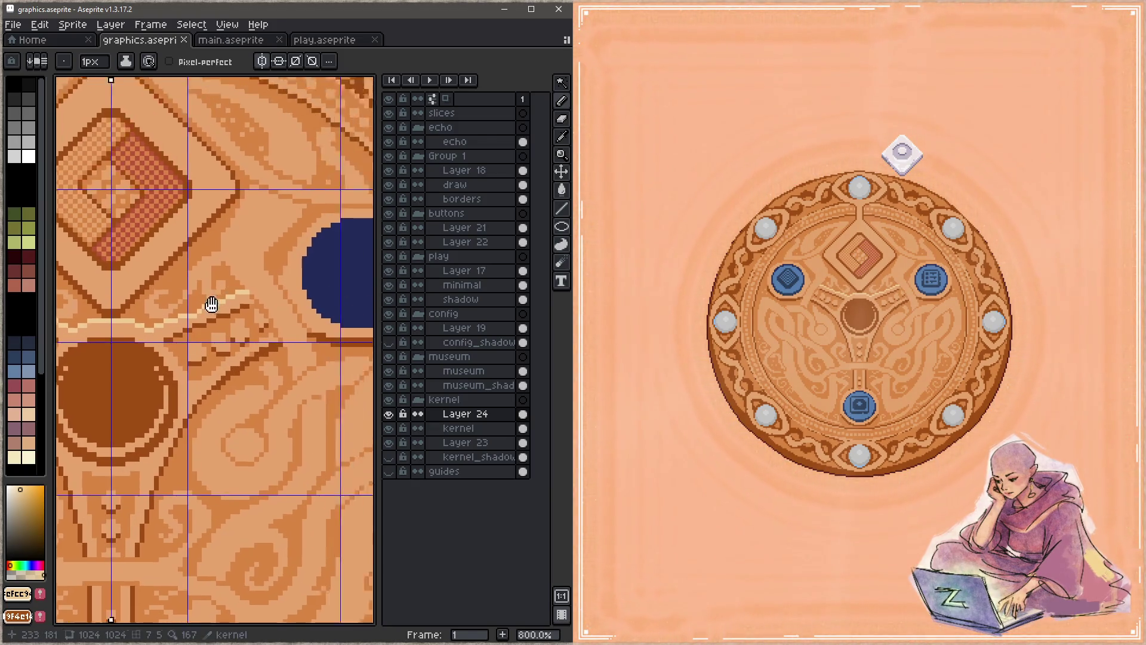
scroll(159, 318, "up", 1)
left_click(251, 321)
left_click(271, 282)
left_click(291, 225)
left_click_drag(309, 197, 69, 345)
left_click(88, 316)
left_click(107, 296)
left_click(126, 278)
left_click(145, 259)
left_click(164, 240)
mouse_move(183, 221)
left_mouse_down()
mouse_move(328, 227)
mouse_move(276, 227)
mouse_move(319, 241)
mouse_move(347, 285)
left_mouse_up()
scroll(241, 221, "down", 4)
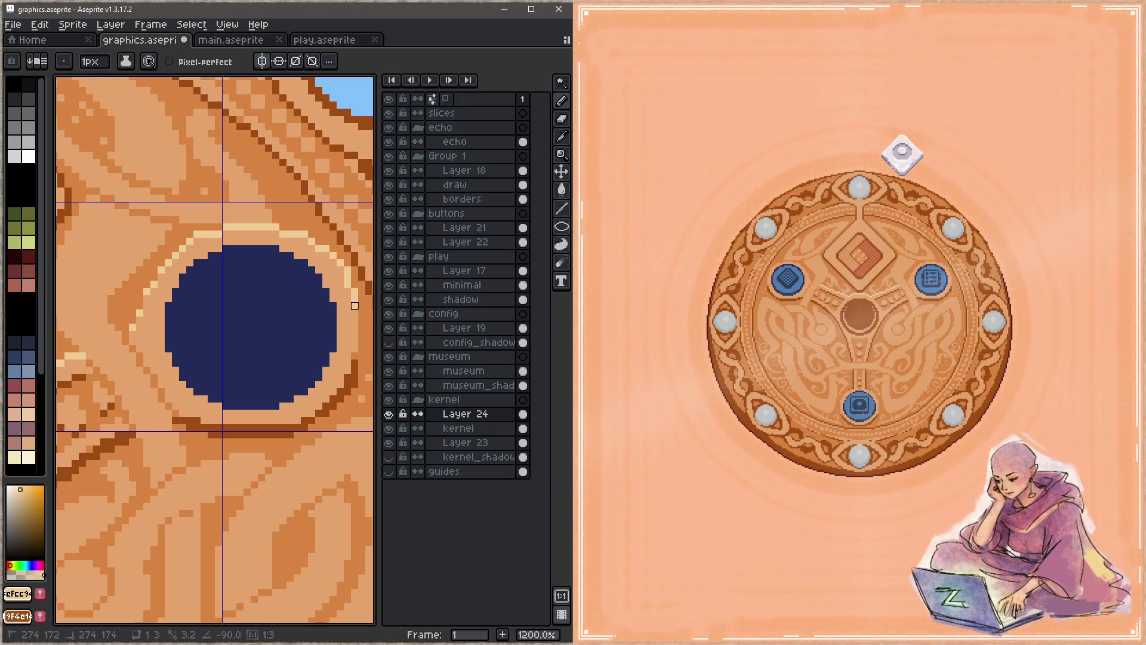
Sample the orange and pale cream #efcc94 rim colours around the right hole and save graphics.aseprite
scroll(323, 341, "down", 4)
key("ctrl+s")
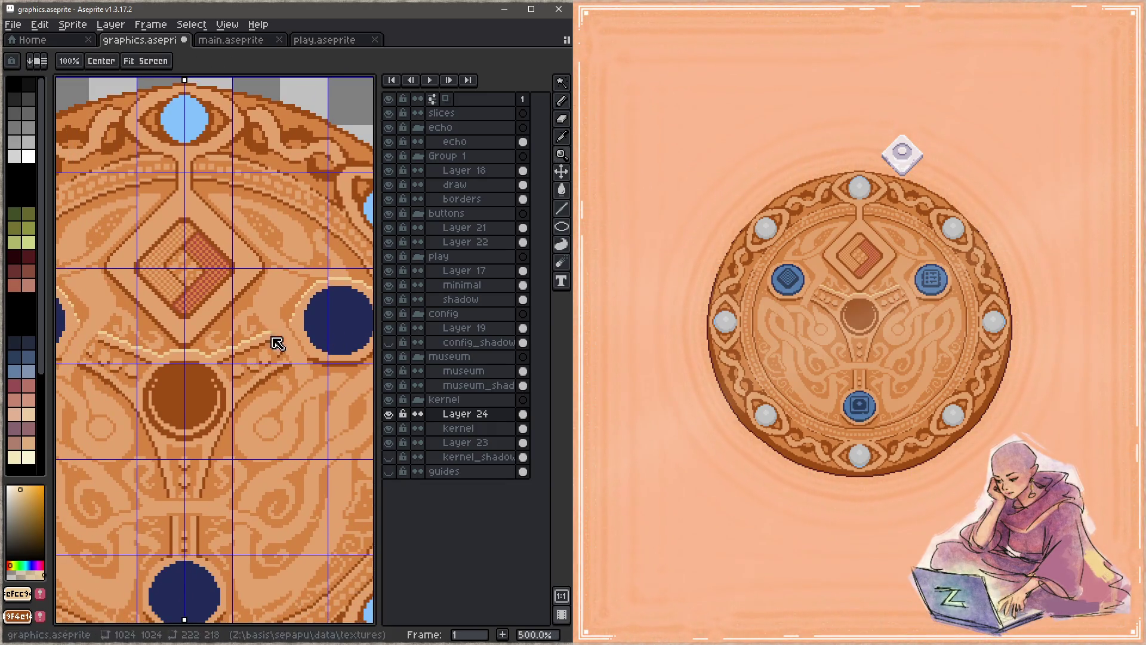
scroll(317, 329, "up", 3)
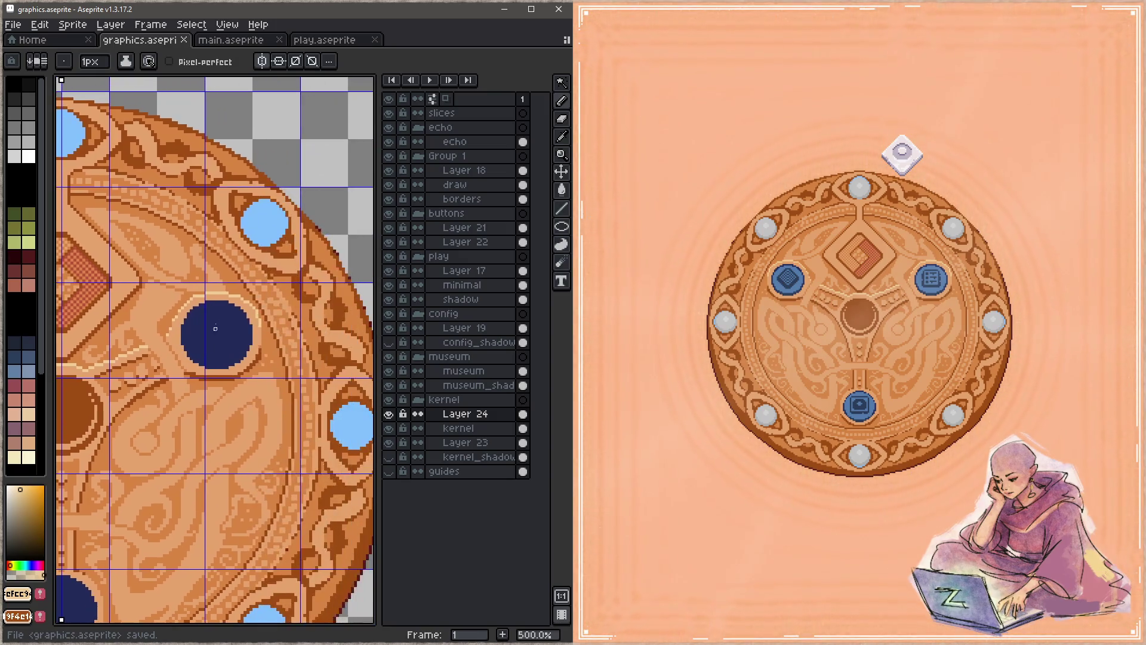
left_click(285, 367, "alt")
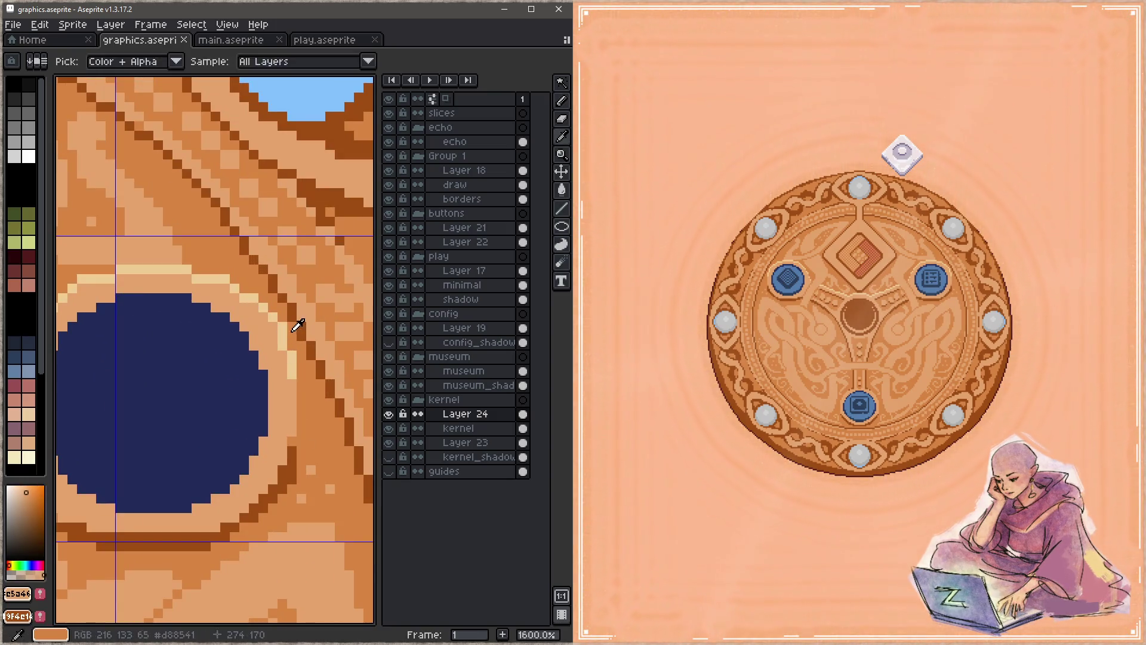
left_click(299, 324, "alt")
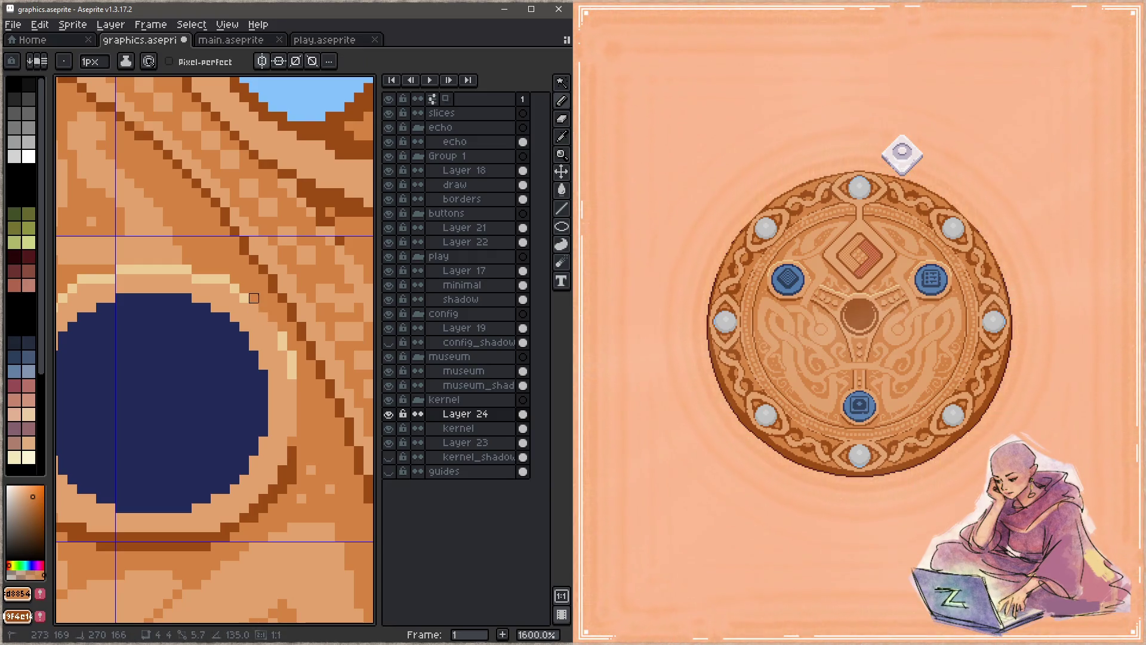
left_click(254, 297, "alt")
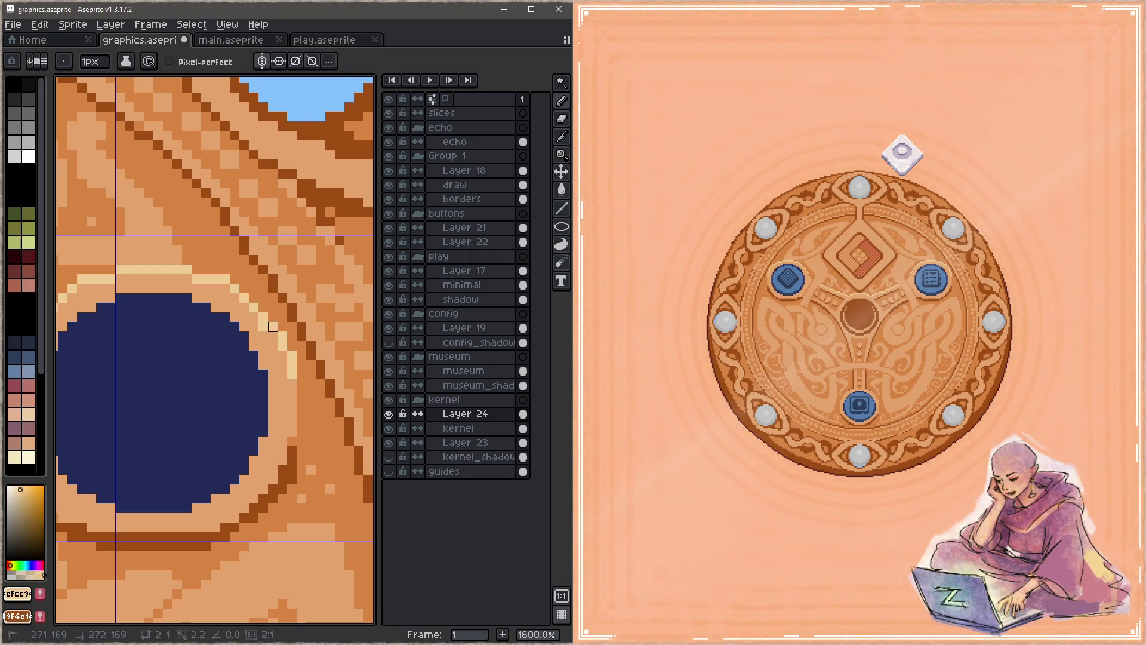
left_click(285, 336, "alt")
key("ctrl+s")
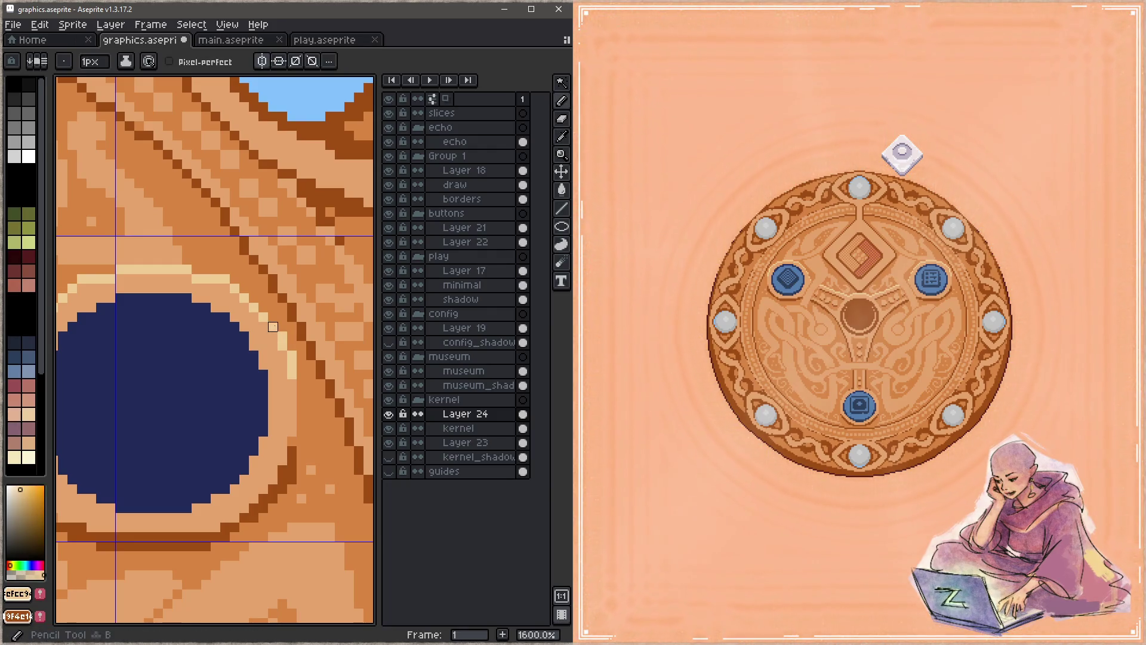
Pan and zoom across the round sprite to bring the disc's upper-left rim into view
scroll(244, 347, "down", 3)
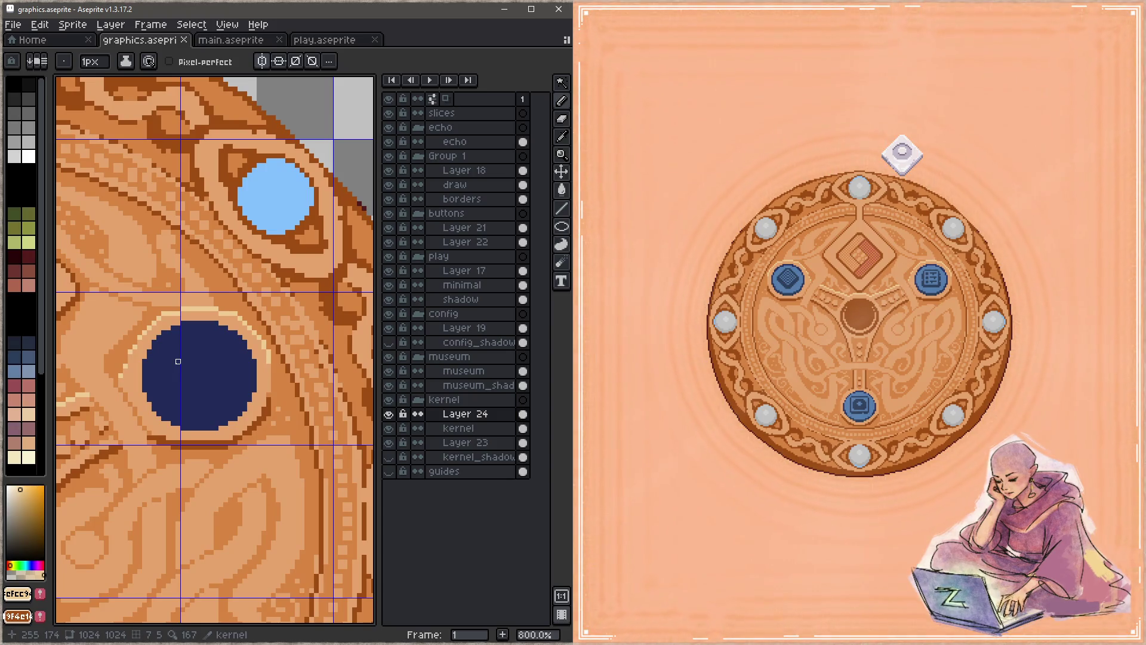
mouse_move(178, 361)
left_mouse_down()
mouse_move(358, 358)
mouse_move(310, 359)
mouse_move(195, 312)
left_mouse_up()
scroll(310, 359, "down", 3)
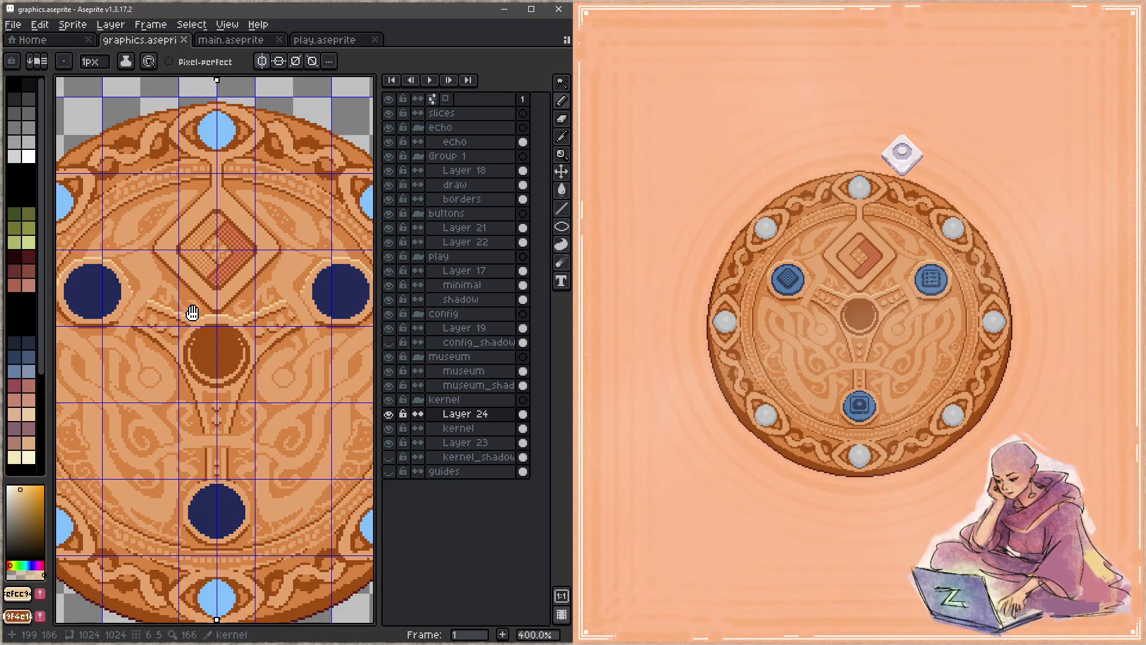
scroll(196, 312, "down", 2)
left_click_drag(196, 312, 239, 179)
scroll(244, 334, "up", 2)
left_click_drag(130, 276, 245, 280)
scroll(245, 281, "down", 1)
scroll(145, 311, "up", 2)
left_click_drag(142, 353, 176, 301)
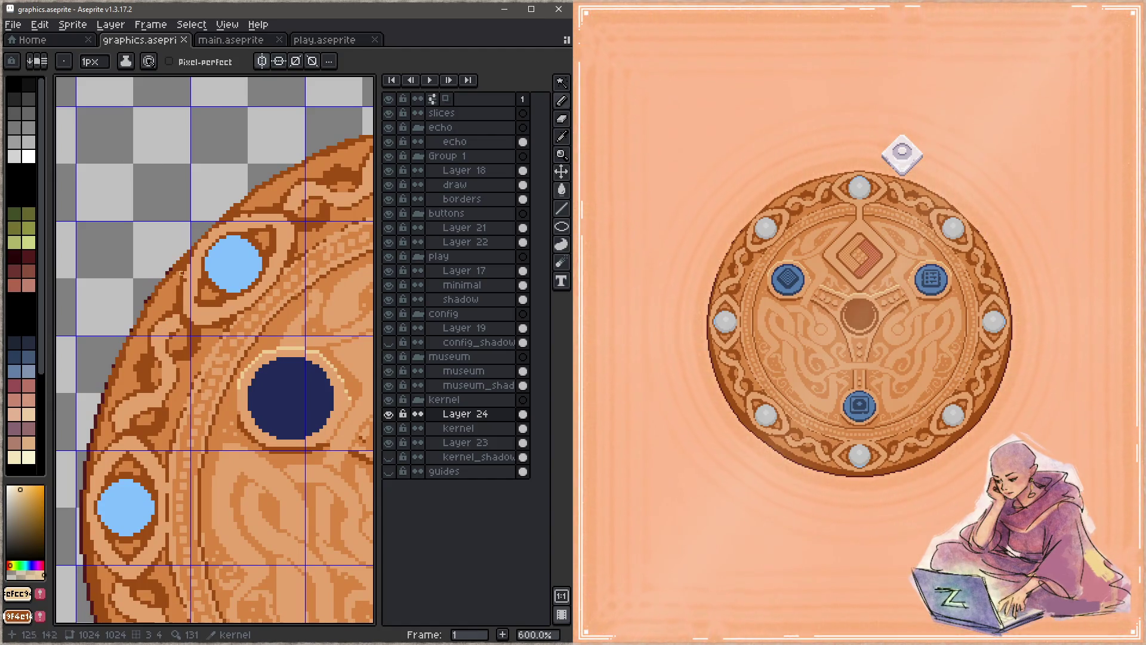
Try a fill on the kernel layer, undo it, and return to the pencil on Layer 24
key("g")
left_click(471, 428)
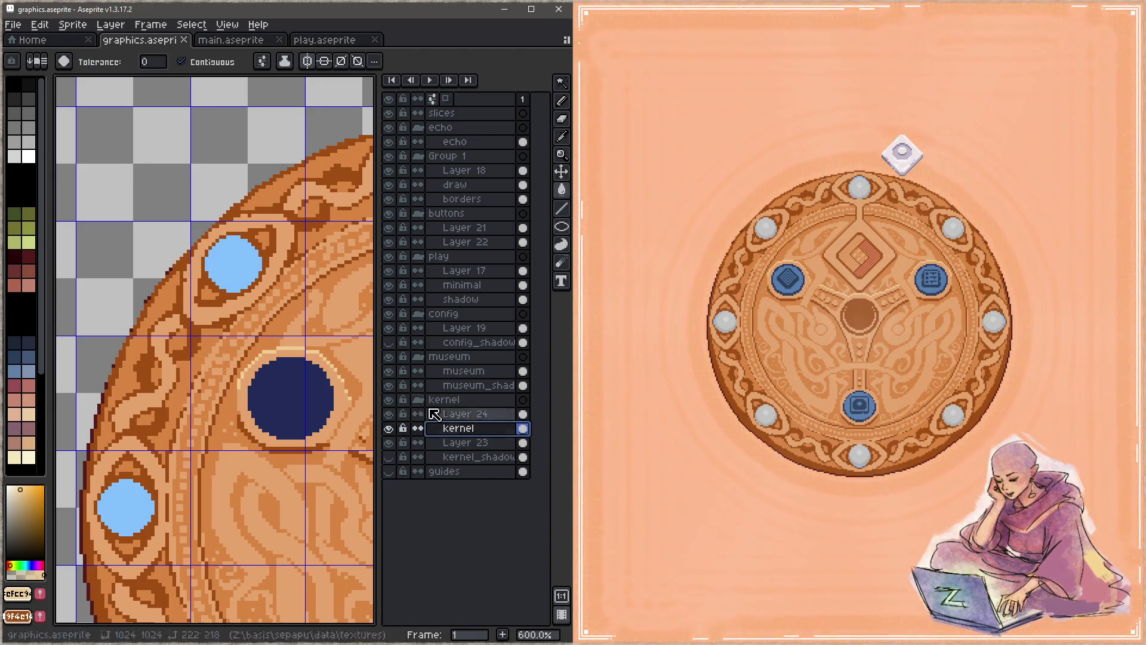
left_click(177, 265)
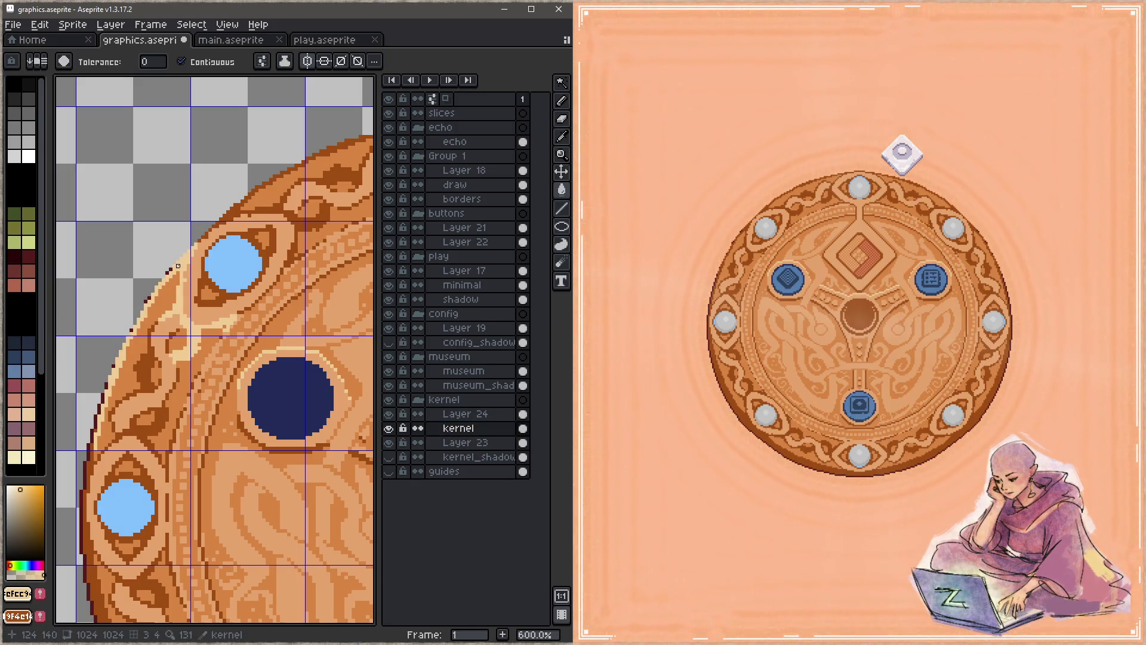
key("ctrl+z")
left_click(472, 414)
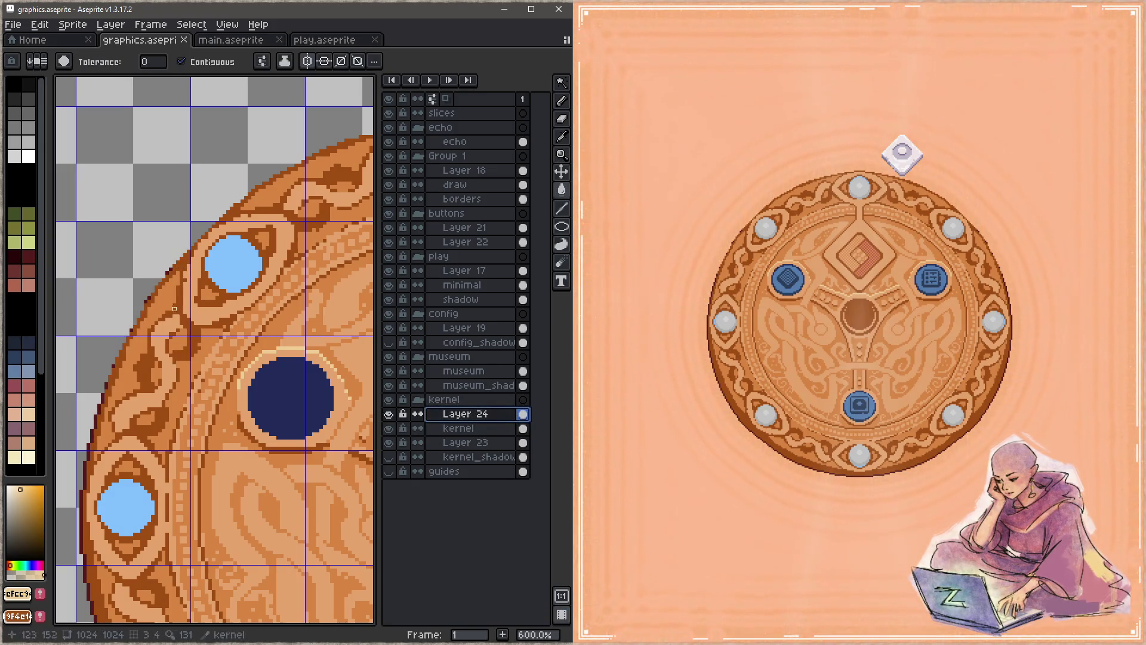
key("b")
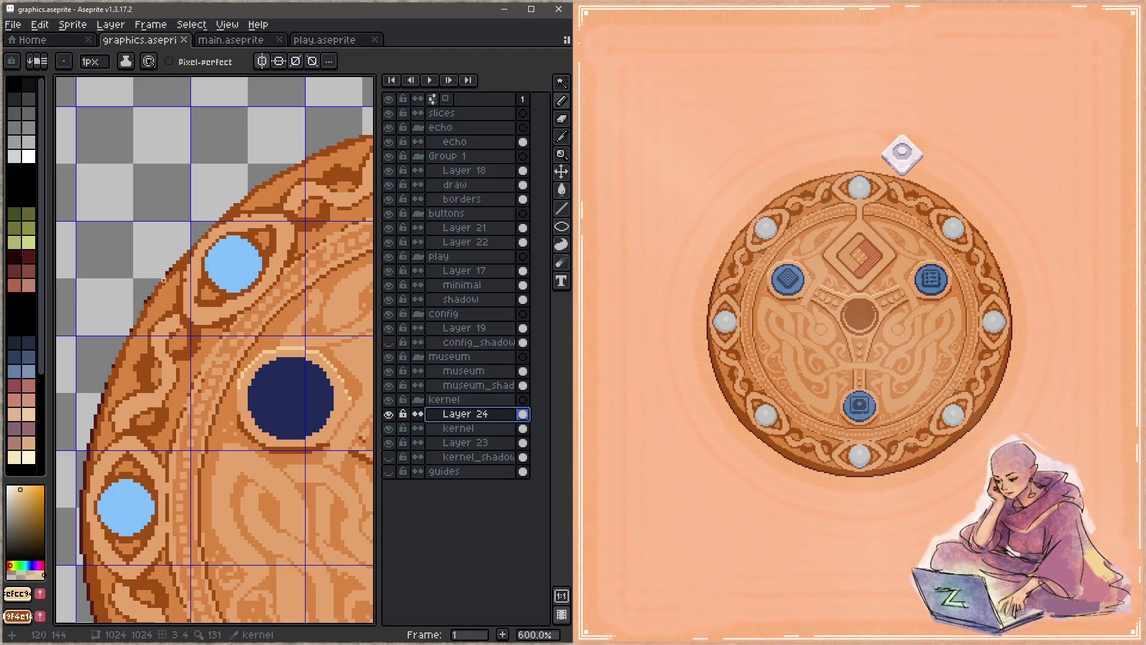
Draw pale highlight strokes down and up along the disc's left outer edge
left_click(178, 266)
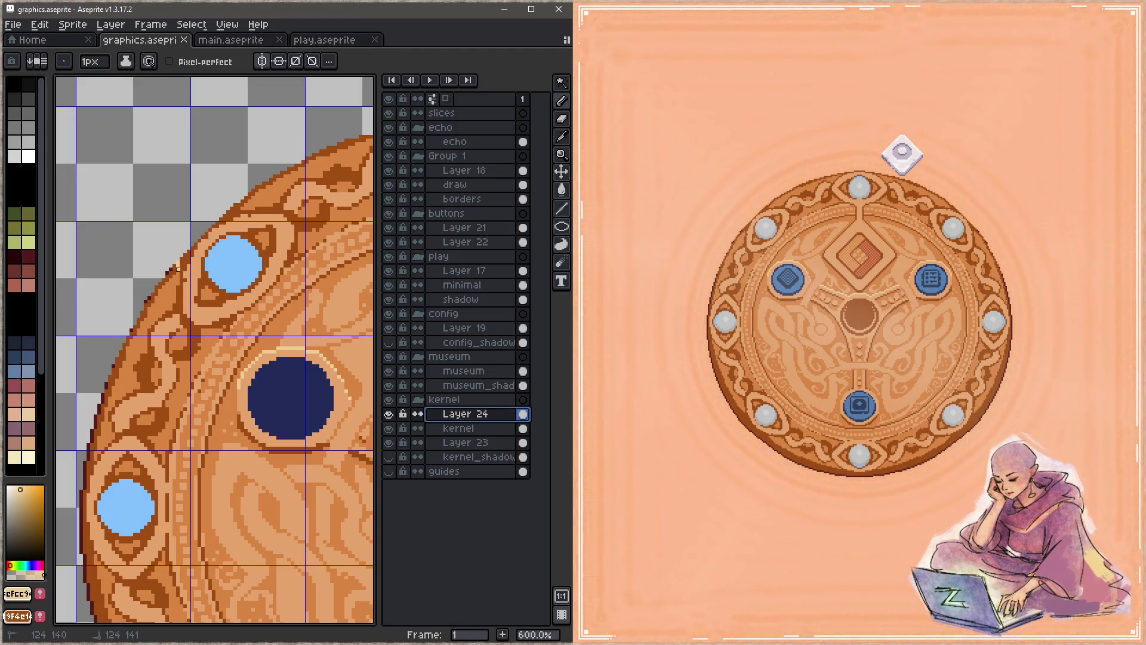
left_click_drag(142, 313, 99, 406)
left_click_drag(128, 331, 163, 276)
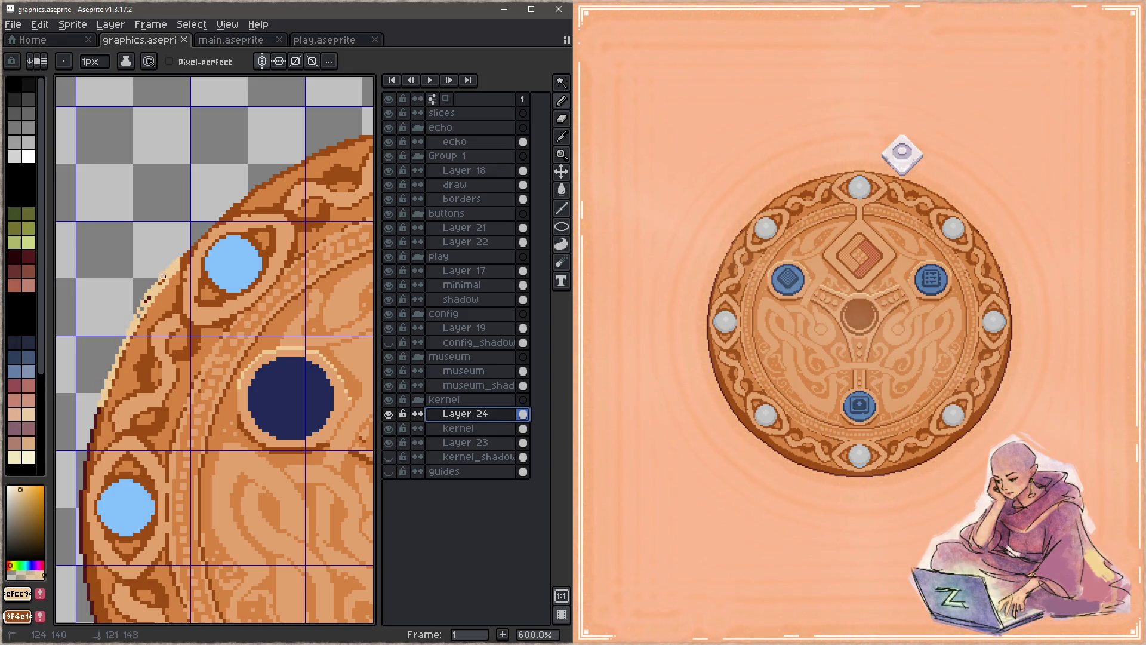
key("space")
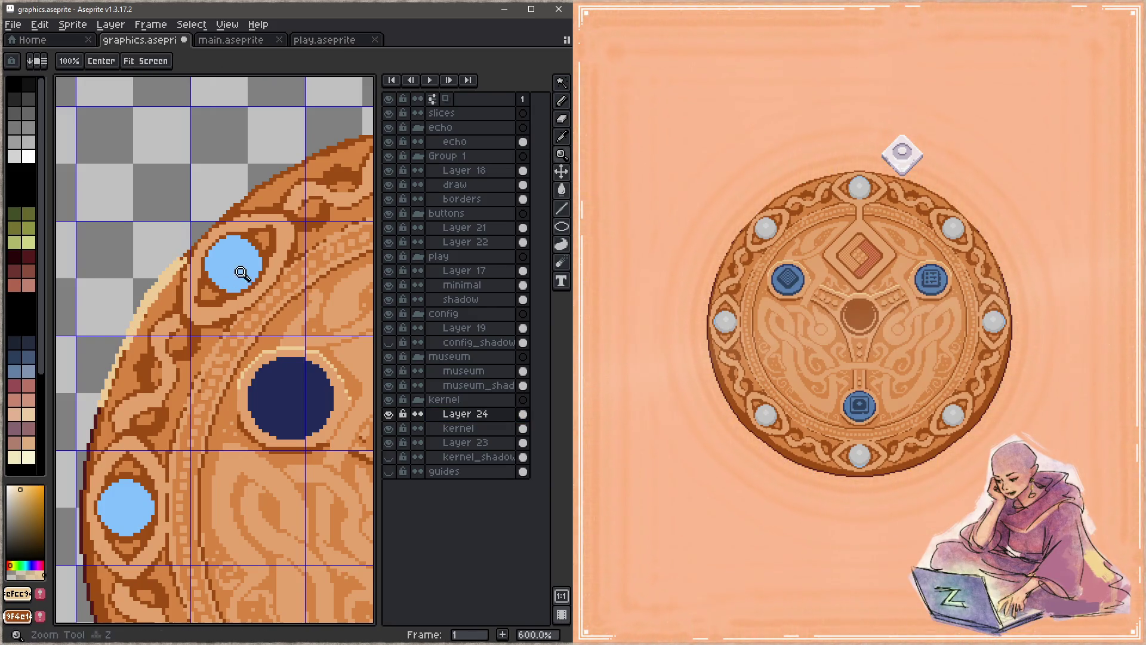
scroll(156, 329, "down", 2)
scroll(156, 329, "down", 1)
scroll(173, 322, "down", 2)
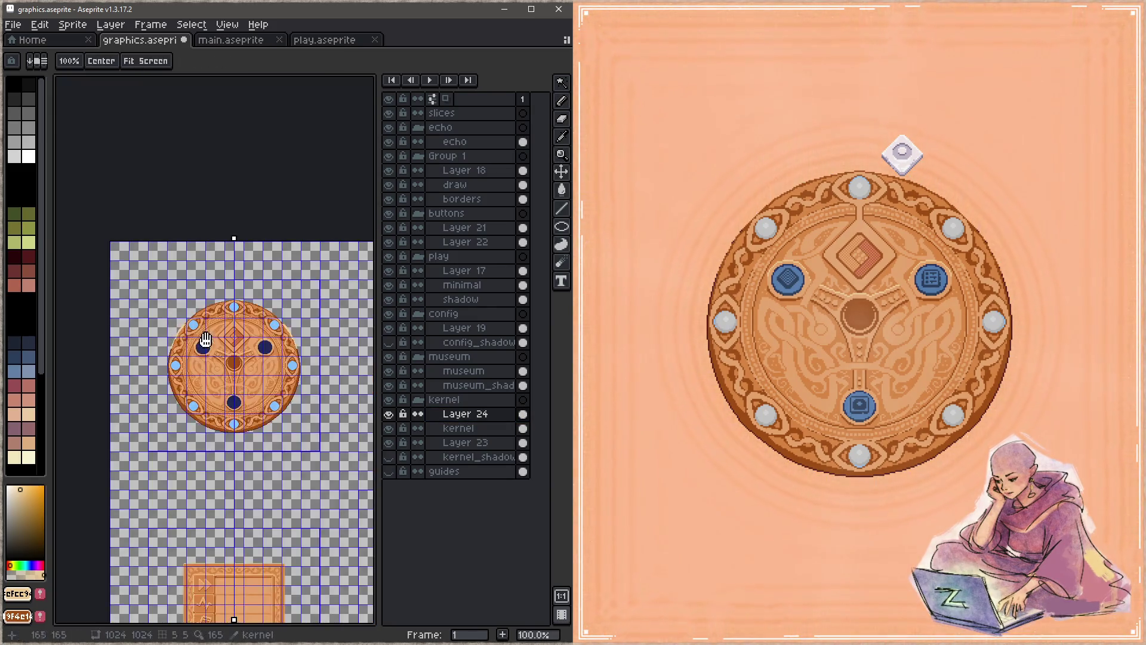
scroll(176, 321, "up", 3)
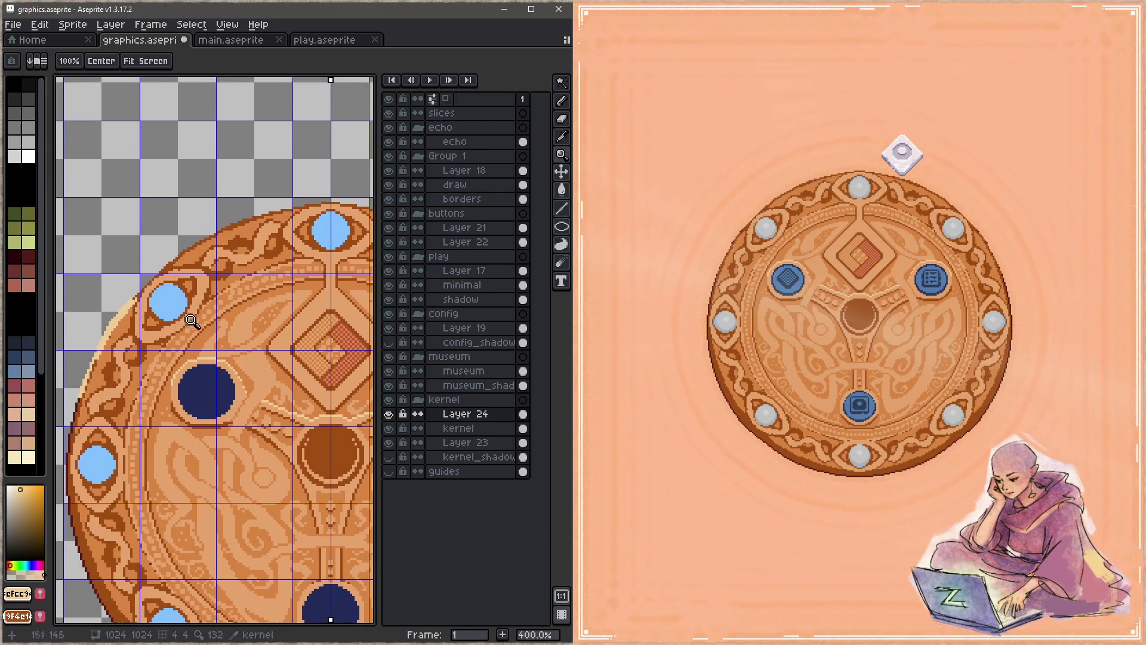
With pixel-perfect on, draw a light line along the disc's upper-left and top edge, then save
key("b")
left_click(170, 61)
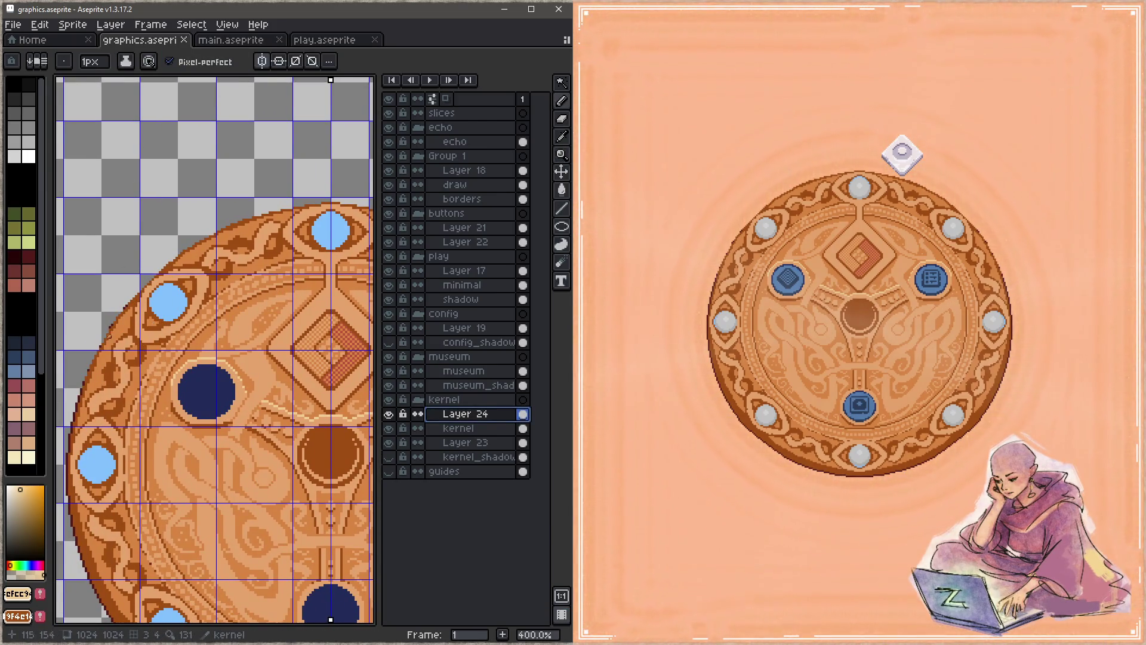
left_click_drag(114, 322, 154, 273)
left_click_drag(206, 240, 332, 201)
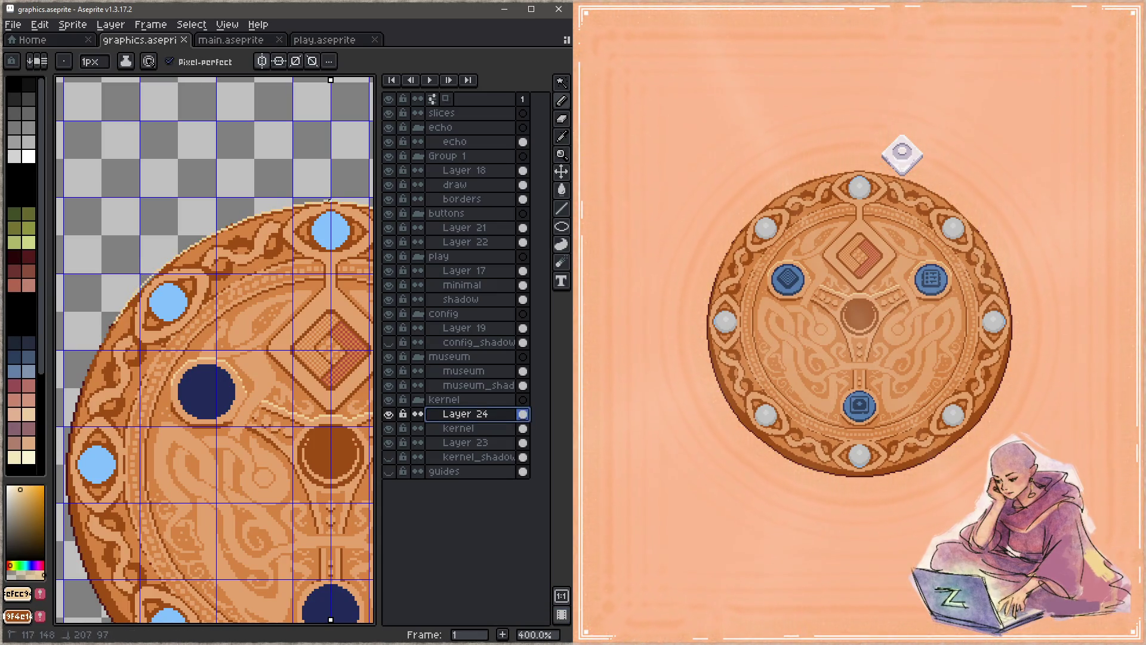
key("z")
key("ctrl+s")
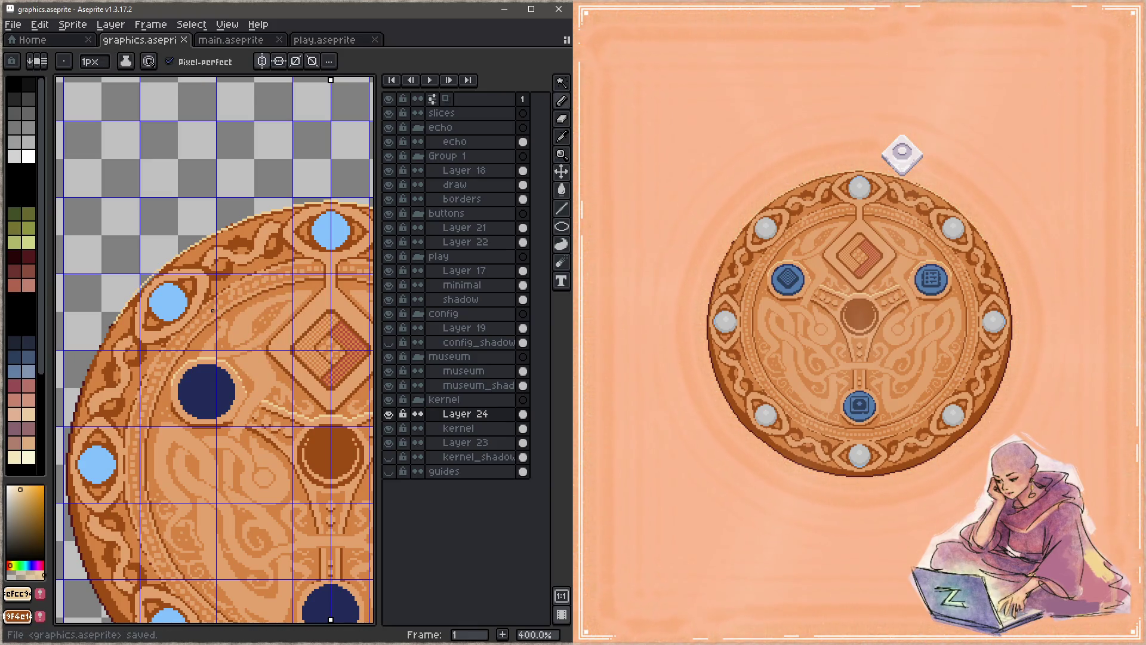
Touch up and extend the pale highlights along the disc's left and lower-left edge
left_click_drag(213, 313, 270, 235)
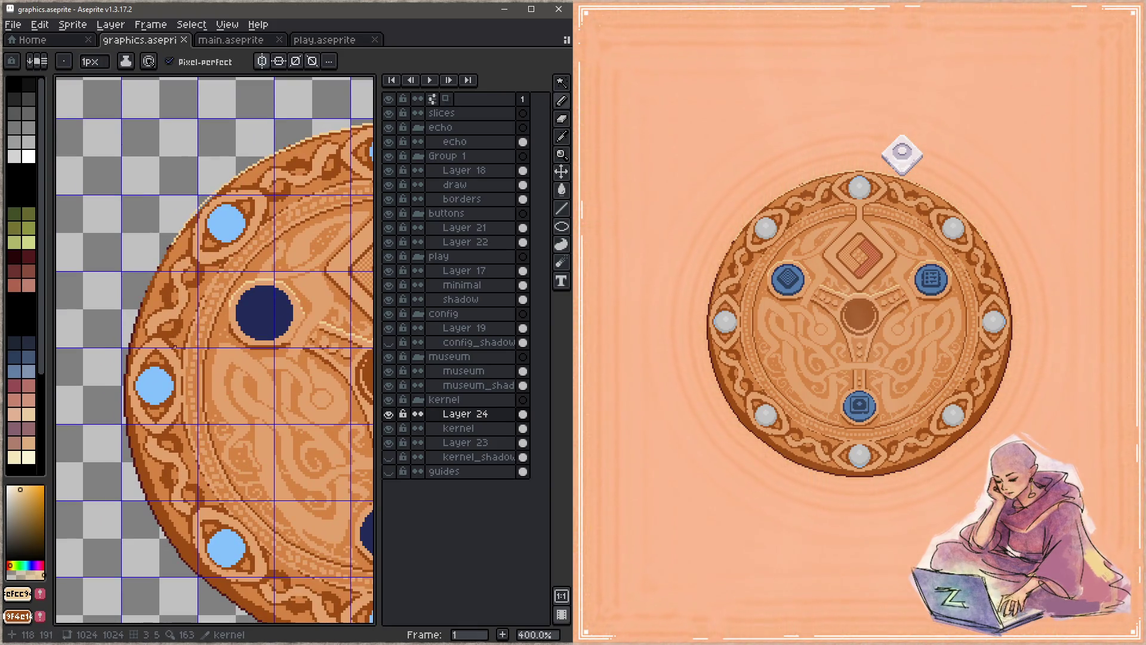
left_click_drag(127, 352, 130, 337)
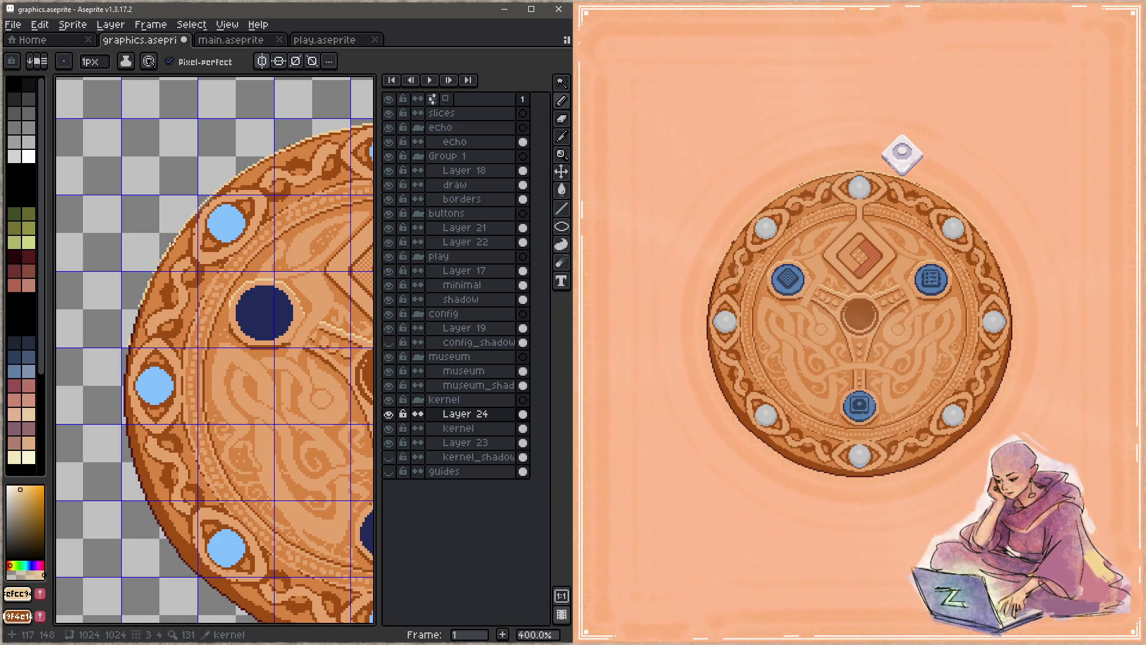
left_click_drag(155, 276, 237, 177)
left_click_drag(148, 291, 137, 315)
key("e")
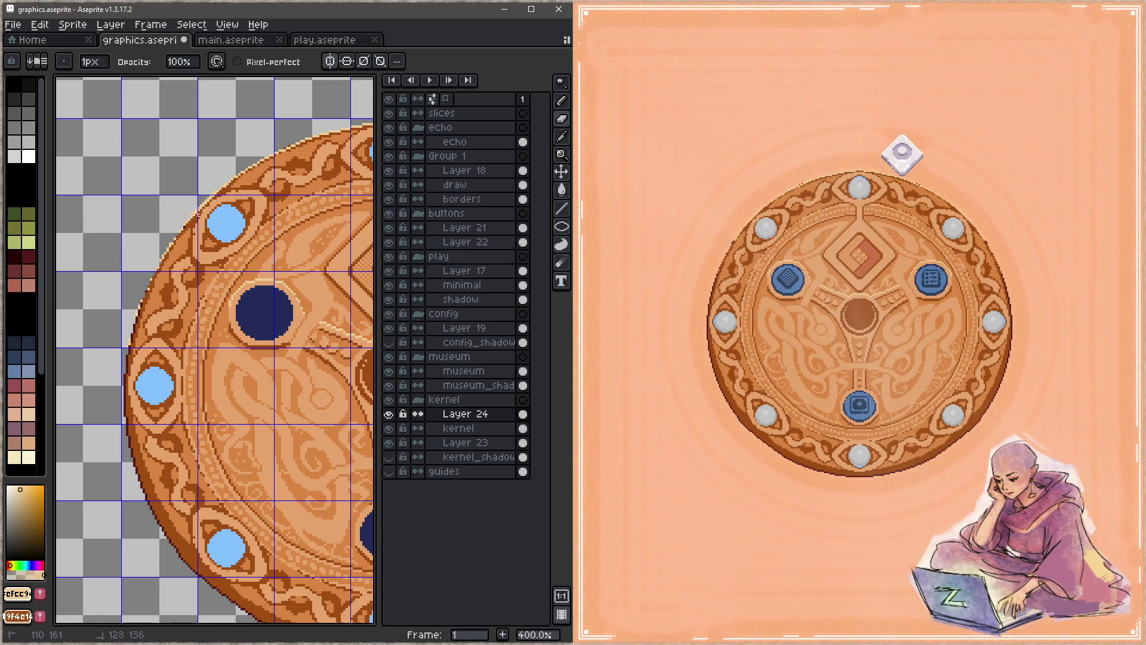
key("b")
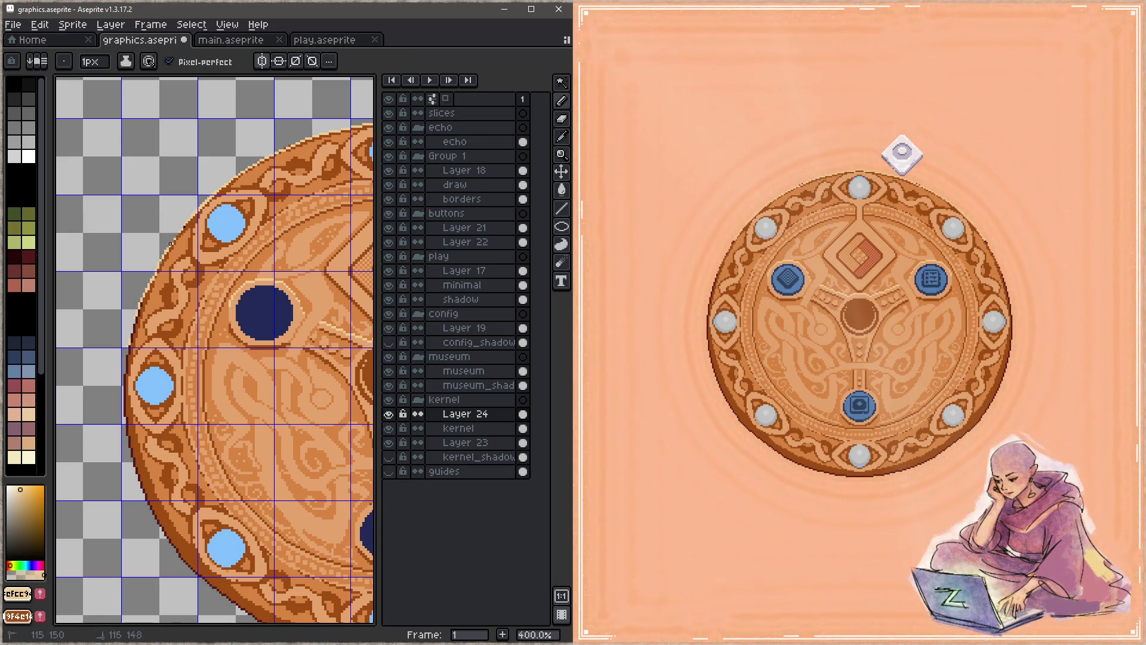
Save the sprite and pan the view to centre on the disc
key("space")
left_click_drag(301, 189, 170, 228)
key("ctrl+s")
left_click_drag(338, 362, 240, 334)
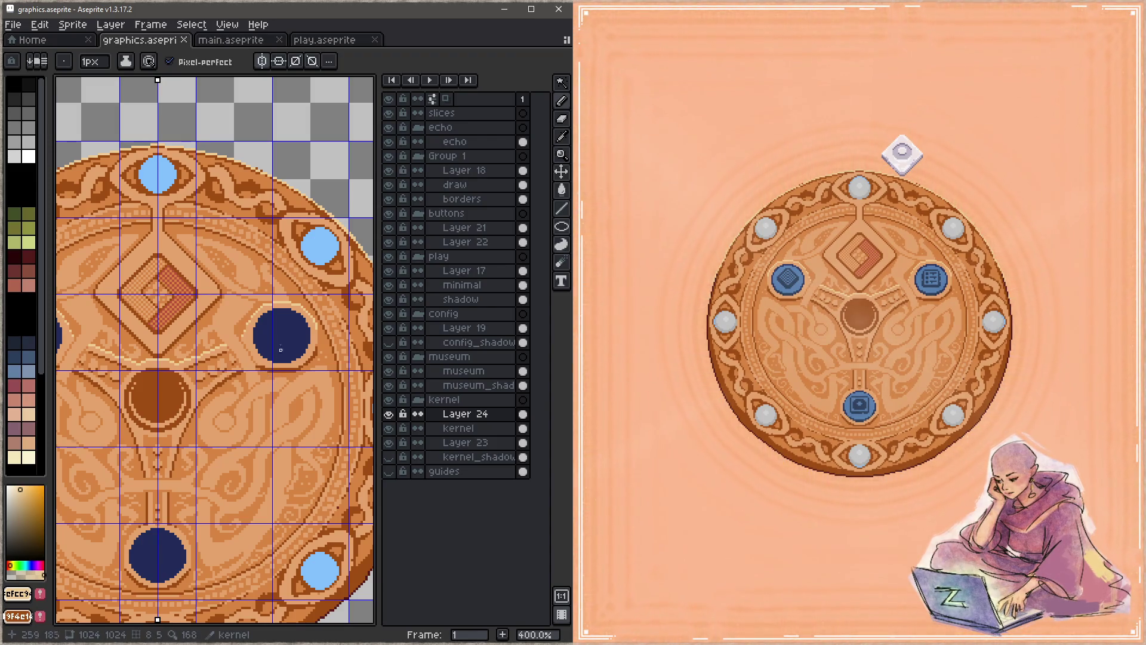
mouse_move(193, 330)
left_mouse_down()
mouse_move(302, 297)
mouse_move(300, 307)
left_mouse_up()
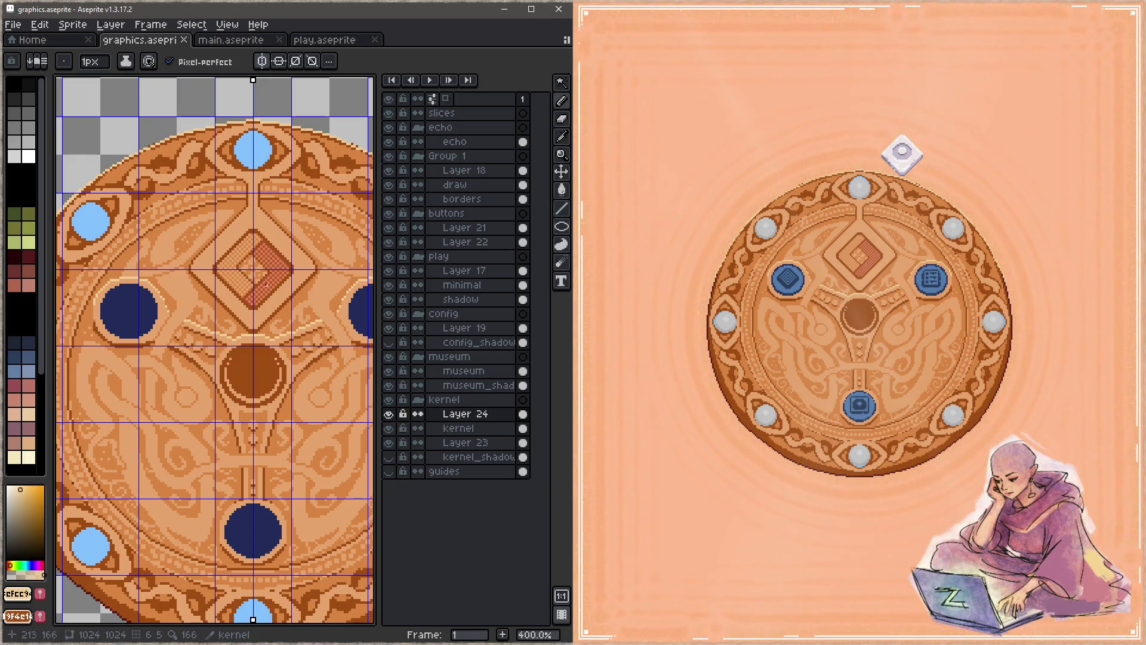
Zoom onto the central diamond and draw a mirrored light diagonal above it
key("z")
left_click(230, 256)
left_click_drag(230, 256, 181, 320)
key("b")
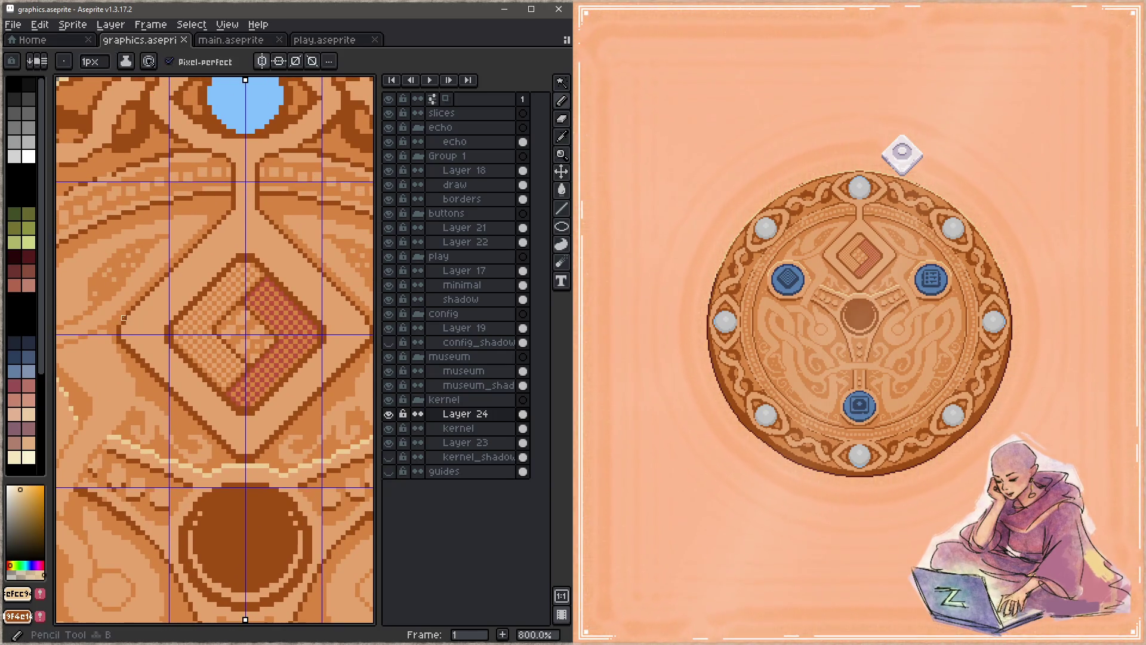
left_click(124, 322)
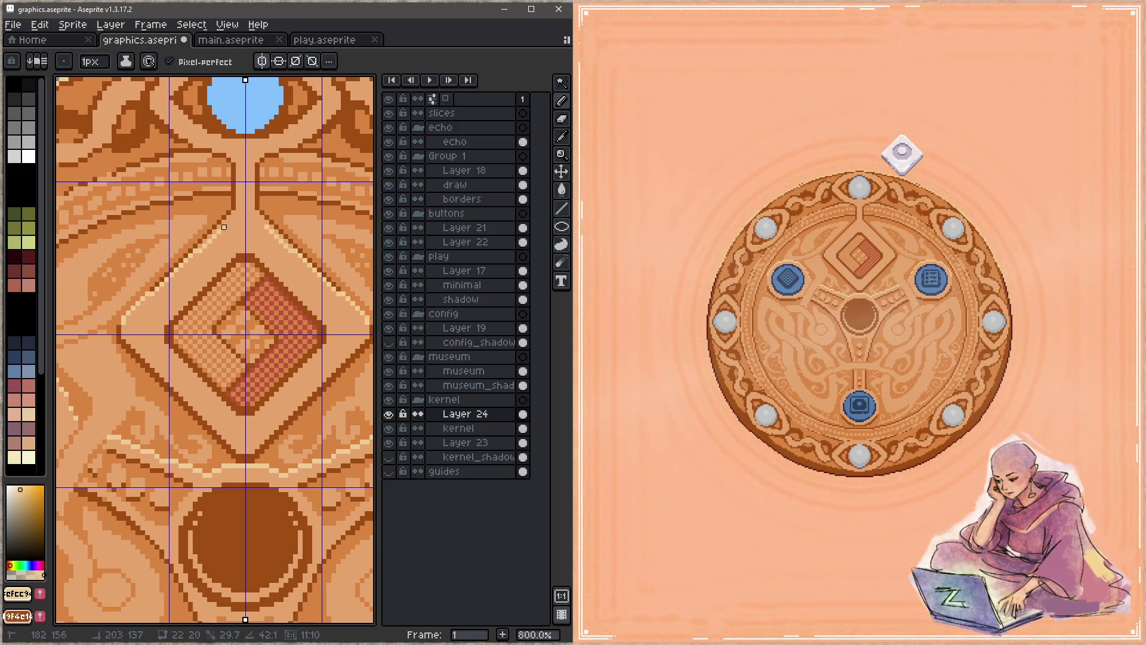
left_click(234, 209, "shift")
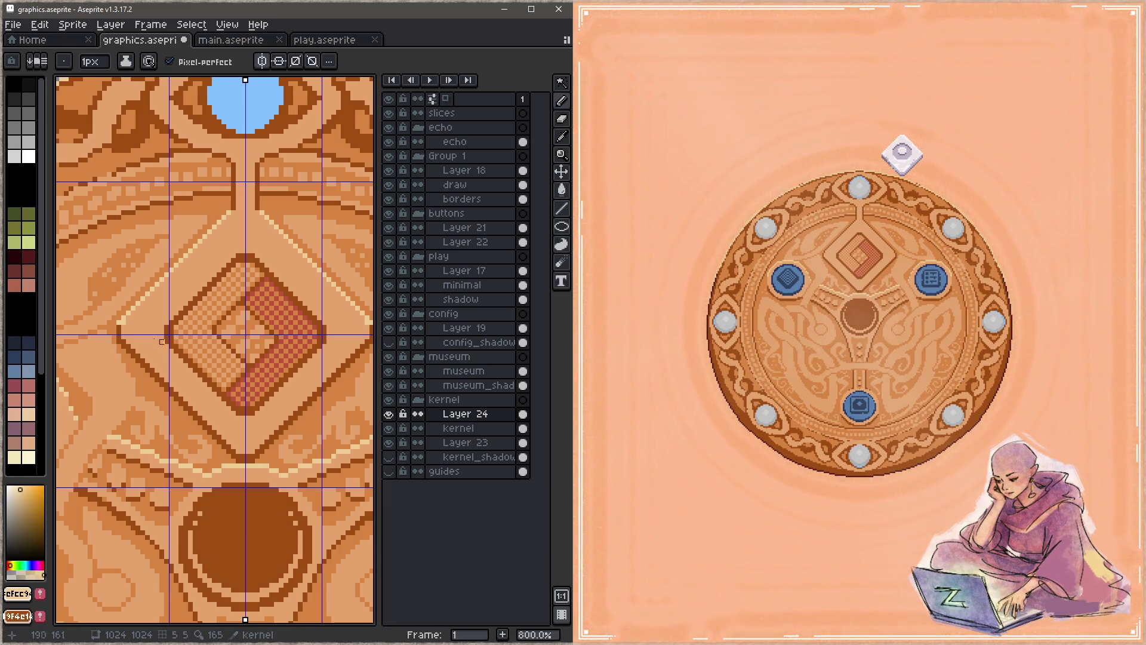
left_click(135, 312, "alt")
key("ctrl+s")
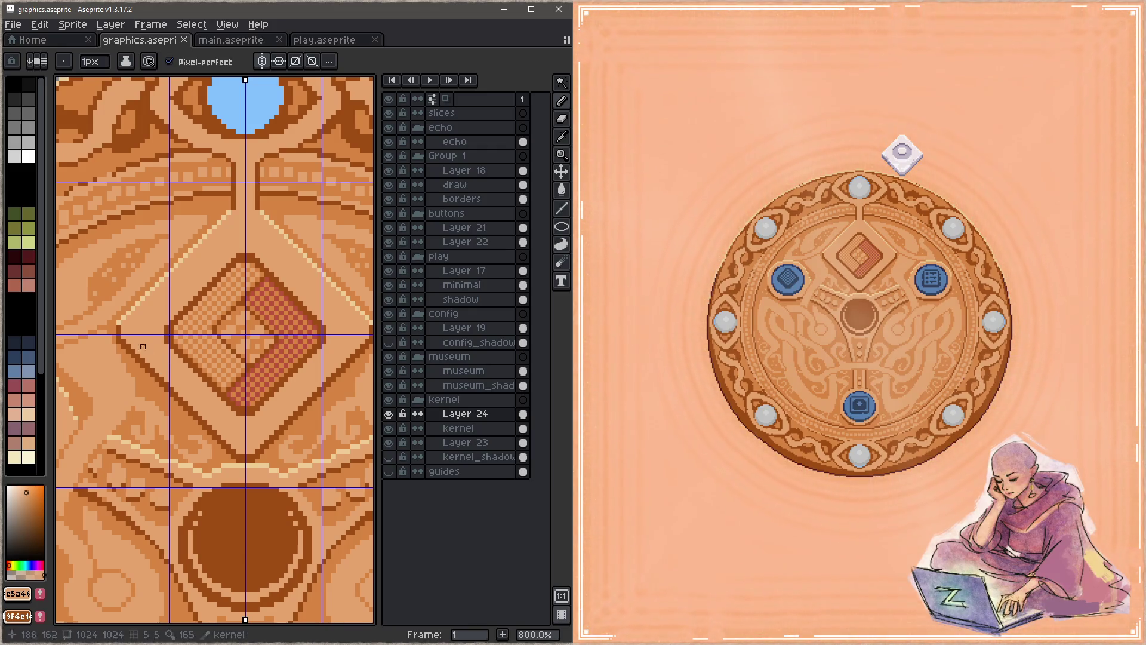
Try a pixel beside the diamond, undo the trial edits, save, and recentre on the diamond
key("z")
key("ctrl+s")
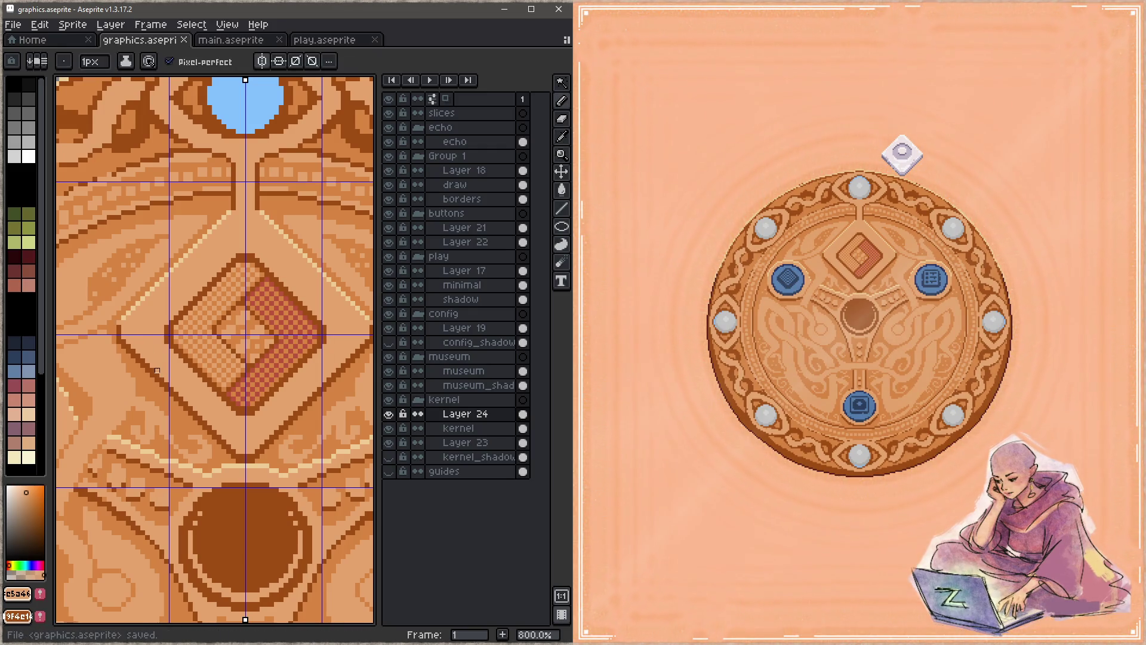
scroll(141, 333, "down", 1)
left_click(129, 324)
key("ctrl+s")
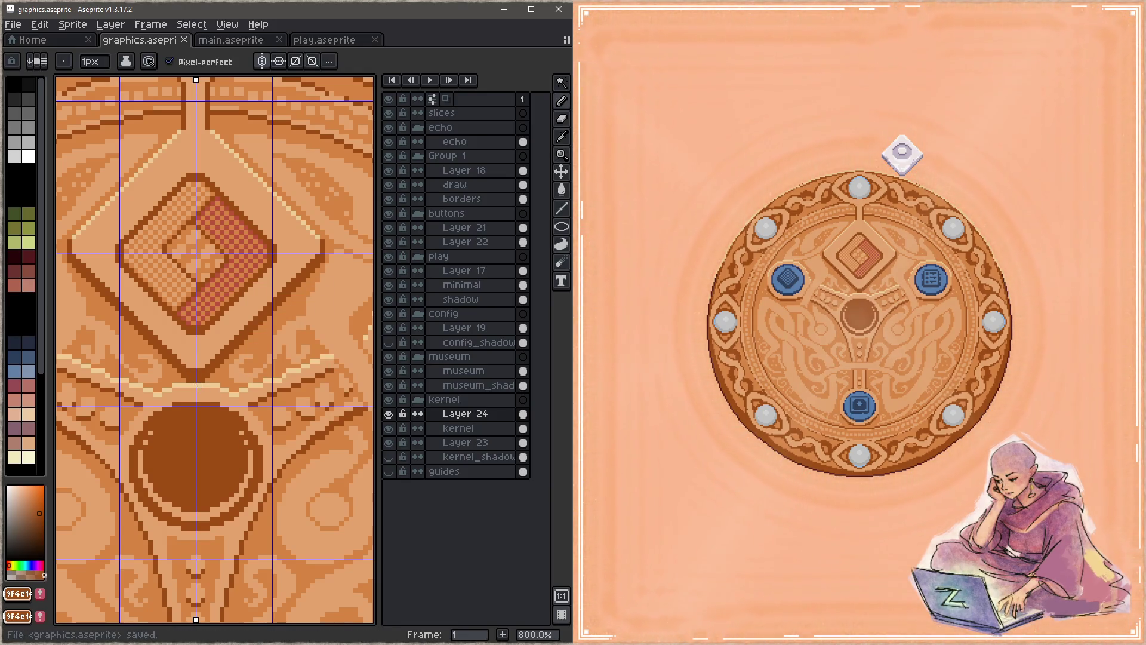
key("ctrl+z")
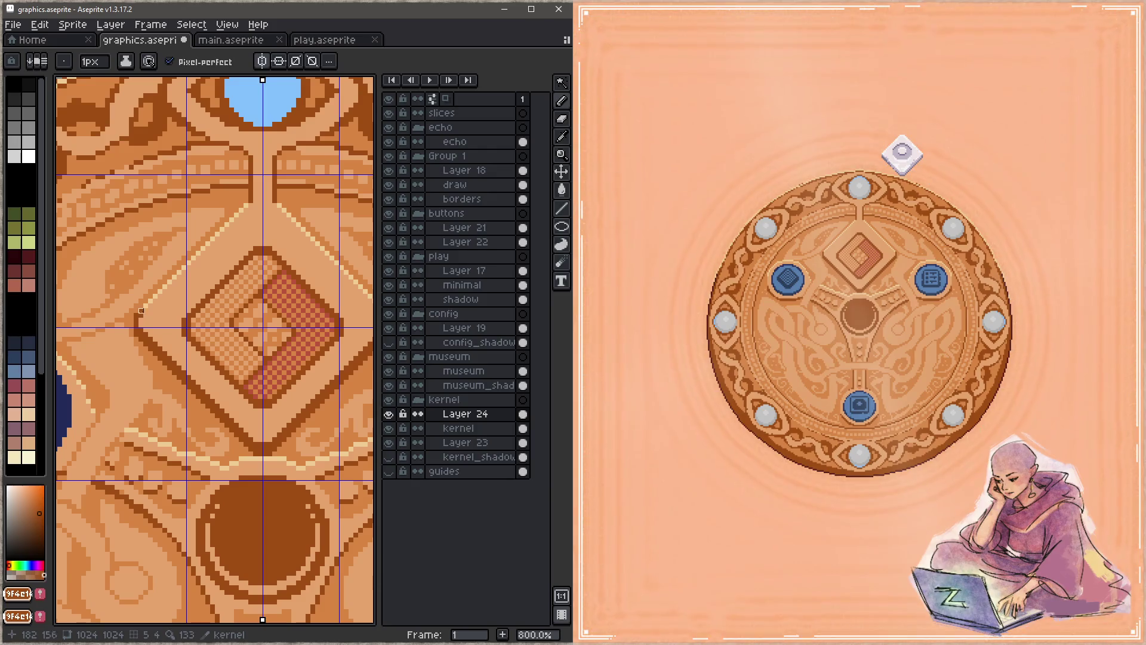
key("ctrl+z")
key("ctrl+s")
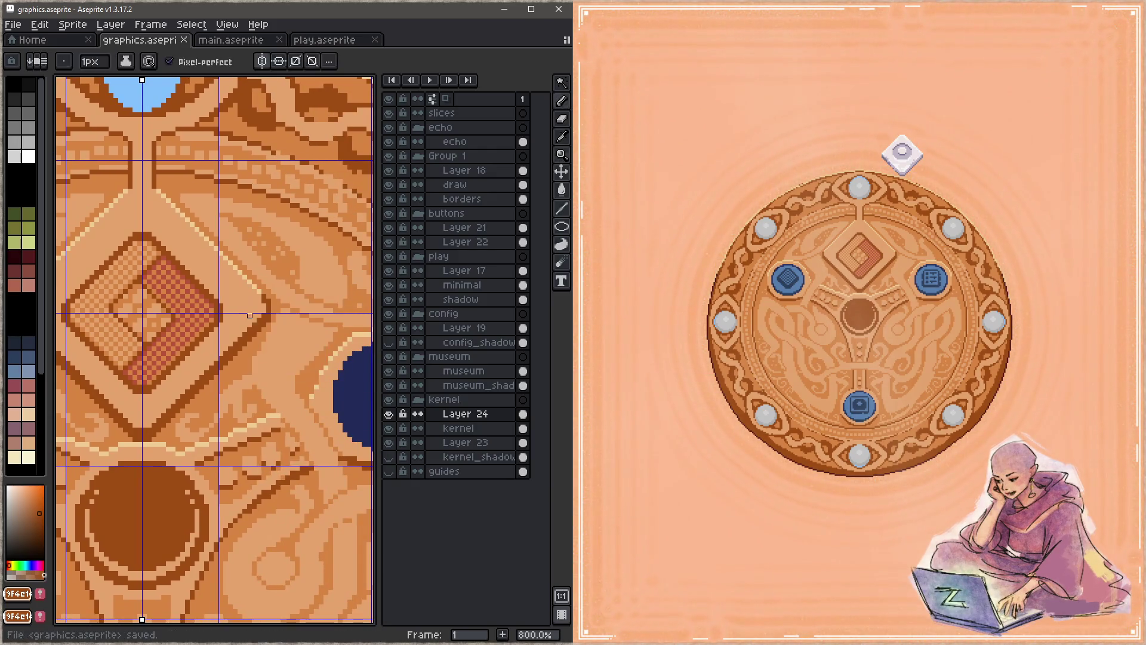
left_click(257, 302, "alt")
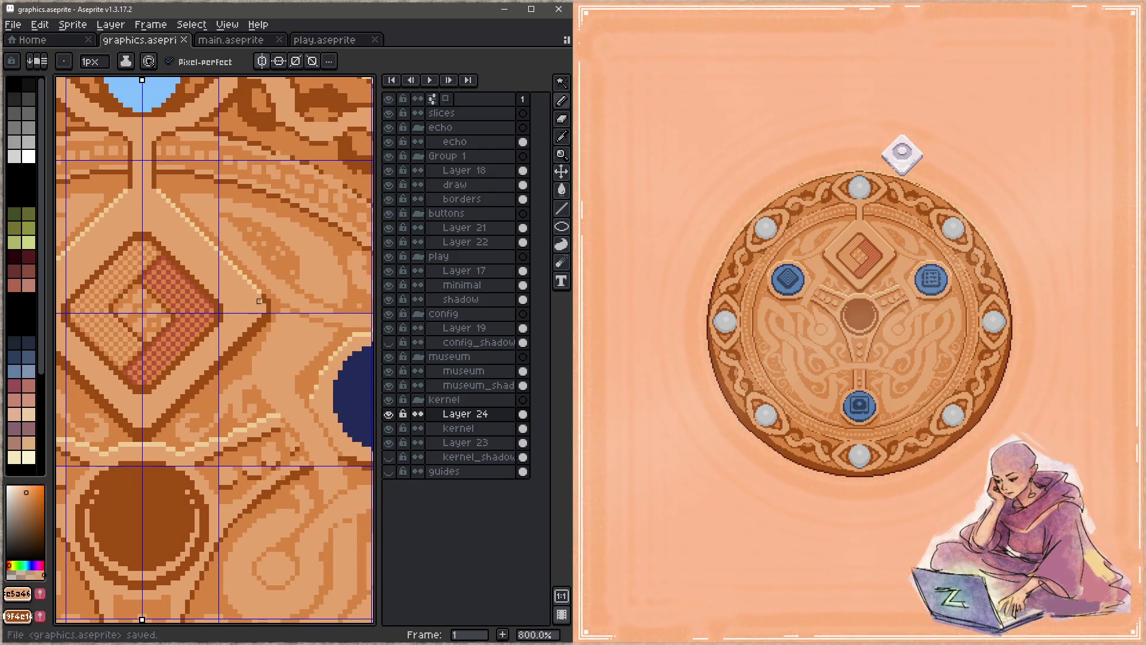
key("ctrl+z")
key("ctrl+s")
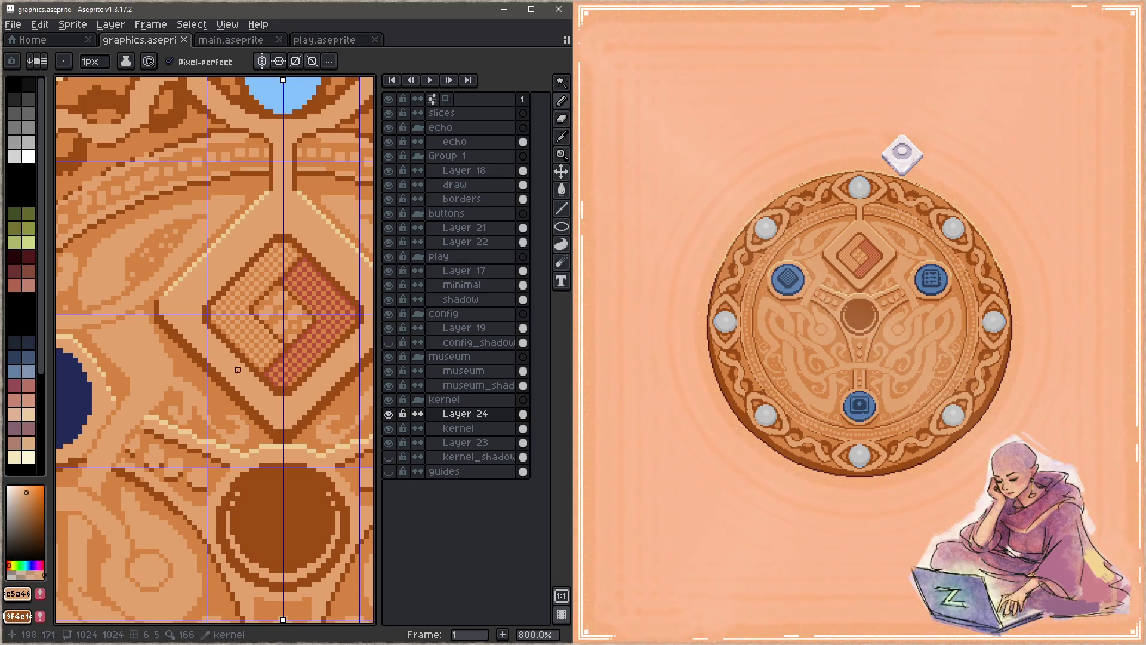
mouse_move(256, 378)
left_mouse_down()
mouse_move(184, 371)
mouse_move(197, 395)
left_mouse_up()
Pick the light cream colour and draw a mirrored cream diagonal above the diamond
key("i")
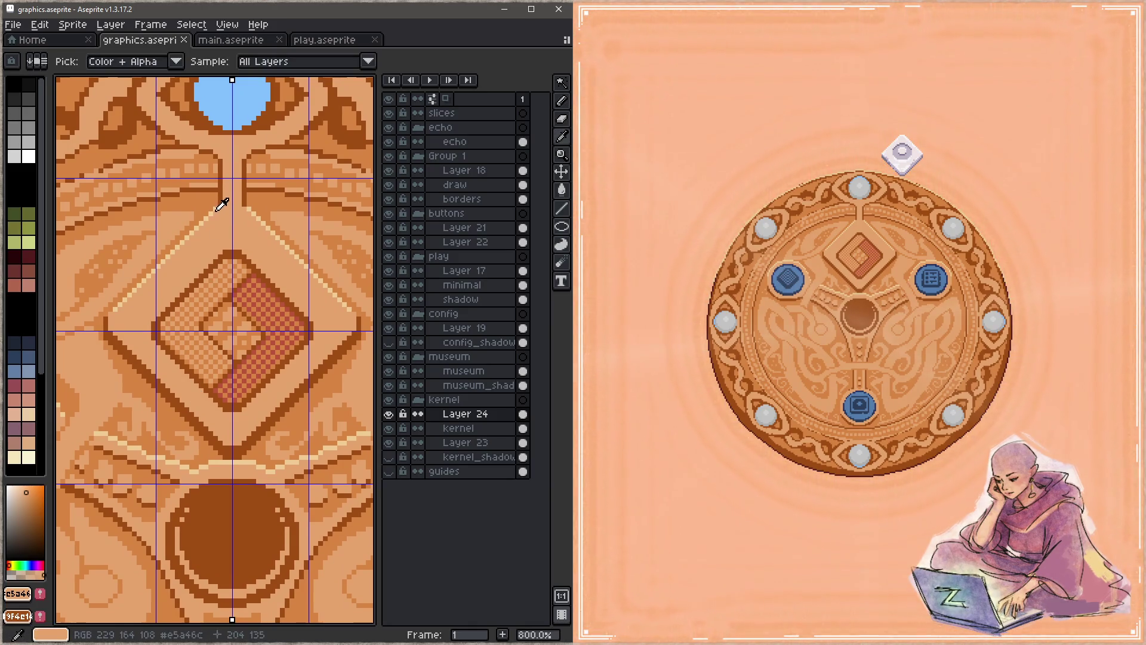
left_click(217, 209)
key("b")
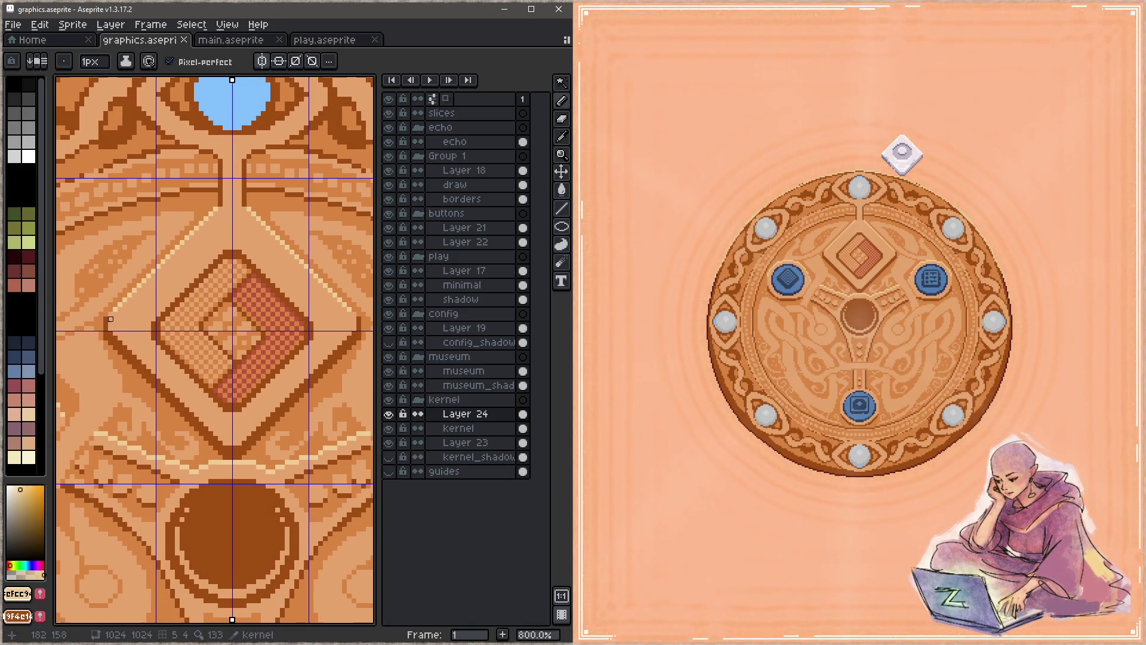
left_click(111, 324, "shift")
left_click(220, 209, "shift")
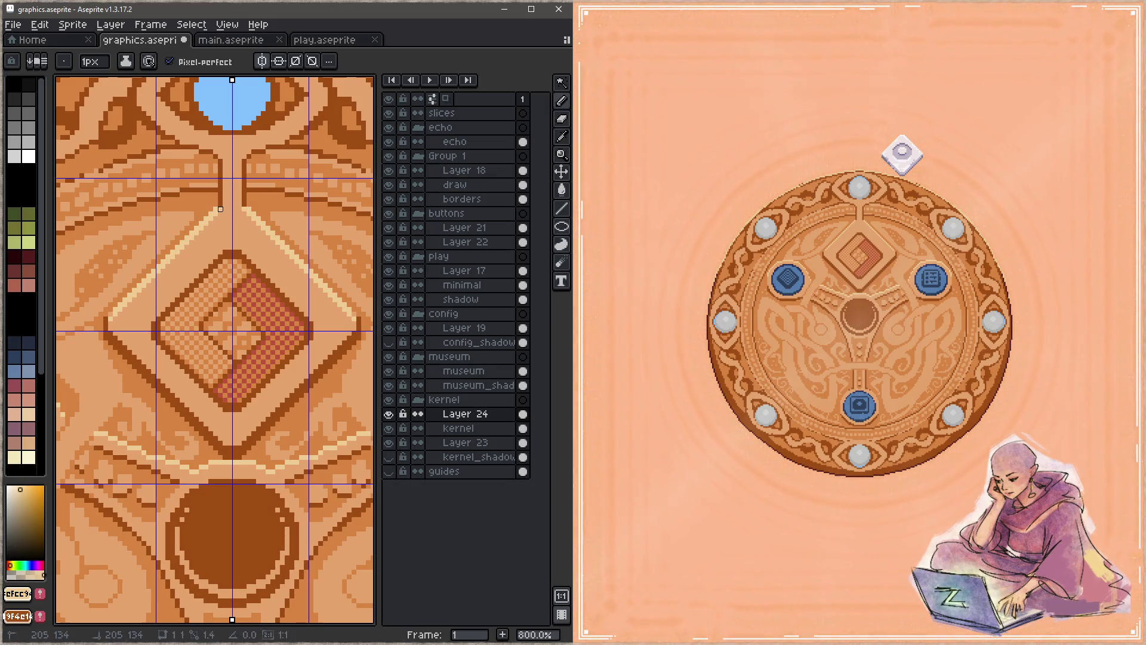
key("ctrl+s")
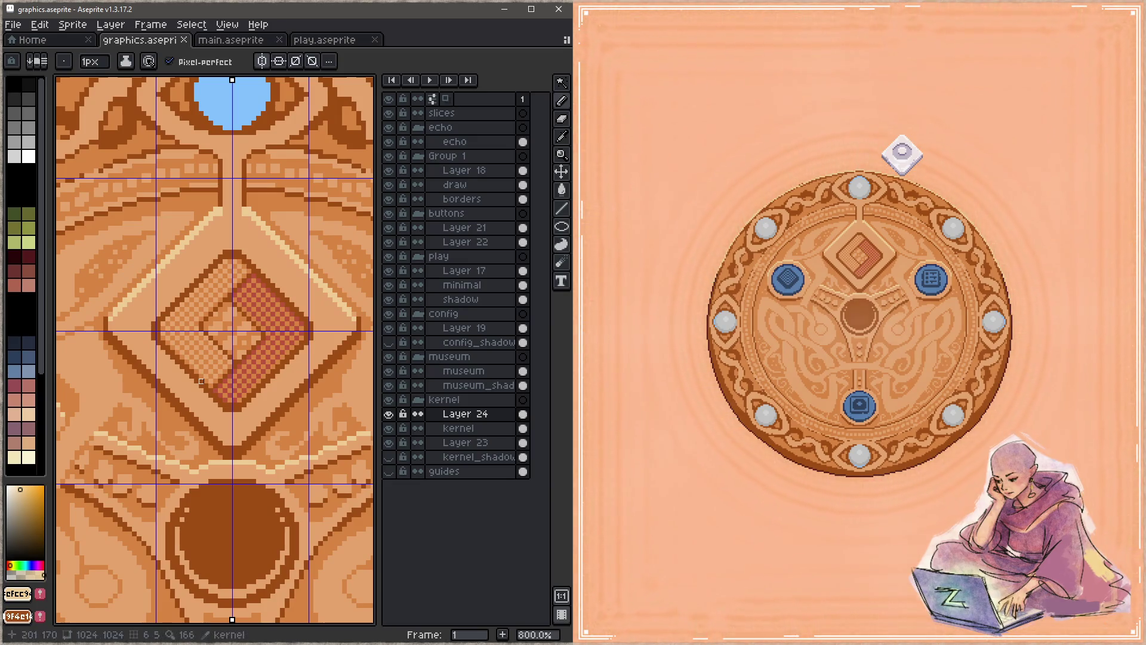
Paint an orange-brown stroke over the diagonal and adjust pixels left of the diamond in cream and dark brown
key("alt")
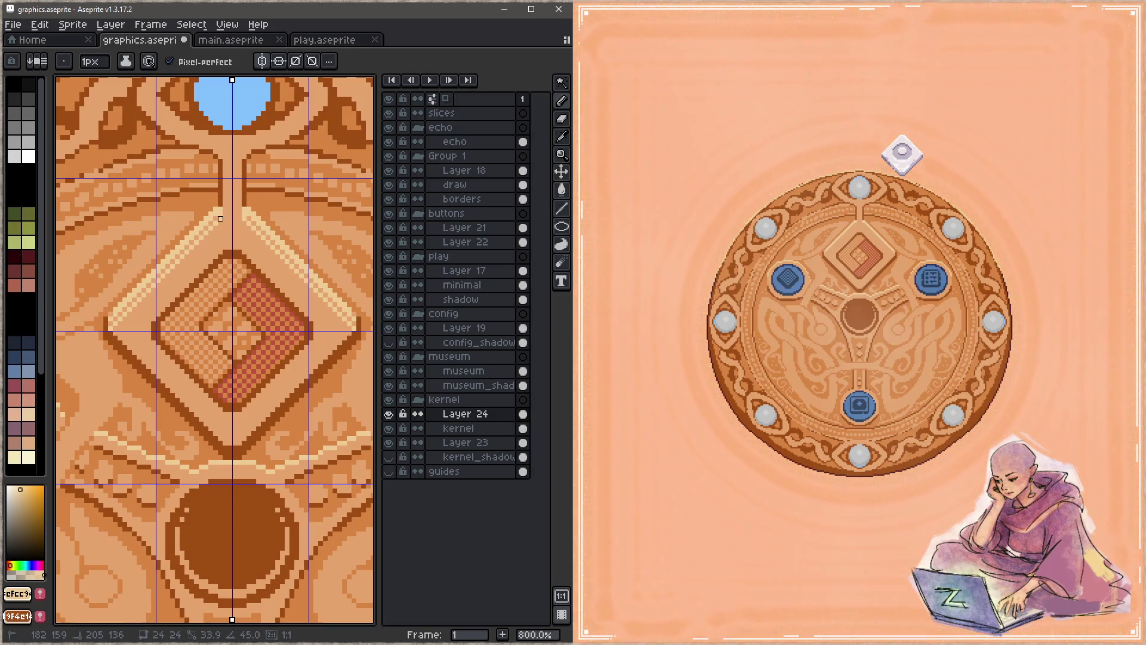
key("alt")
left_click(216, 199, "alt")
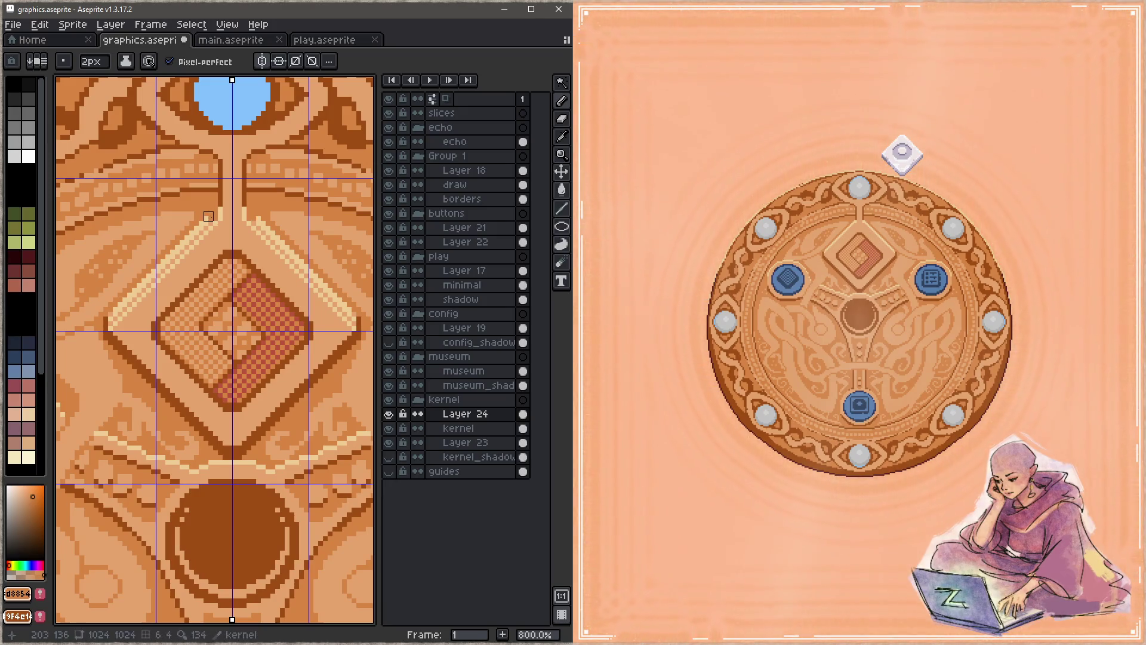
mouse_move(209, 216)
left_mouse_down()
mouse_move(103, 326)
mouse_move(209, 221)
left_mouse_up()
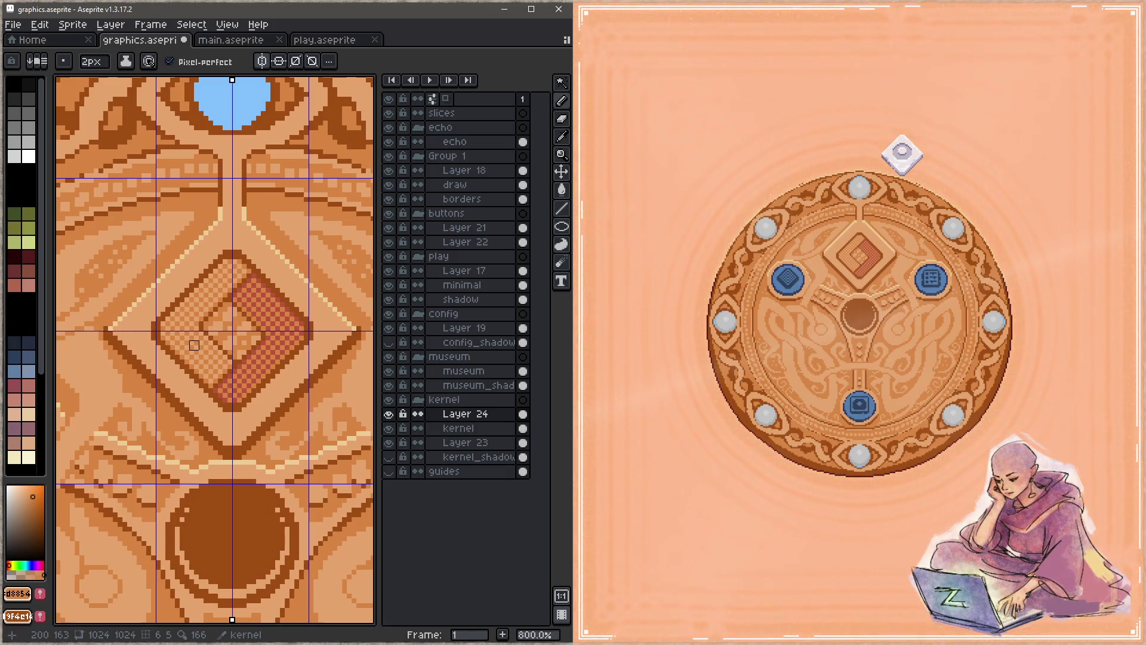
scroll(115, 314, "down", 1, "alt")
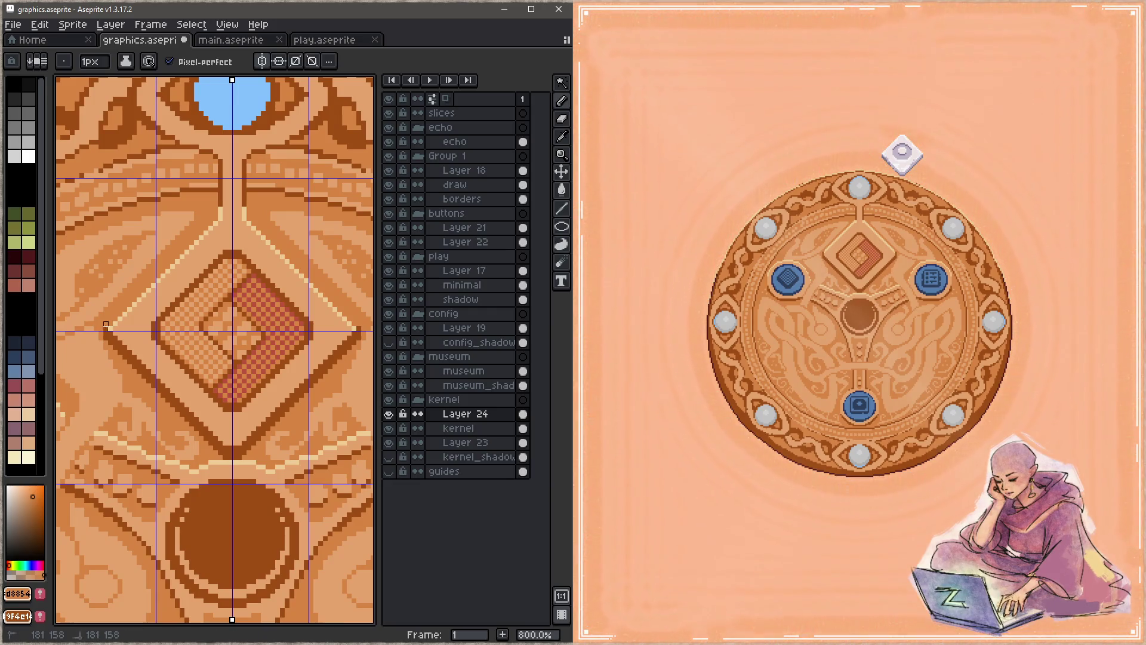
key("ctrl+s")
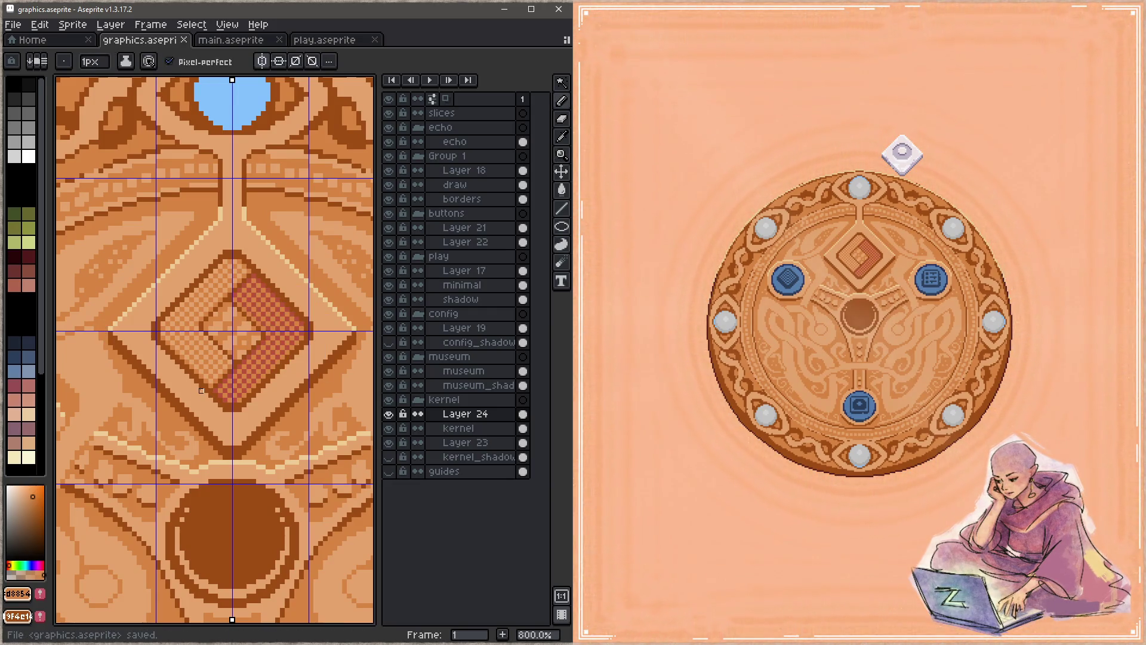
left_click(110, 338)
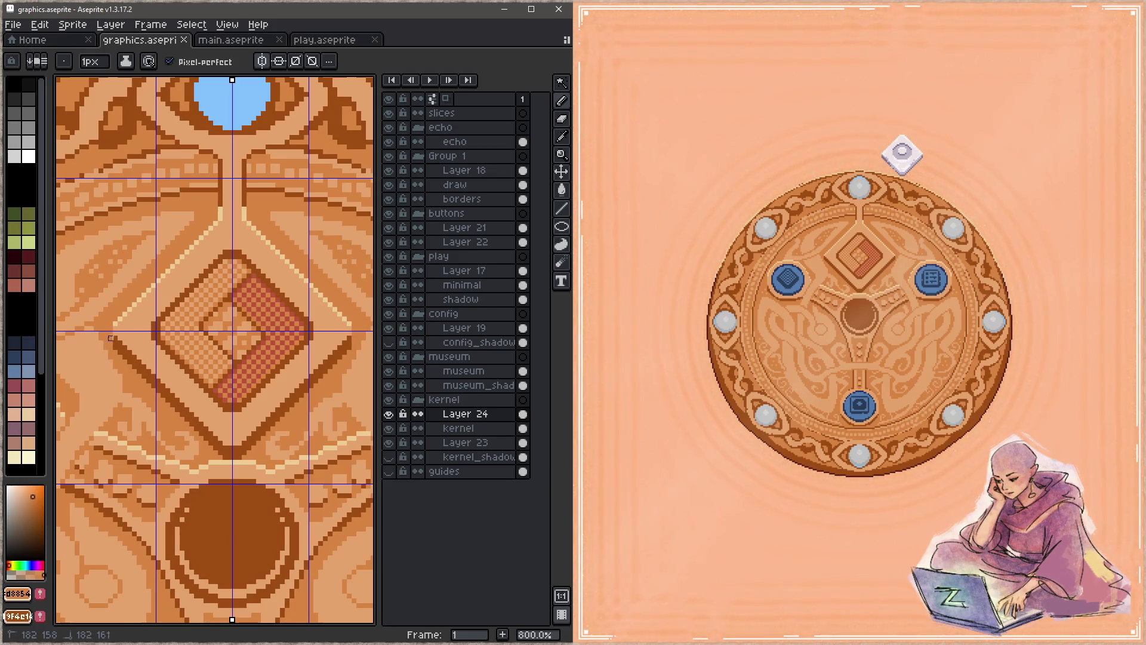
left_click(118, 313, "alt")
key("ctrl+s")
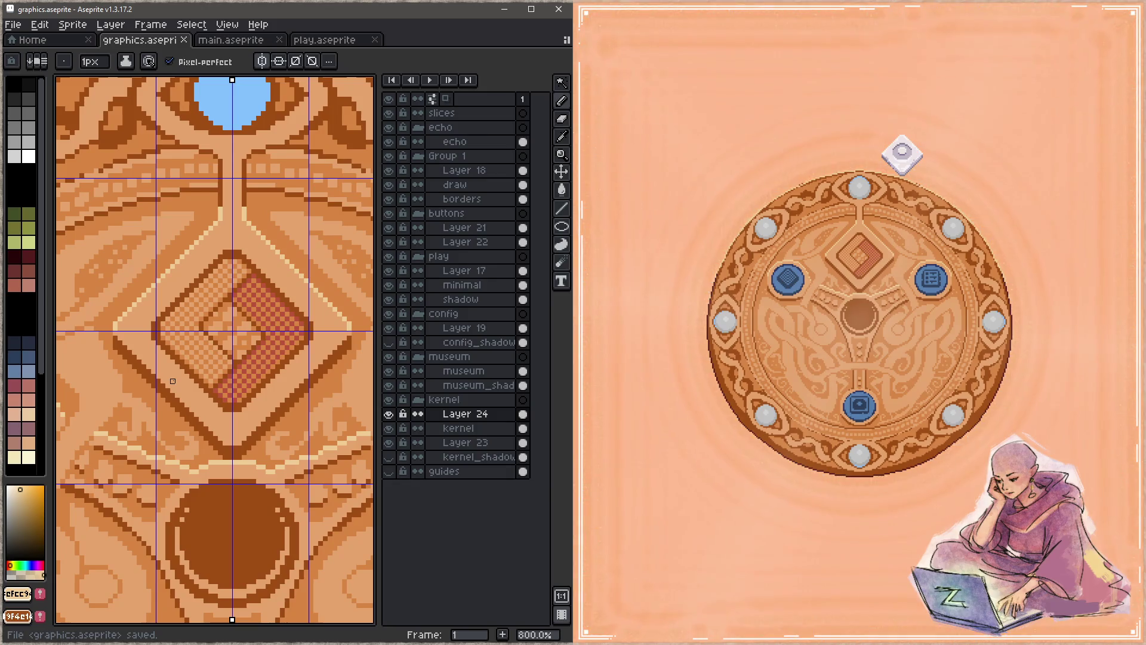
left_click(120, 330, "alt")
left_click(111, 329)
key("ctrl+s")
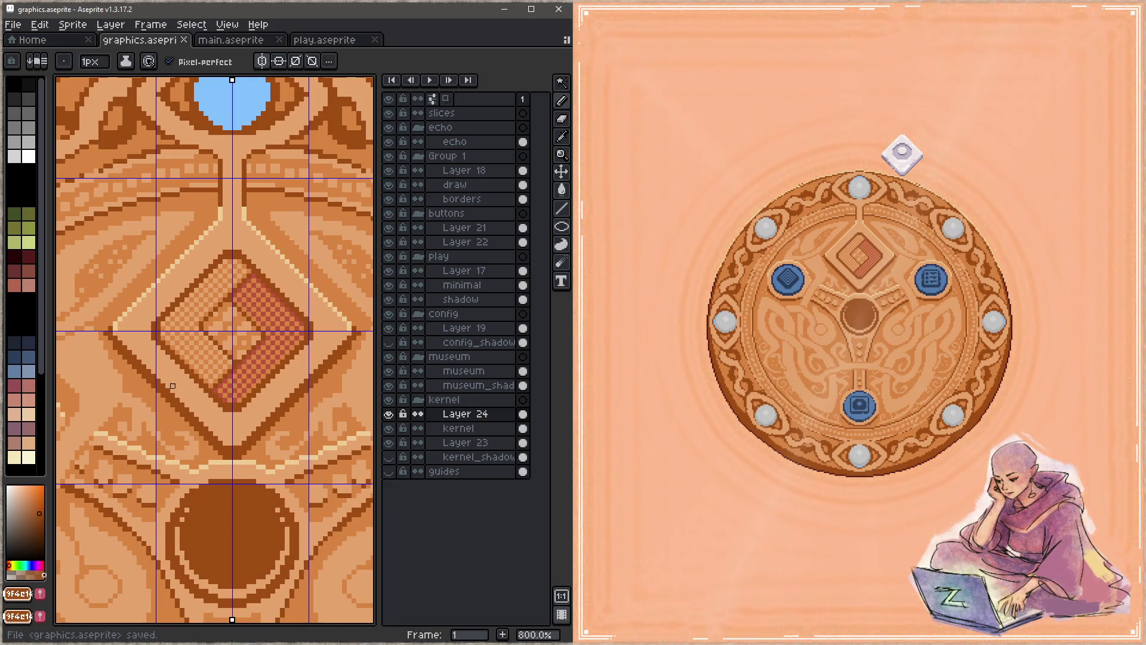
Draw a mirrored dark brown diagonal along the diamond's edge and save
left_click(120, 329, "alt")
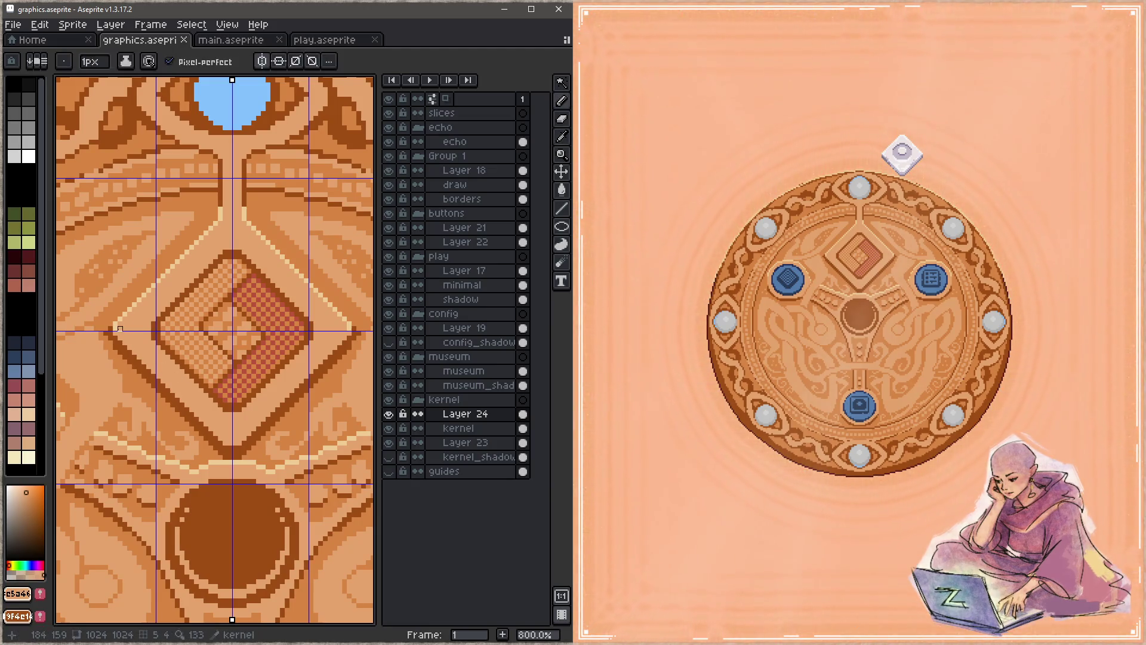
left_click(120, 315, "alt")
left_click(115, 325)
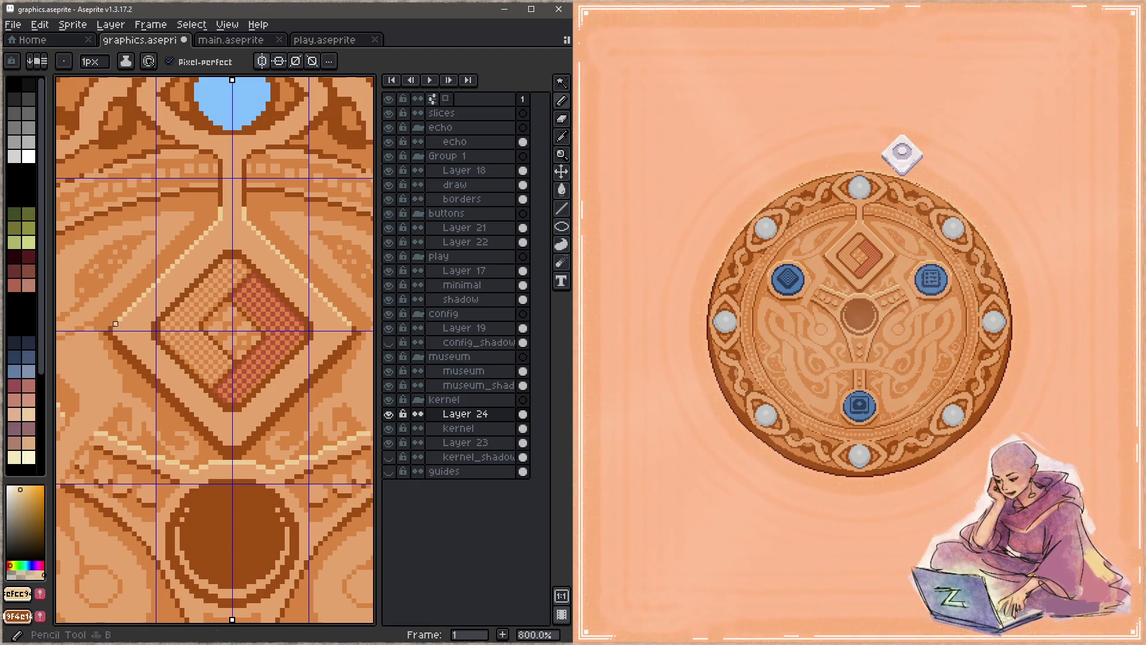
key("ctrl+s")
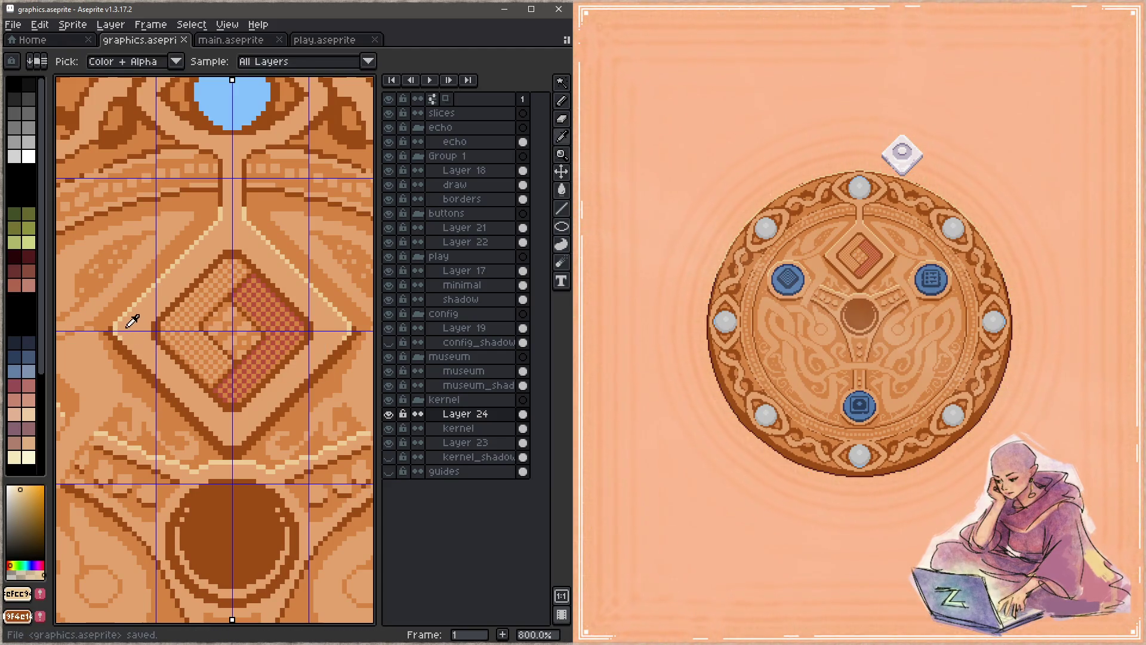
left_click(114, 325, "alt")
left_click_drag(111, 323, 186, 249)
key("ctrl+s")
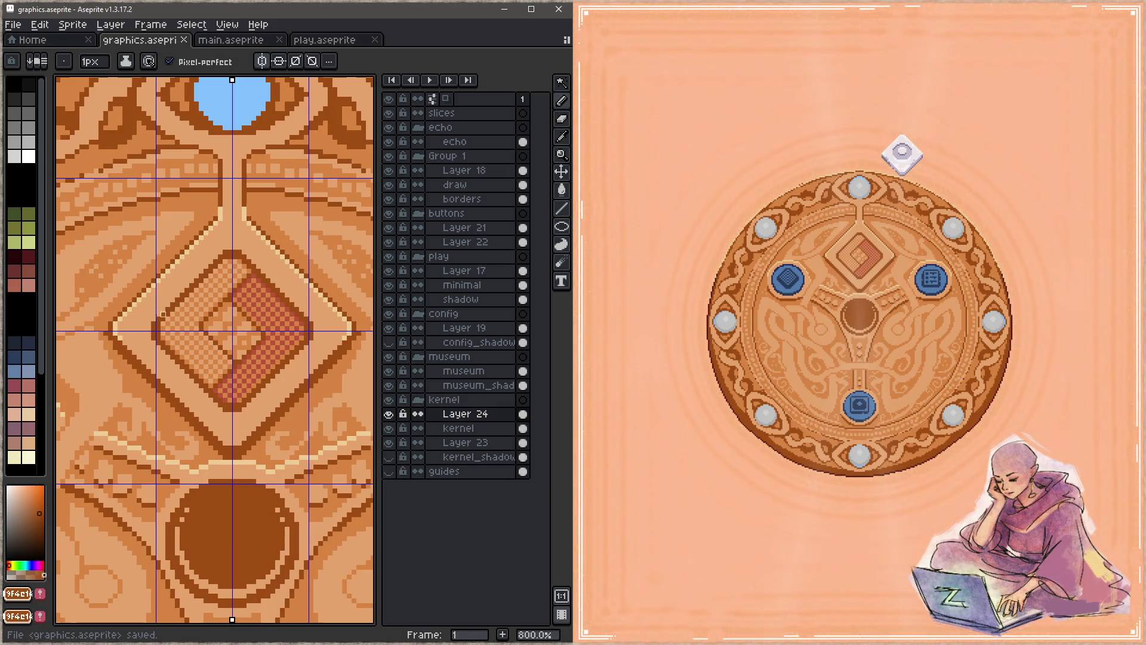
key("ctrl+s")
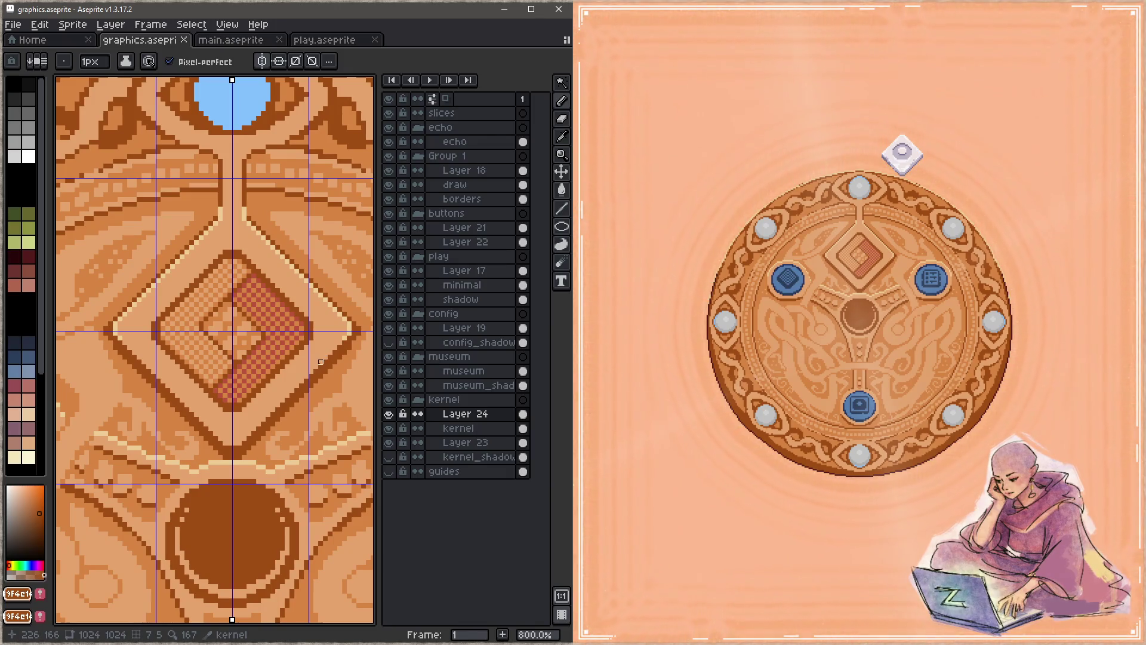
scroll(295, 297, "up", 5)
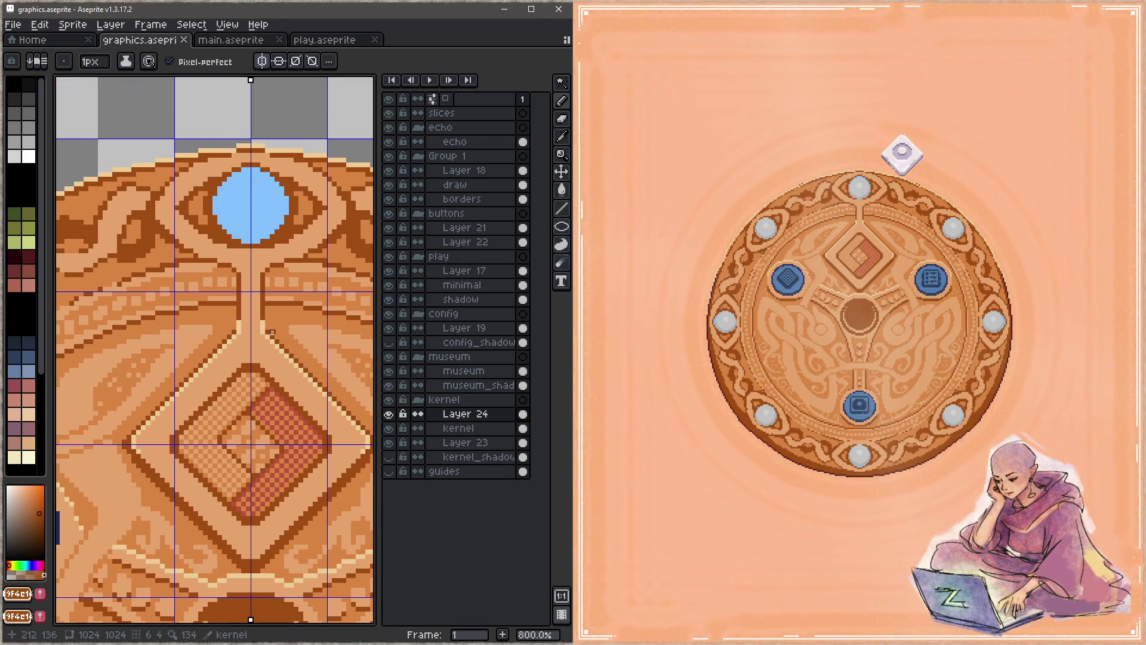
Draw mirrored cream highlight lines down the stem and save
left_click(266, 314, "alt")
left_click(263, 274)
left_click(263, 304, "shift")
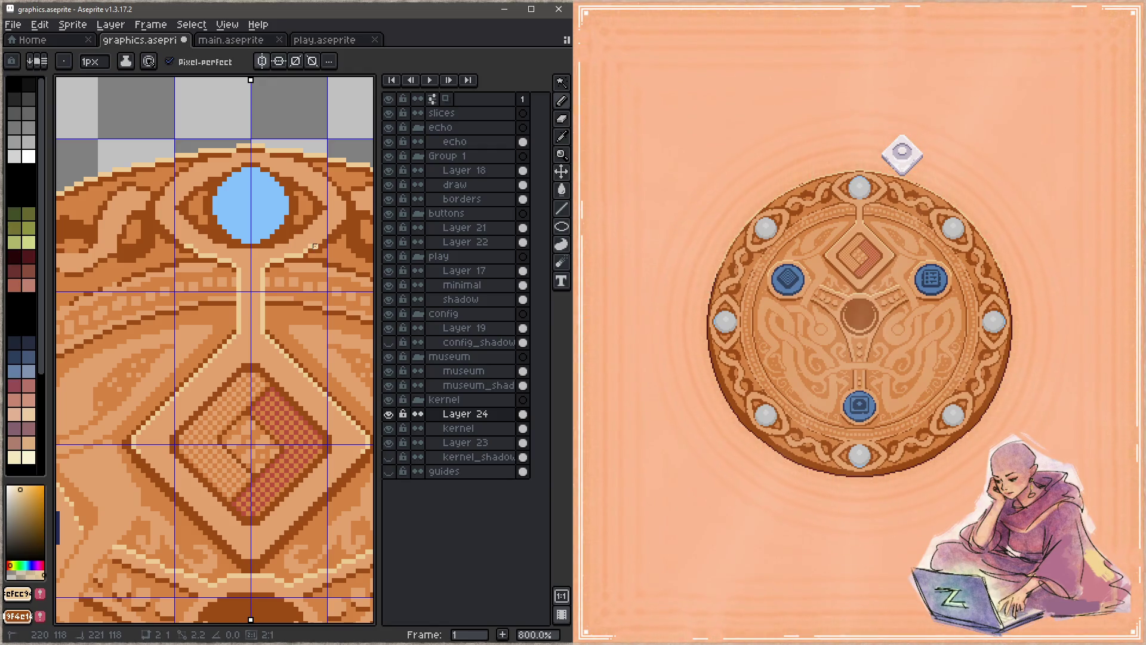
key("ctrl+s")
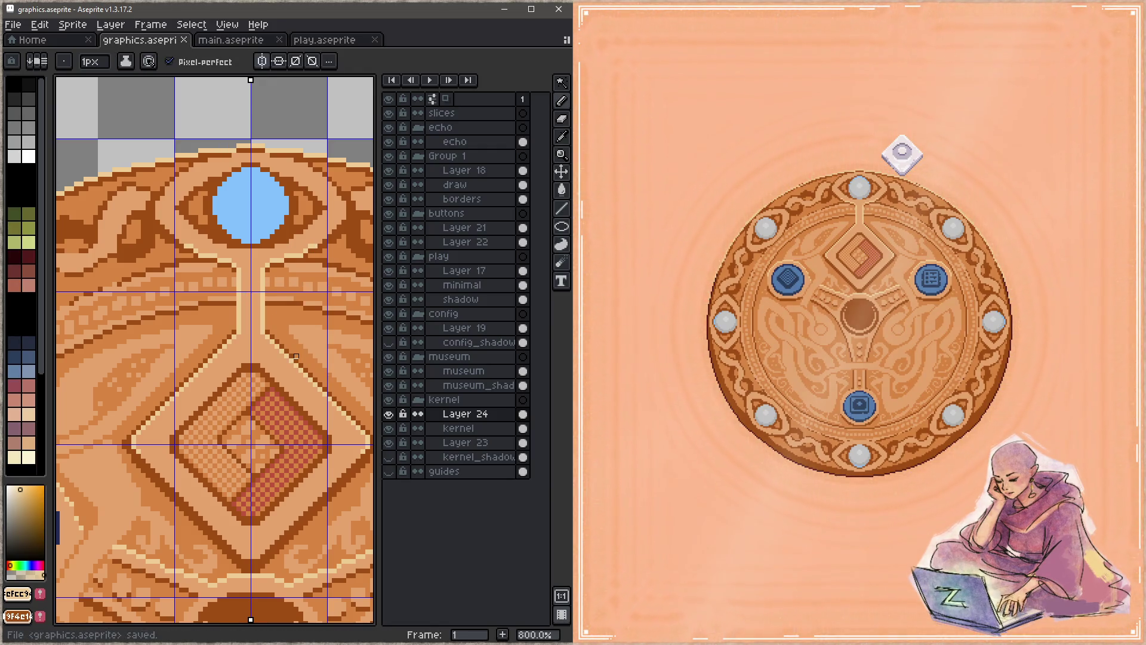
scroll(292, 323, "up", 3)
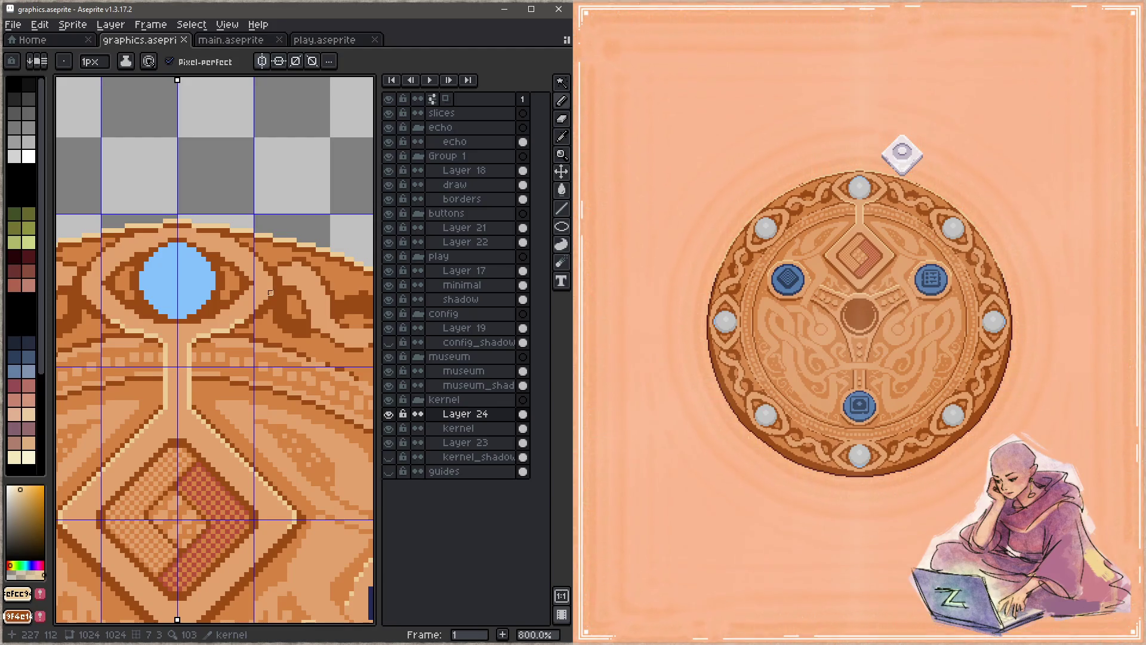
Lay a straight cream highlight line along the top hole's rim and save
left_click(266, 297, "shift")
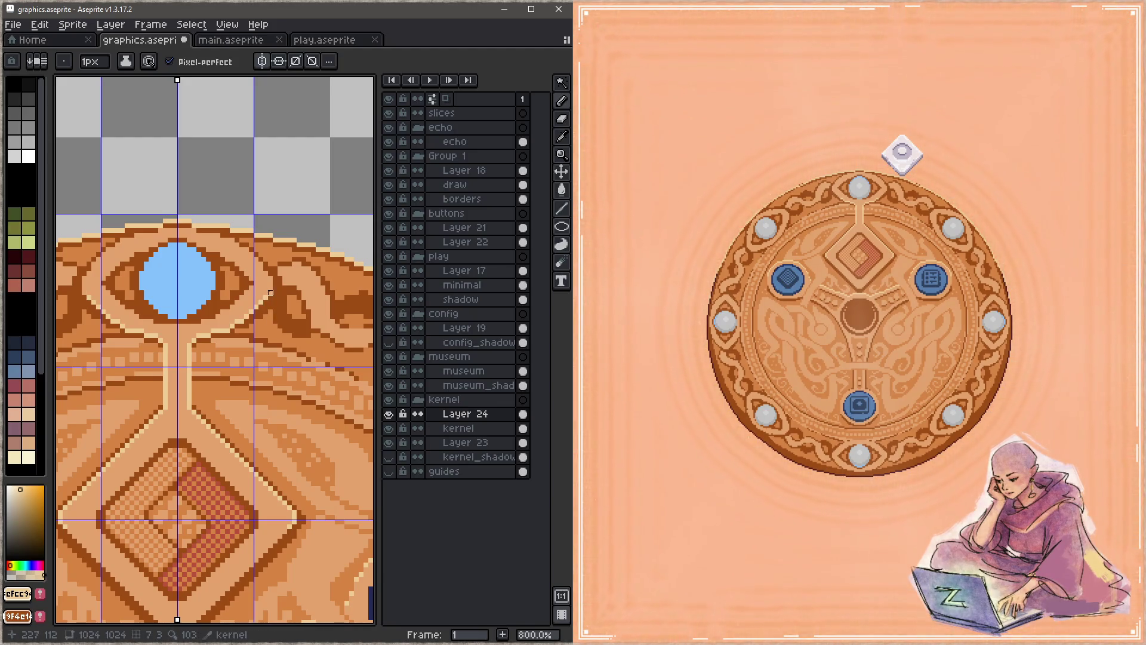
left_click_drag(258, 294, 294, 318)
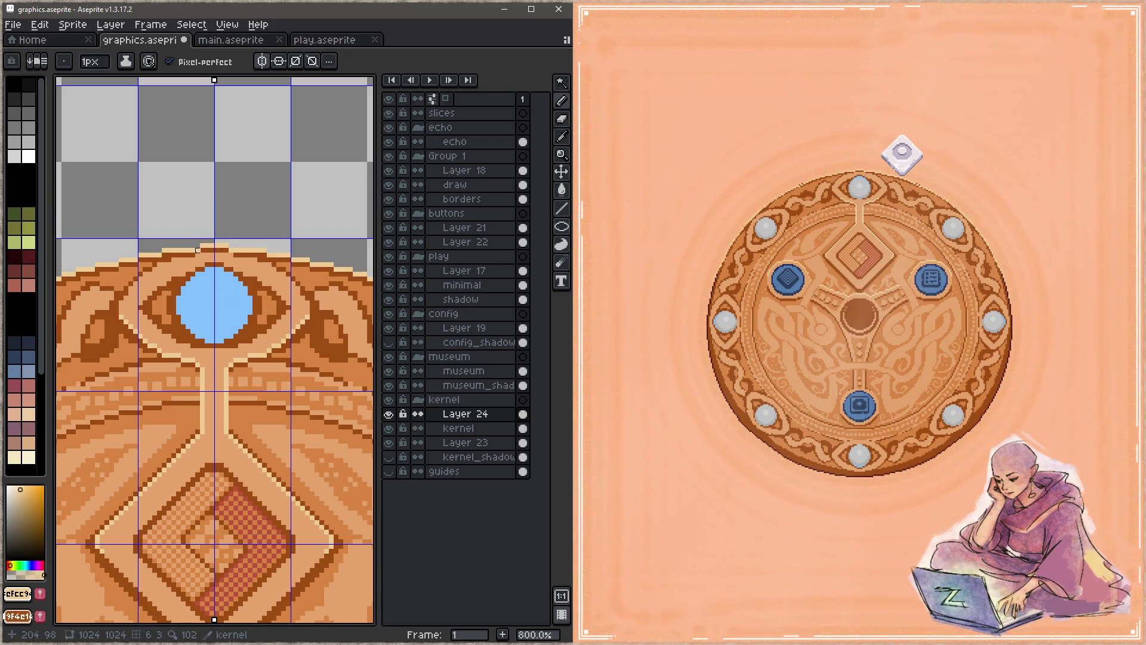
key("shift")
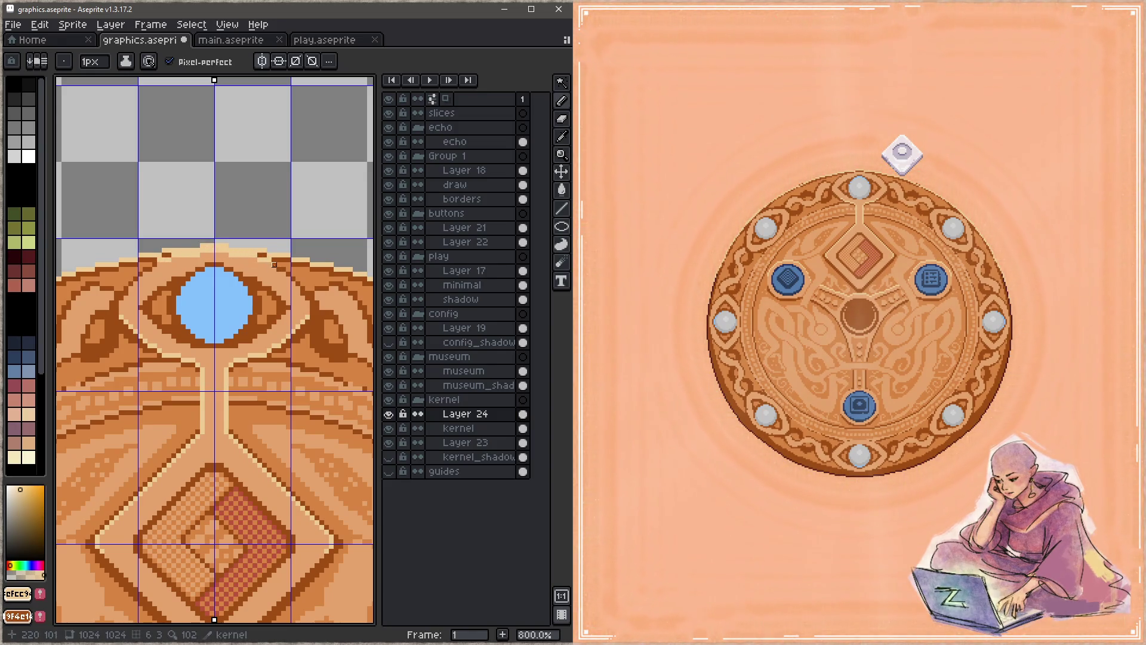
key("shift")
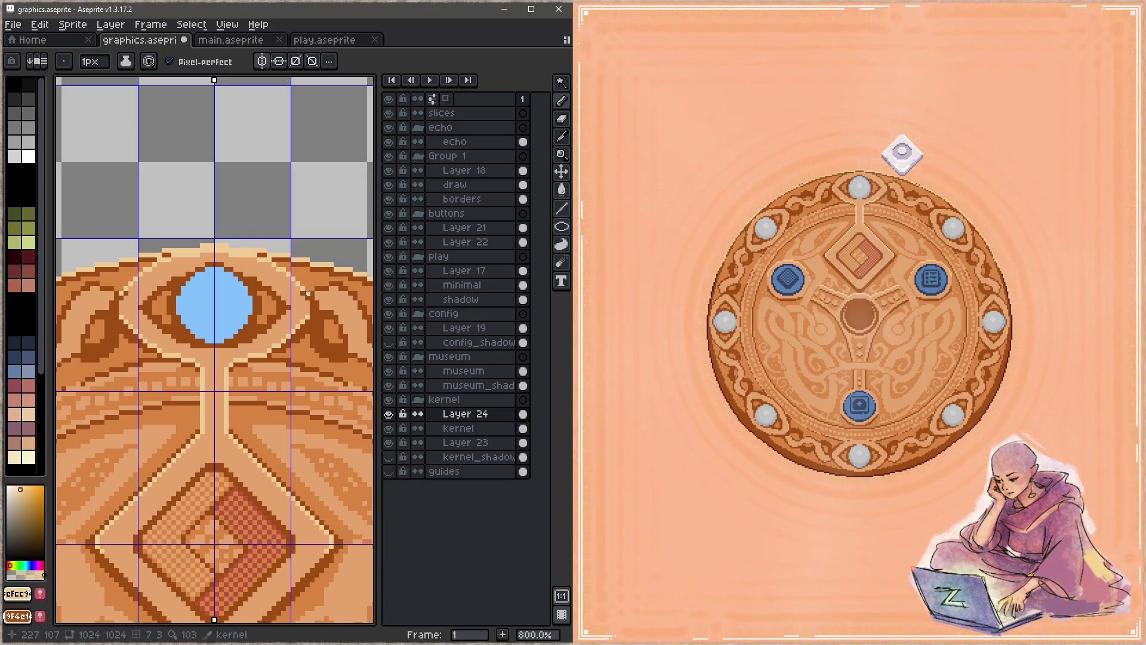
left_click(303, 293, "alt")
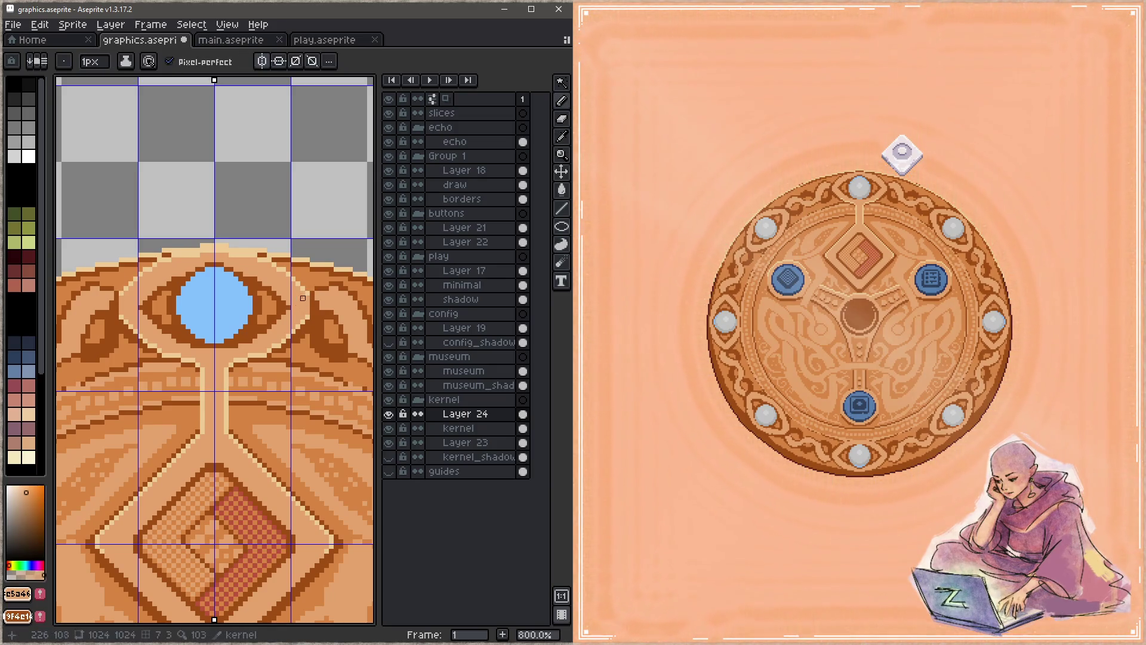
key("alt")
left_click(313, 292, "alt")
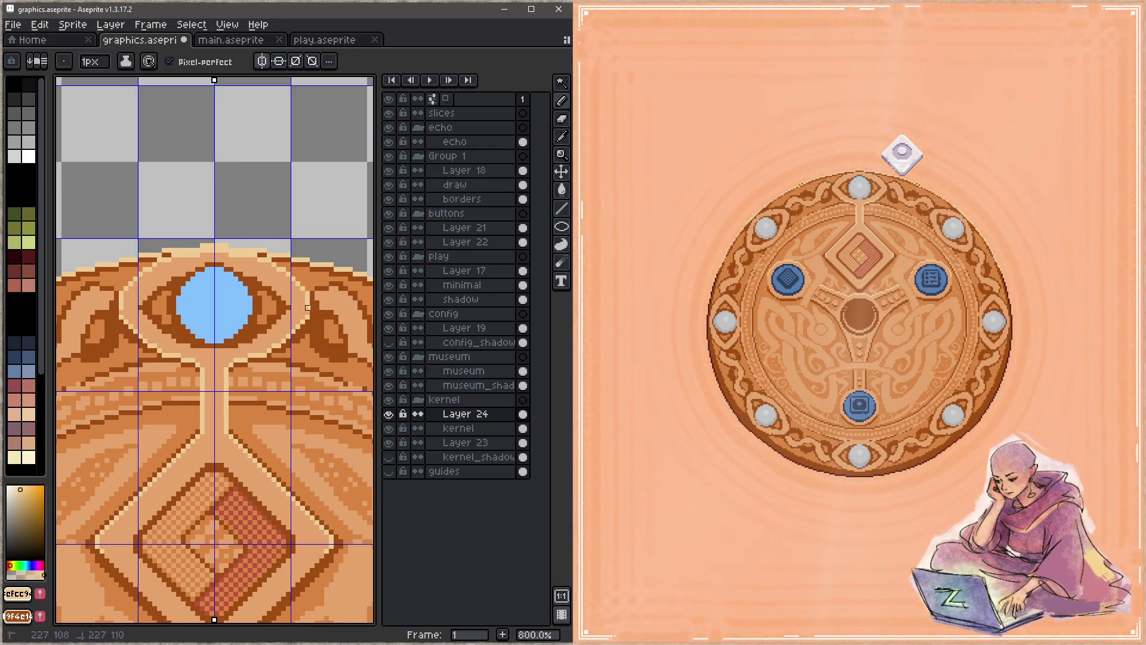
key("ctrl+s")
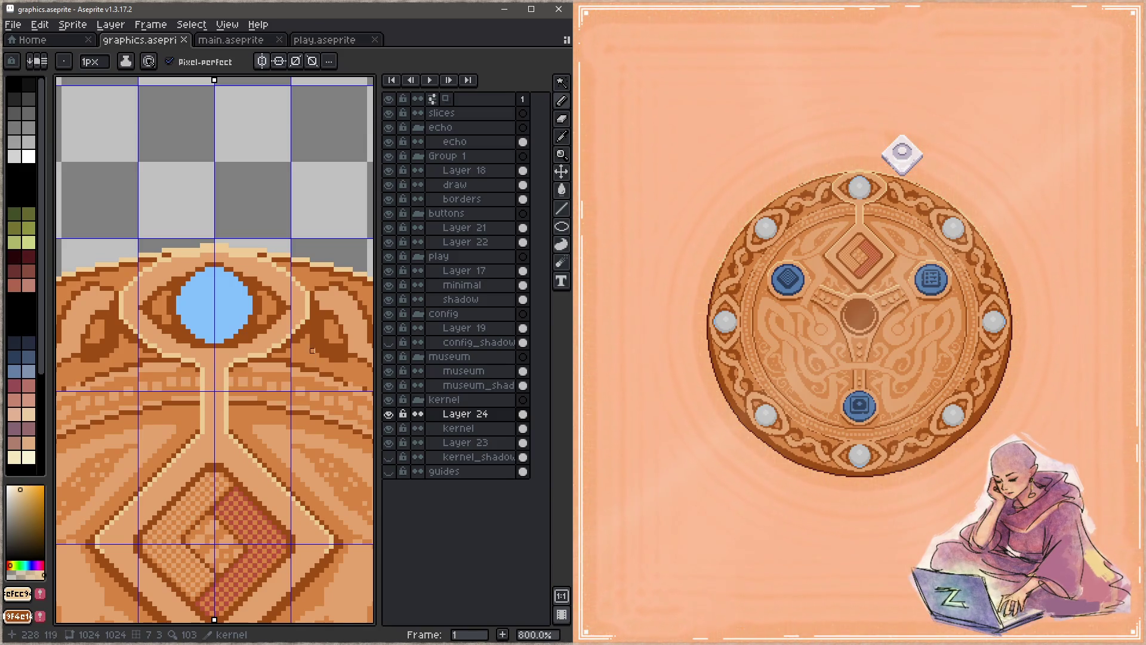
Touch up rim pixels beside the top hole with mid-orange and save
left_click(310, 297, "alt")
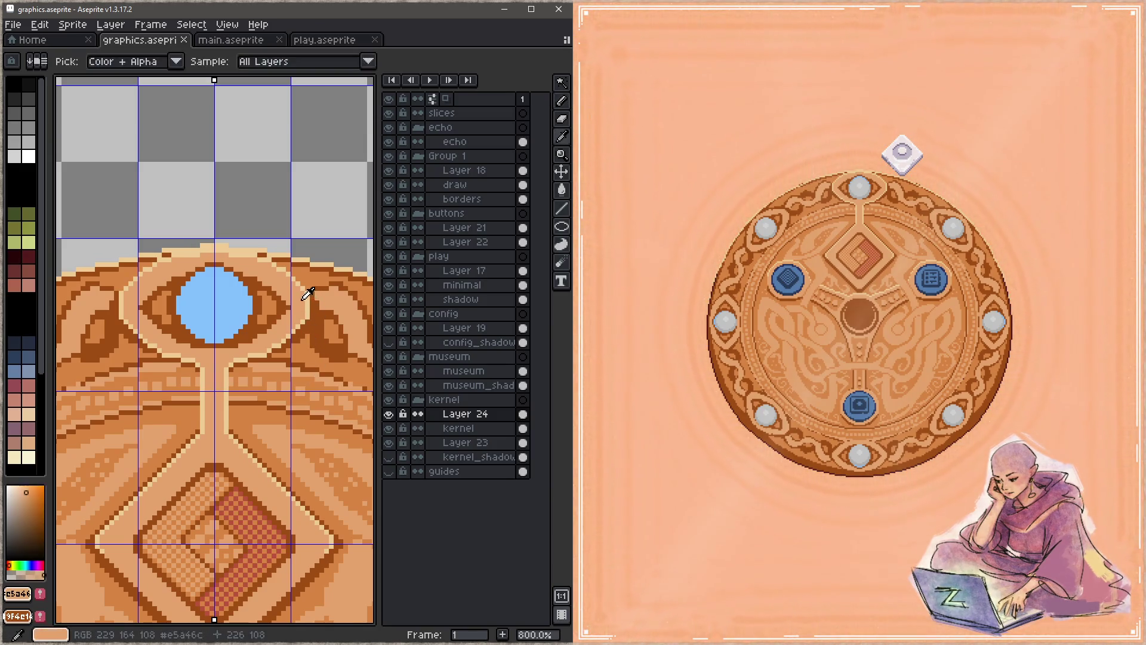
left_click(308, 306)
left_click(308, 312, "alt")
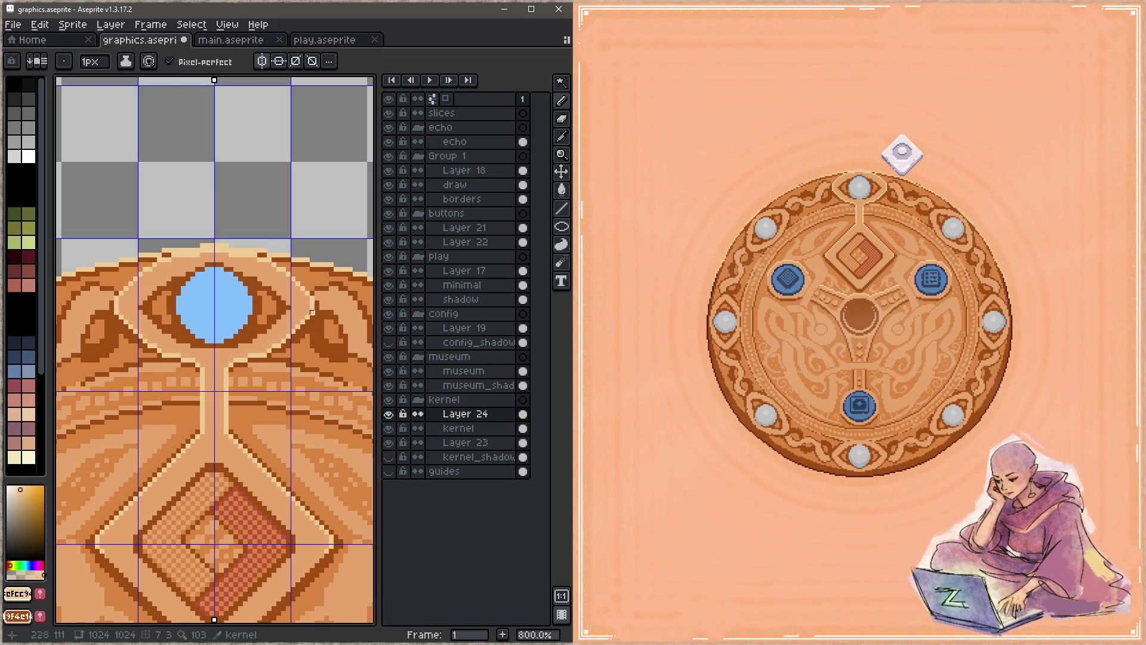
key("ctrl+s")
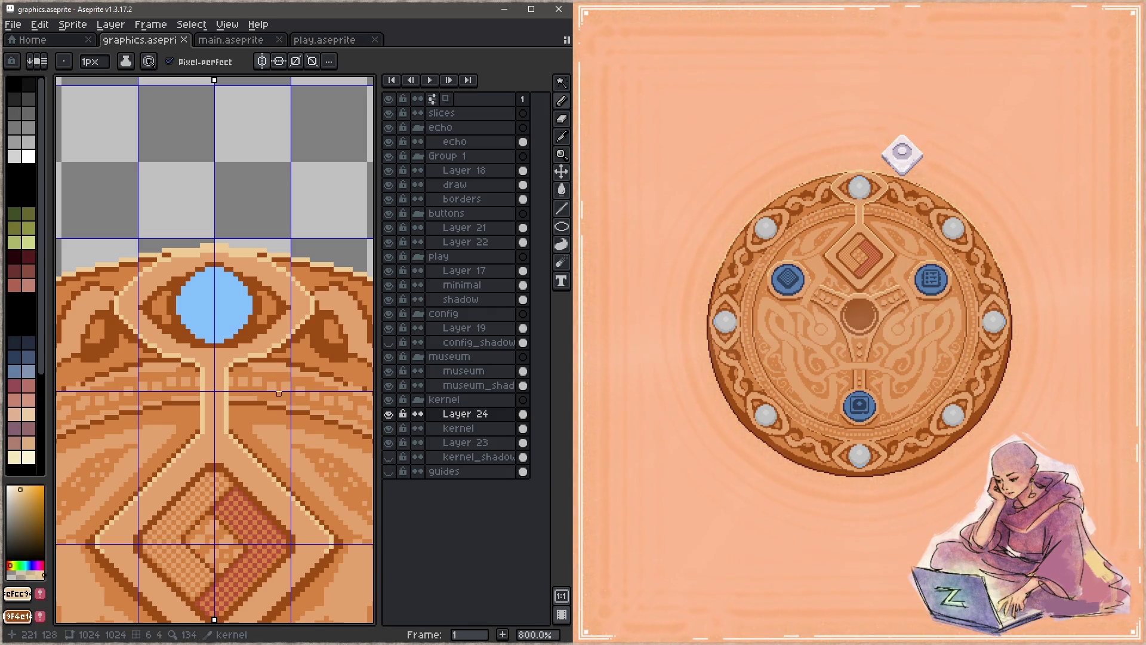
left_click(269, 390)
left_click(269, 389, "alt")
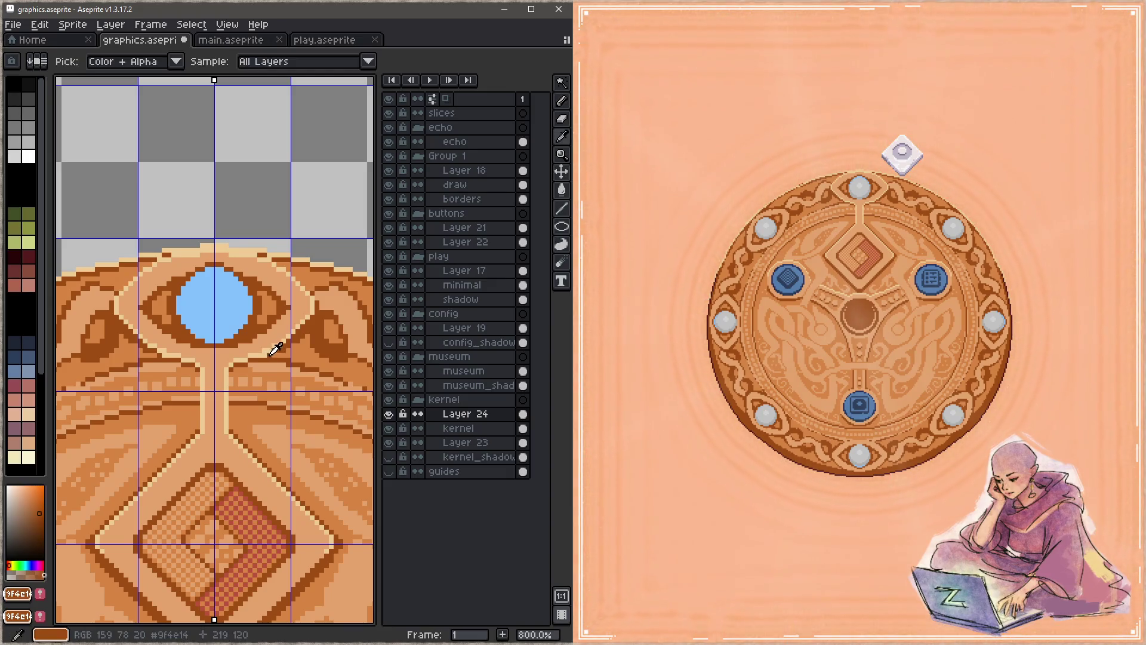
key("ctrl+s")
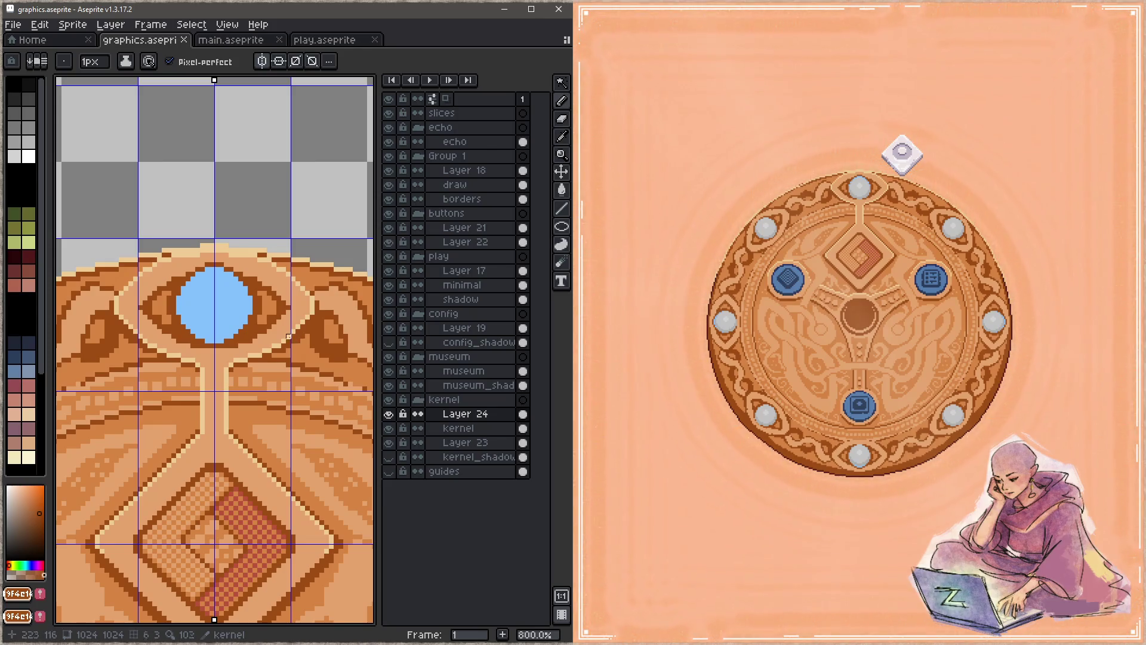
Place dark brown pixels beside the hole rim and save the refined stem highlights
left_click(297, 328, "alt")
left_click(288, 341, "alt")
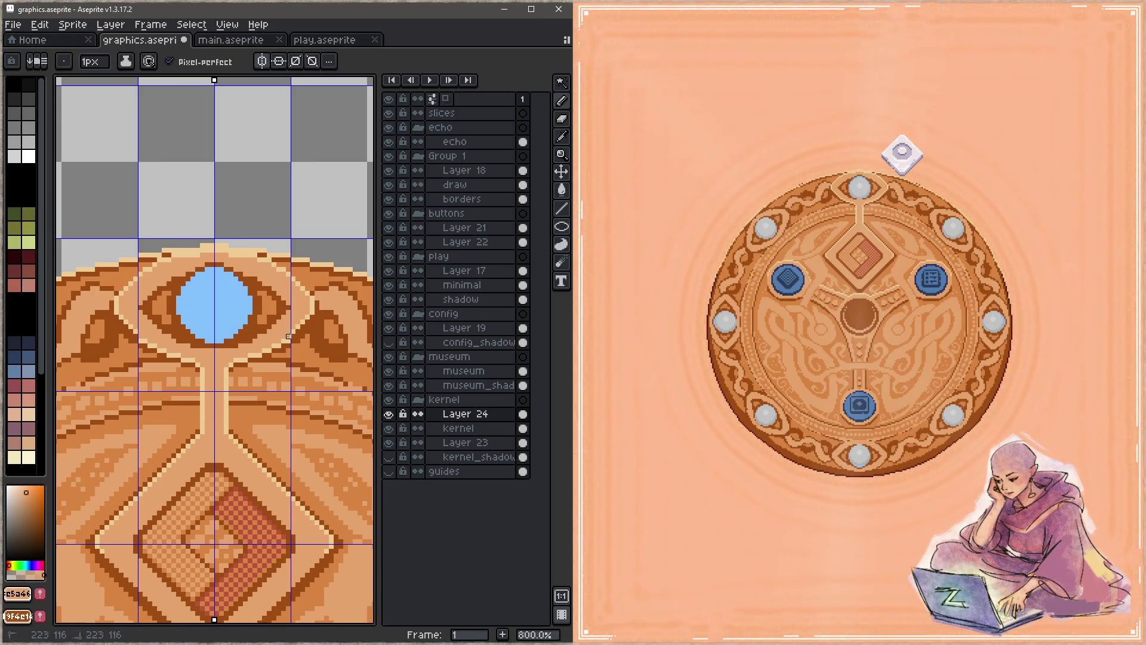
left_click(293, 336)
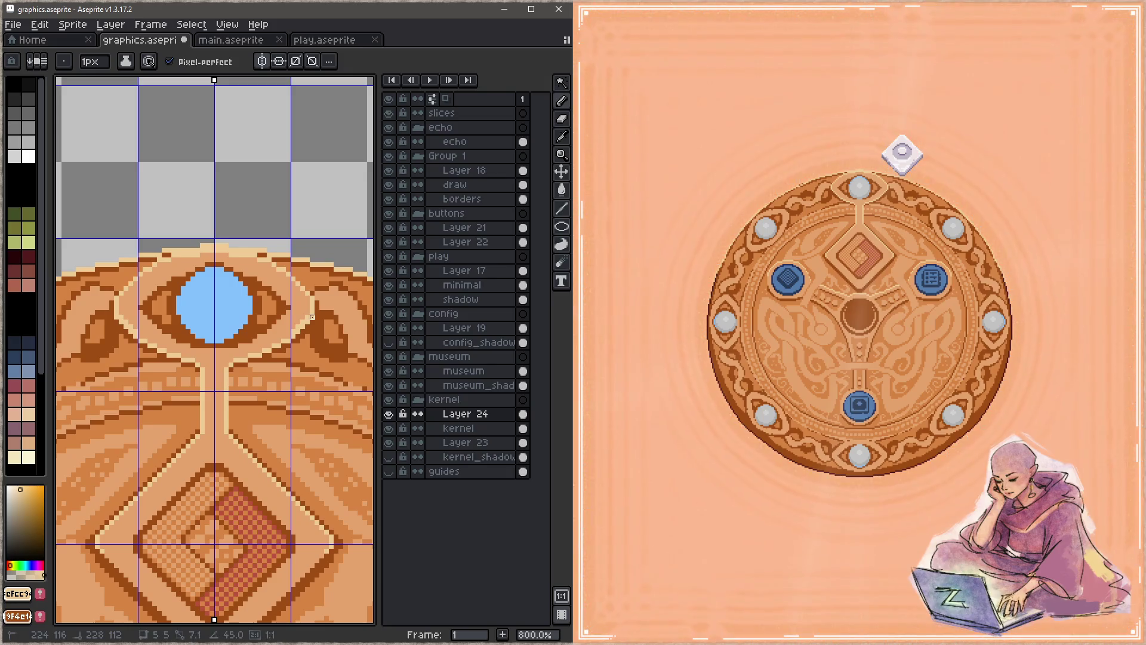
left_click(307, 317, "alt")
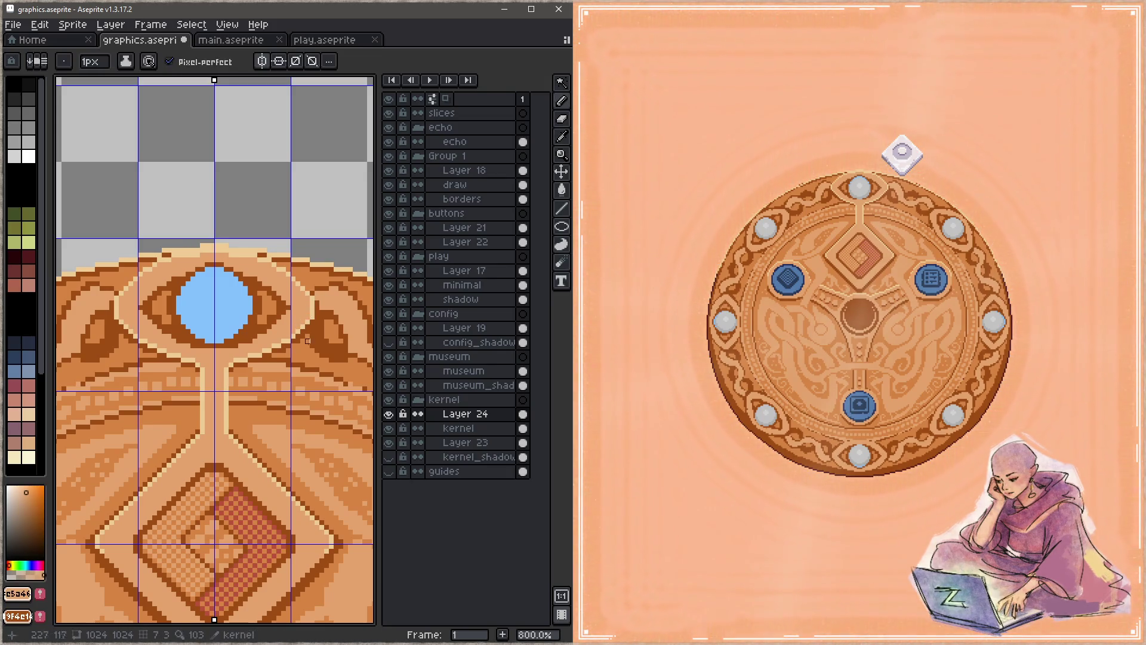
key("ctrl+s")
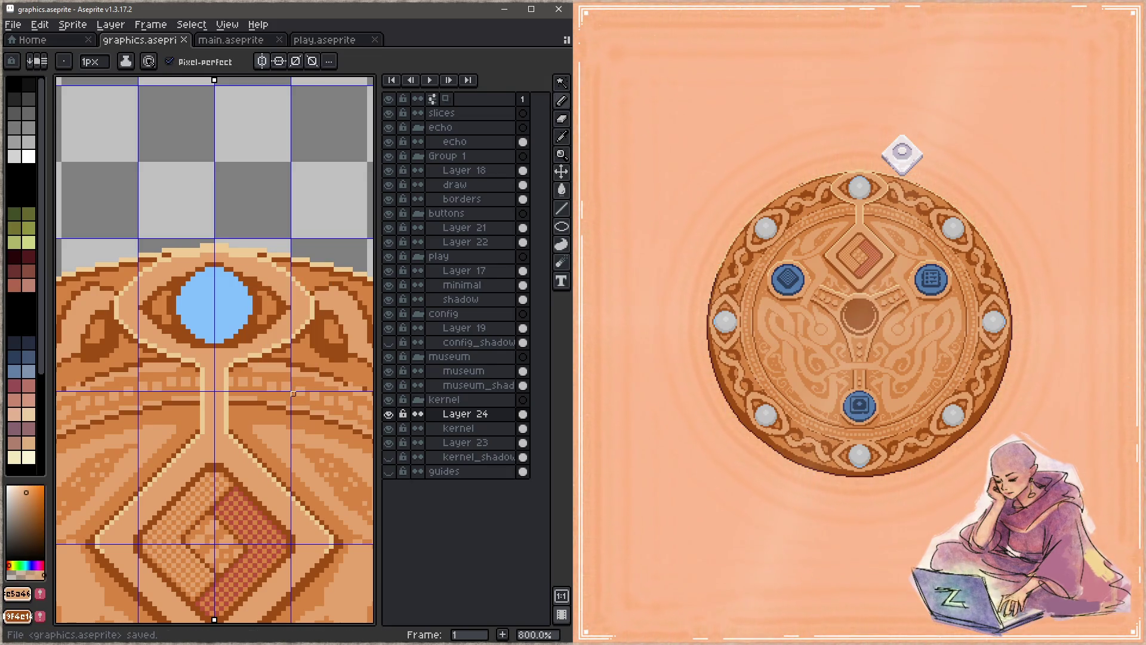
left_click(263, 334, "alt")
left_click(274, 327)
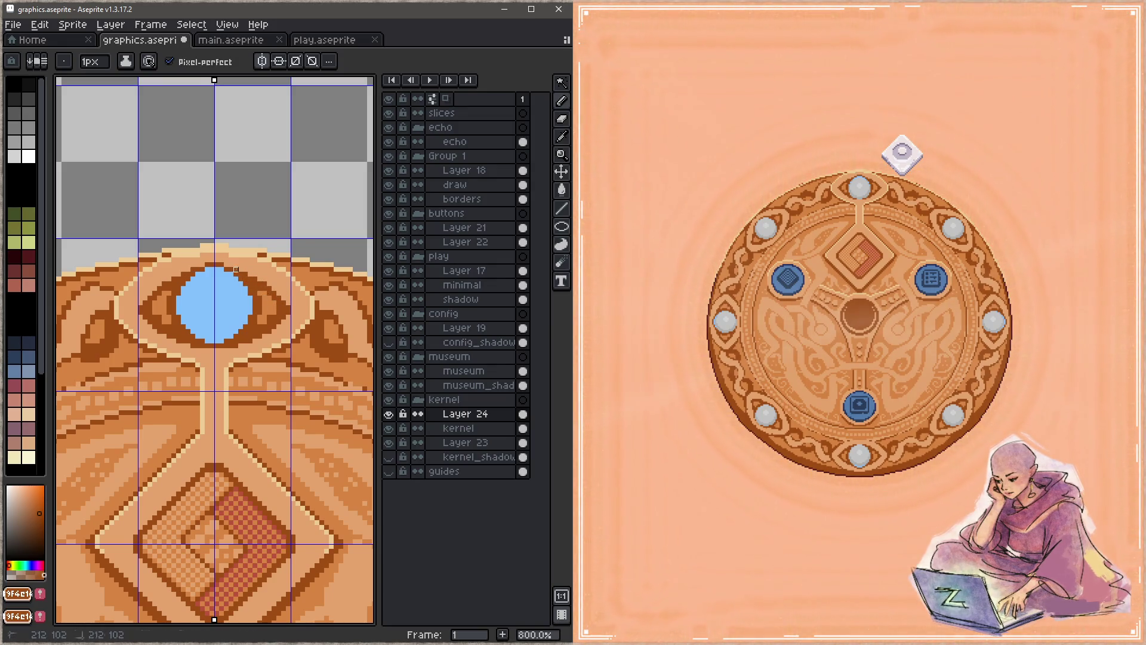
left_click(243, 257, "alt")
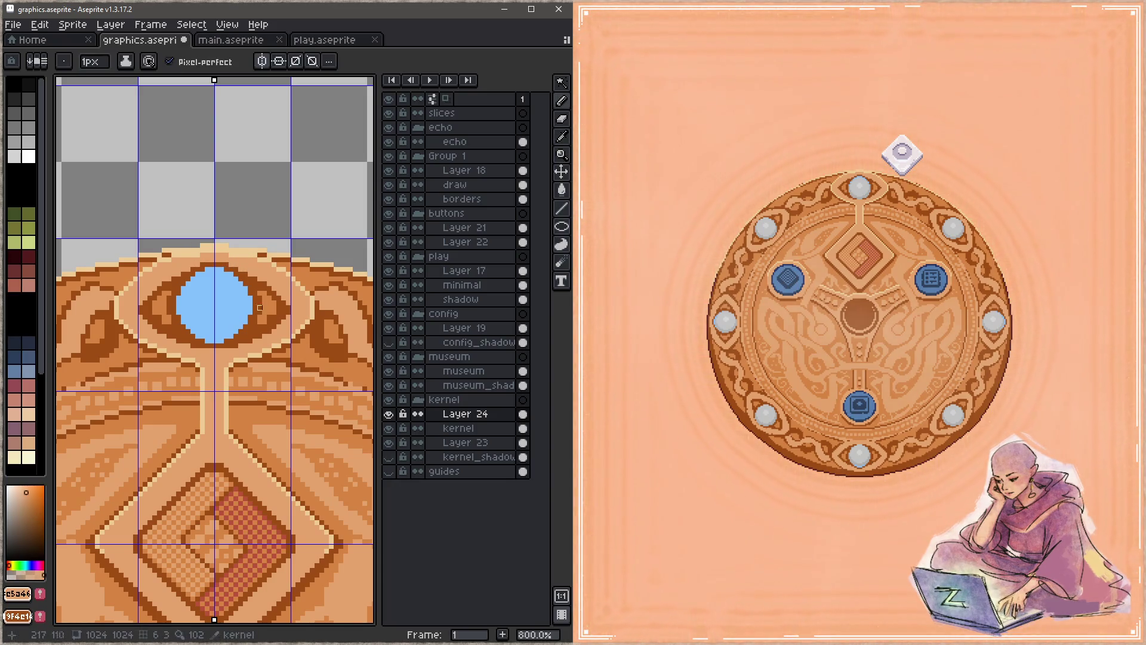
left_click(236, 269, "alt")
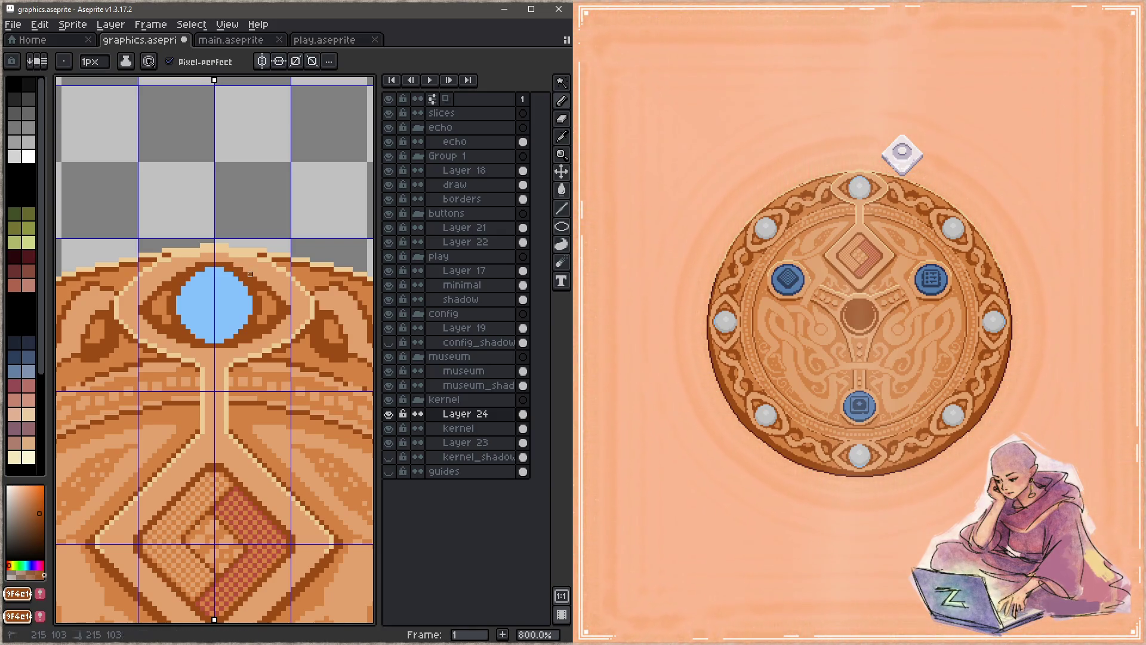
key("ctrl+s")
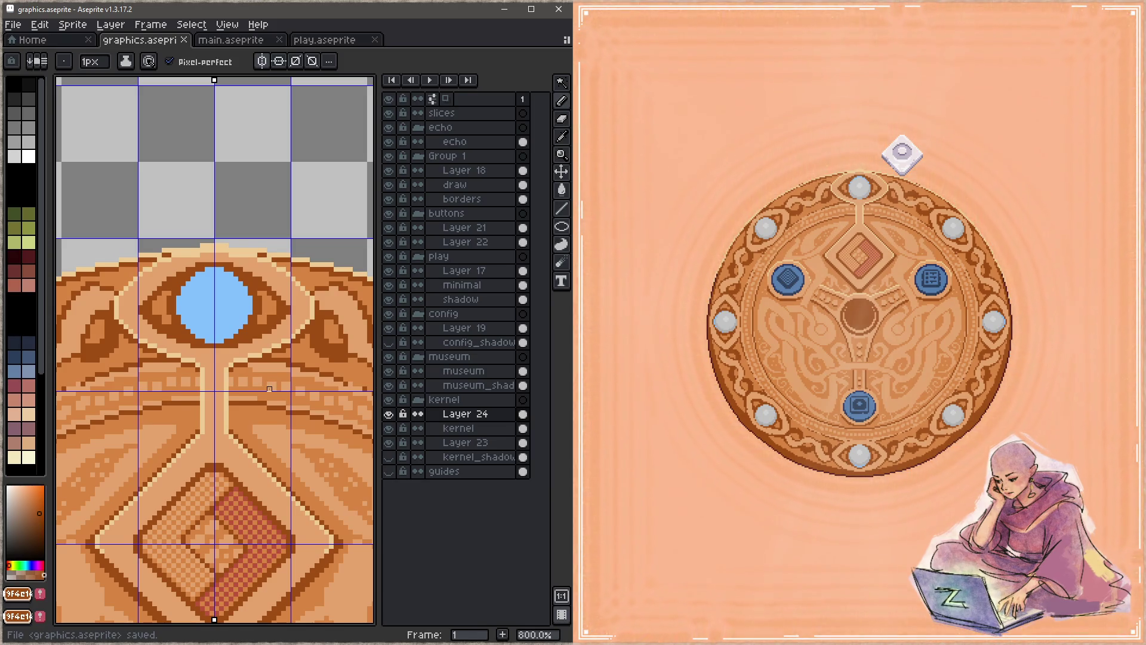
left_click_drag(269, 285, 274, 351)
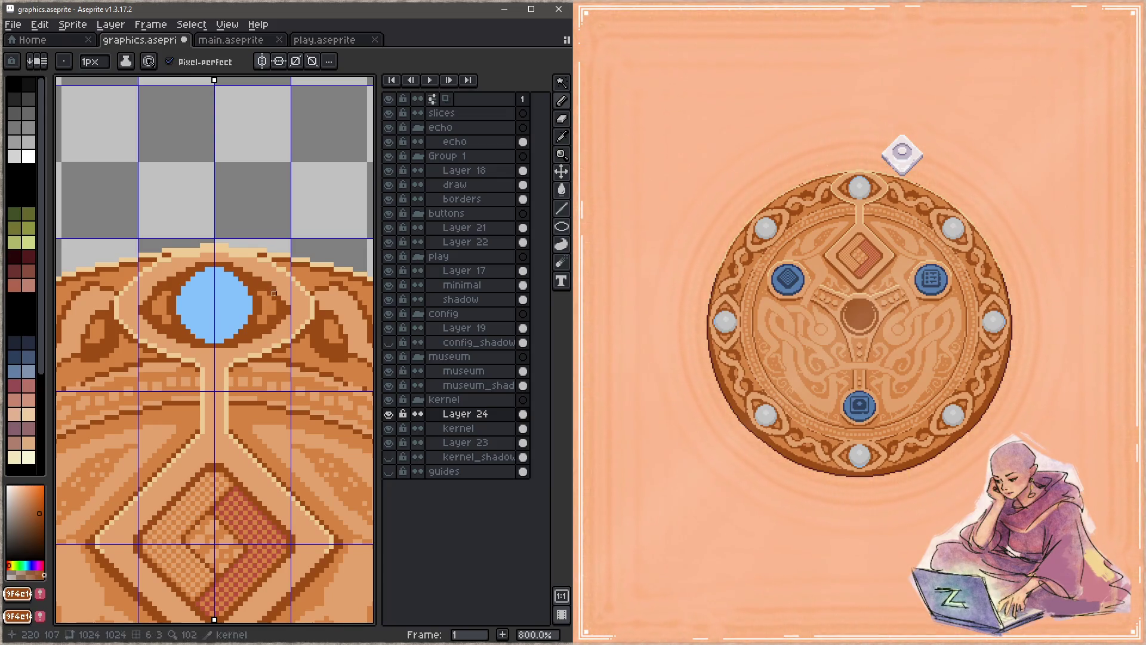
key("ctrl+s")
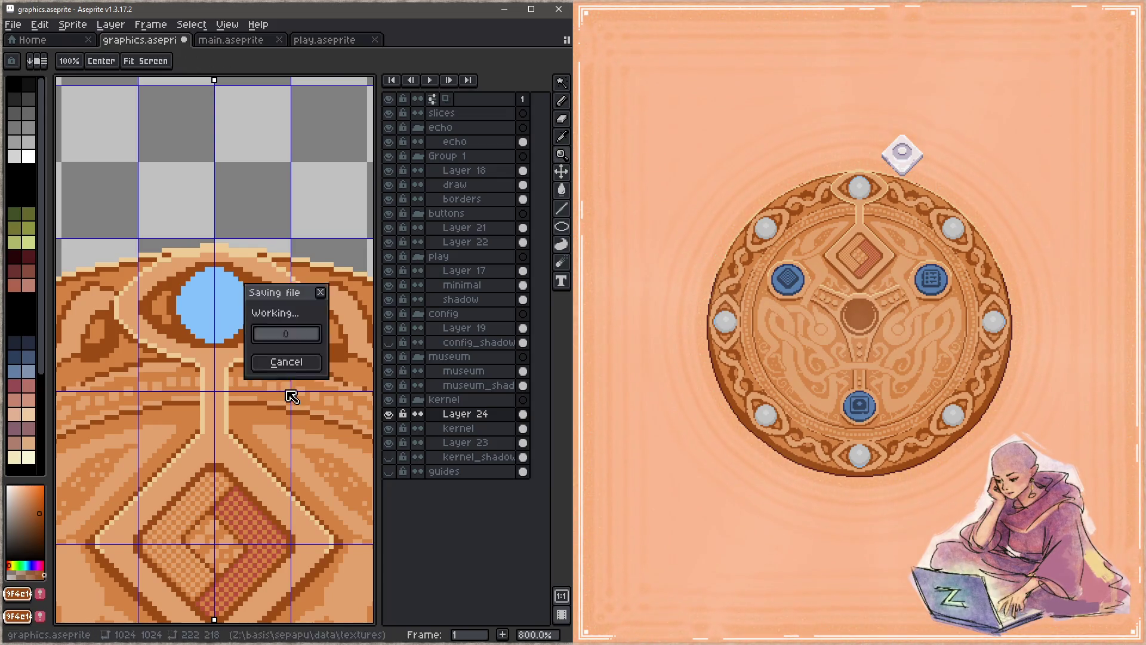
Sample tan and dark brown, pan back to the central diamond, and save graphics.aseprite again
key("i")
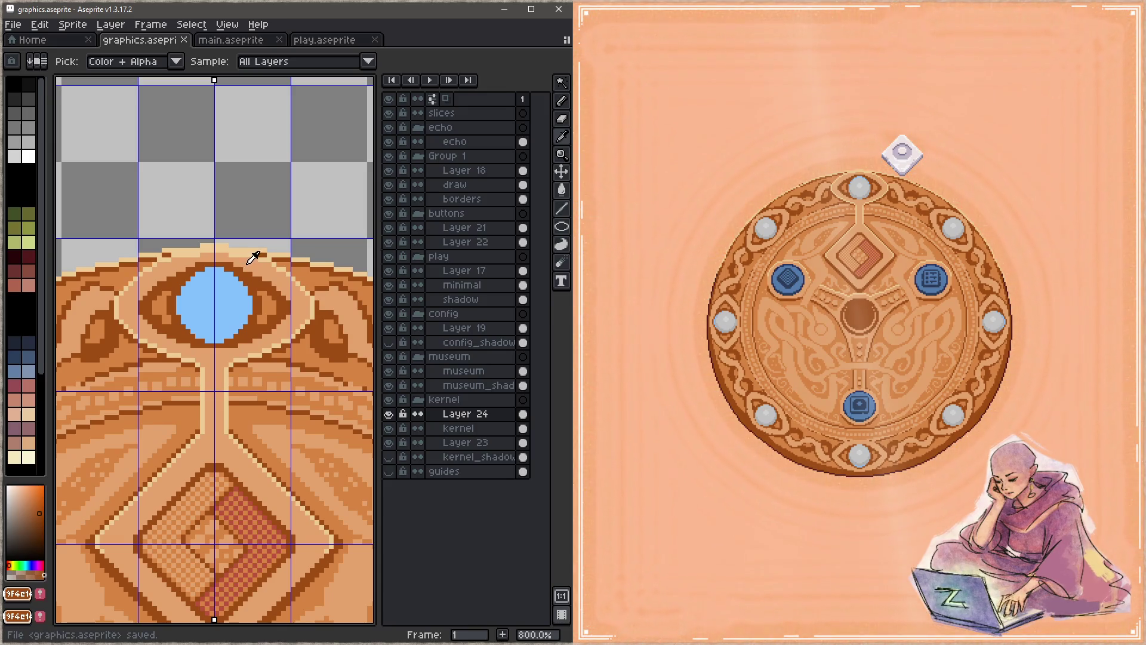
left_click(269, 389)
key("b")
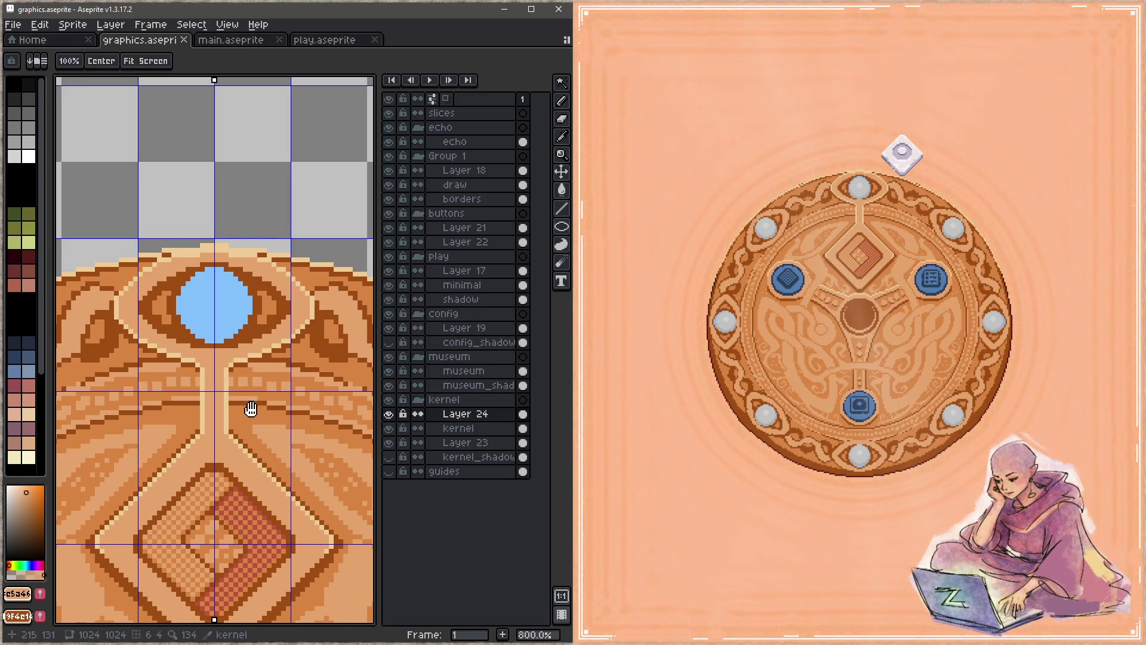
left_click_drag(251, 404, 274, 307)
left_click(261, 269, "alt")
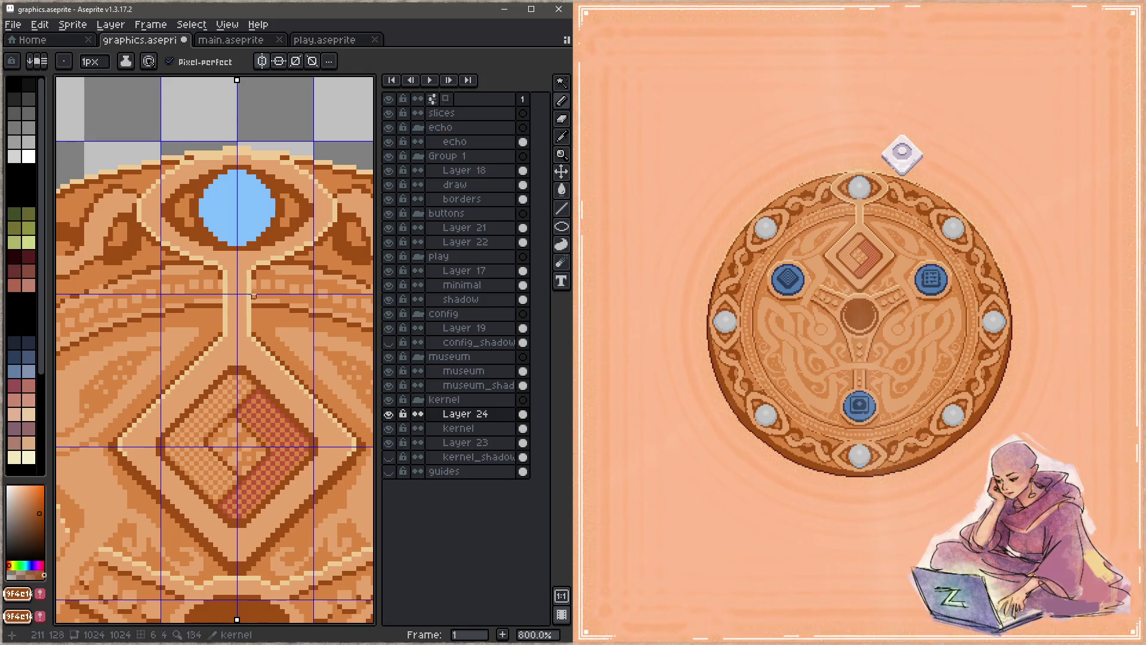
key("ctrl+s")
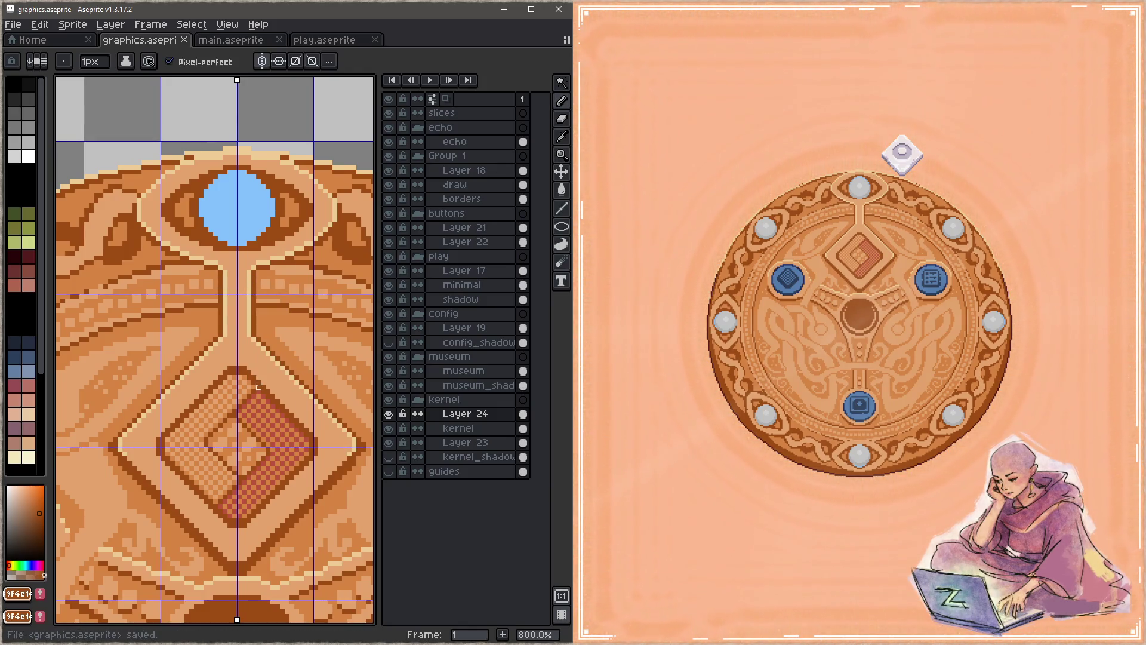
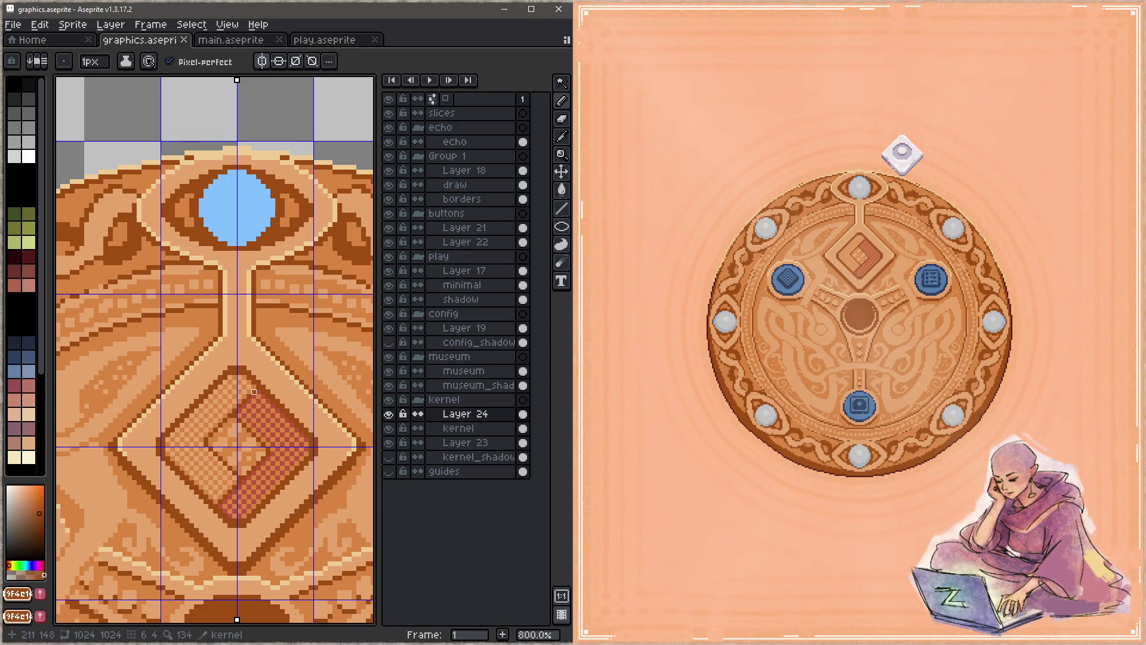
Pick cream from the artwork and add a cream pixel at the diamond's left corner
left_click_drag(233, 427, 239, 384)
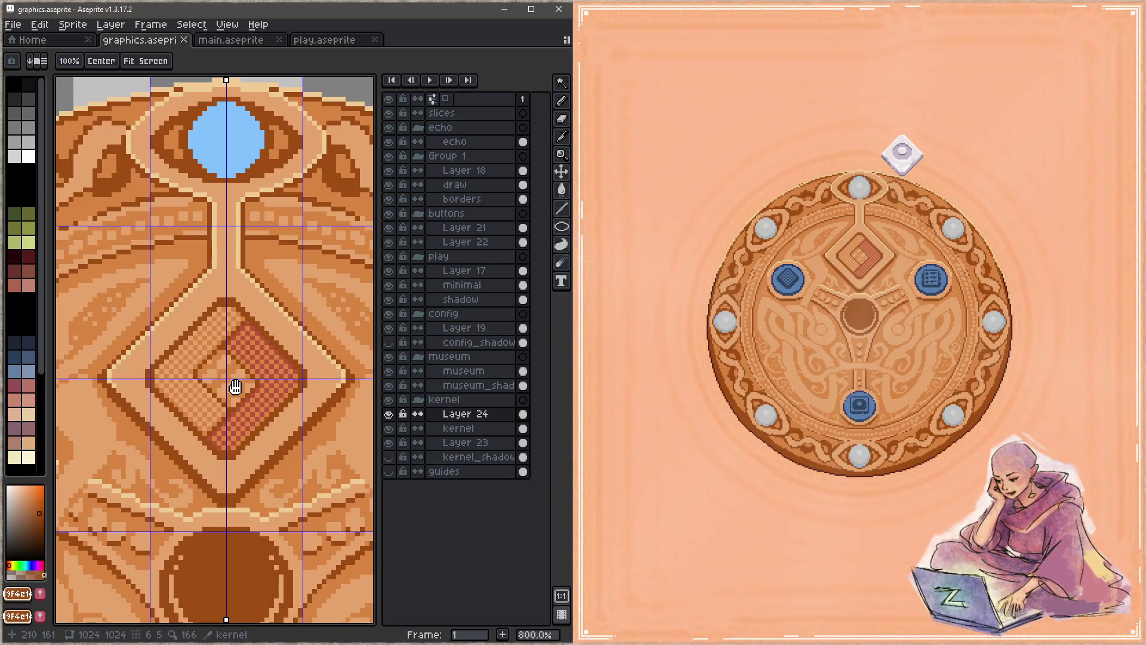
scroll(225, 376, "down", 4)
left_click(123, 291, "alt")
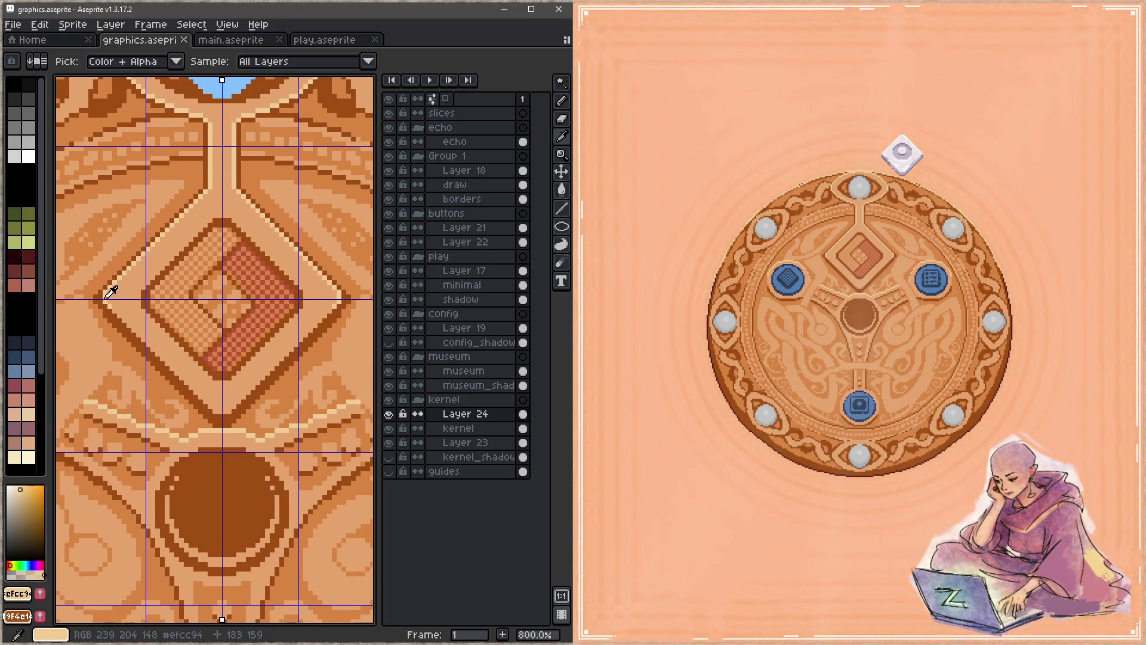
left_click(148, 302)
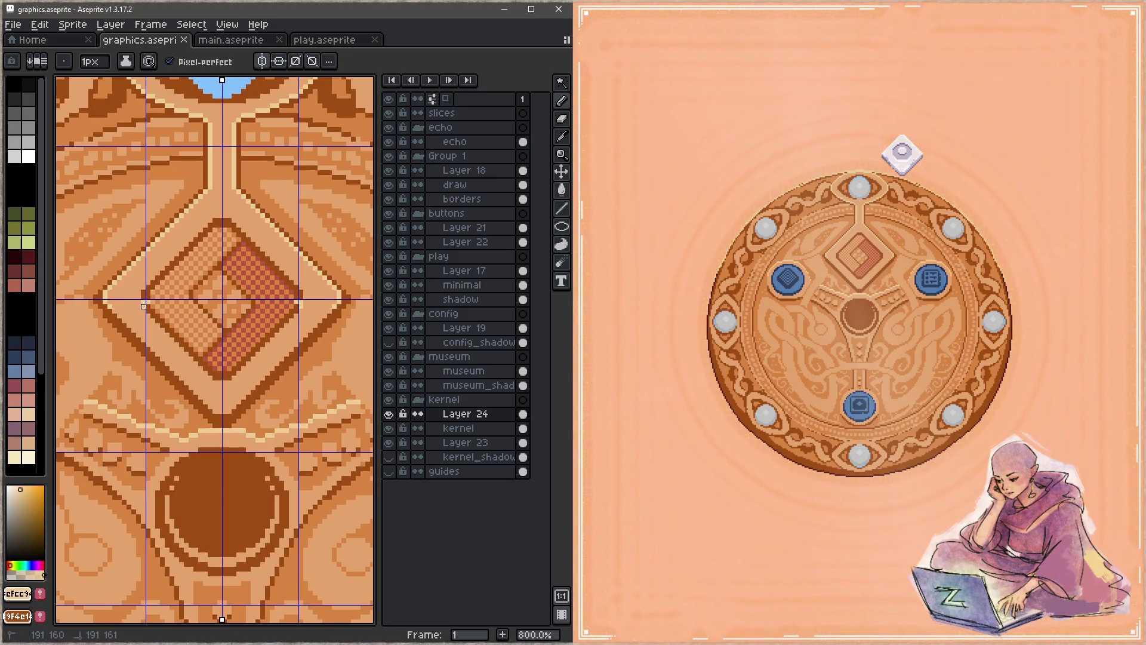
key("minus")
key("g")
left_click(157, 317)
key("ctrl+z")
On the kernel layer, fill the diamond's lower area with cream and save
left_click(472, 429)
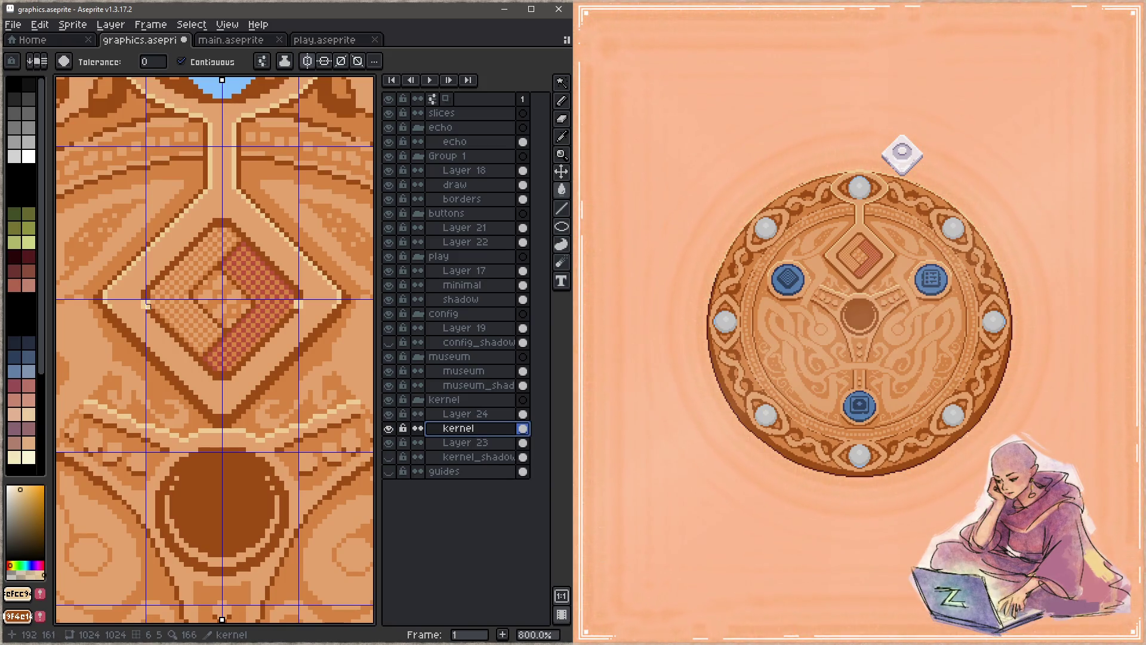
key("b")
key("g")
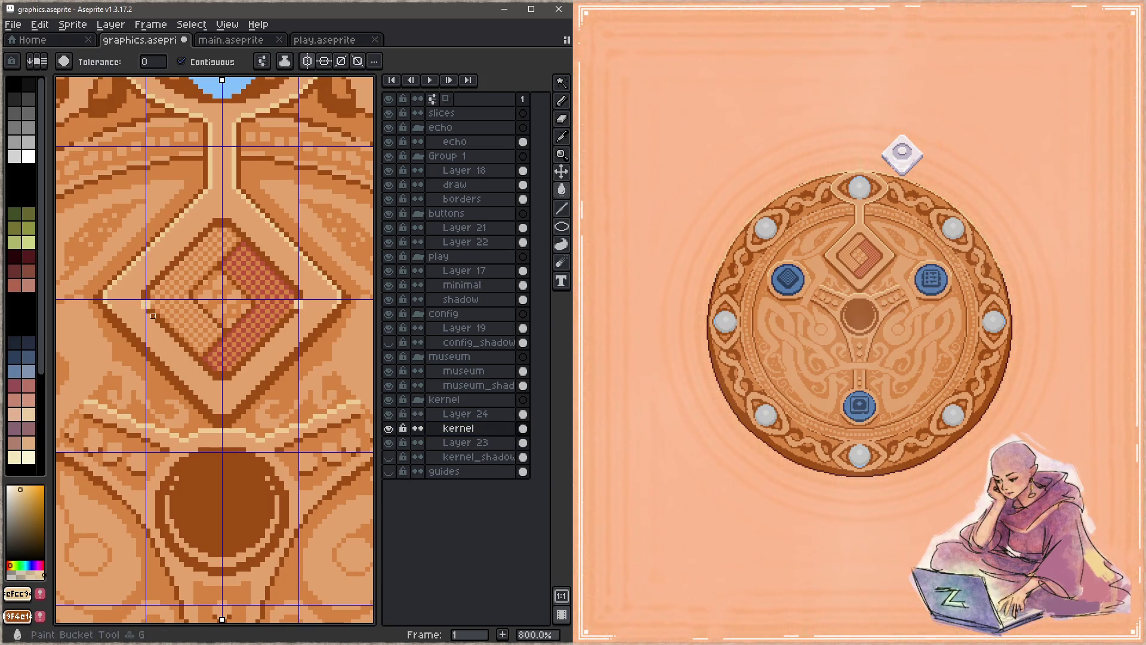
left_click(152, 316)
key("ctrl+s")
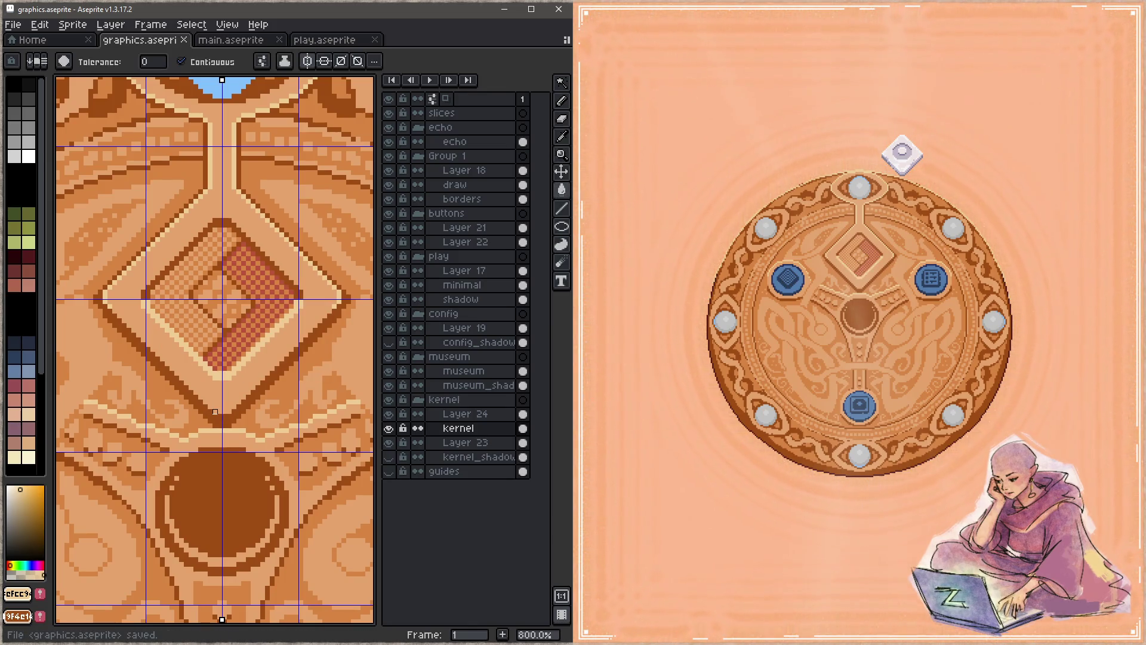
Sample dark brown and switch from Layer 24 back to the kernel layer
left_click(148, 287, "alt")
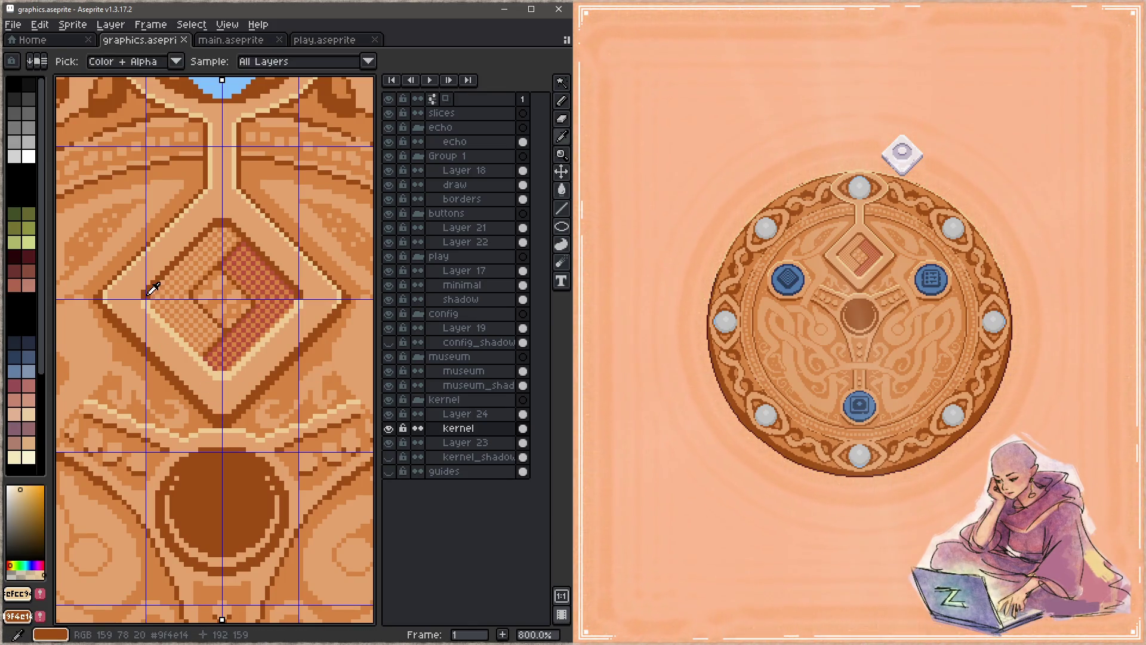
left_click(230, 311)
key("b")
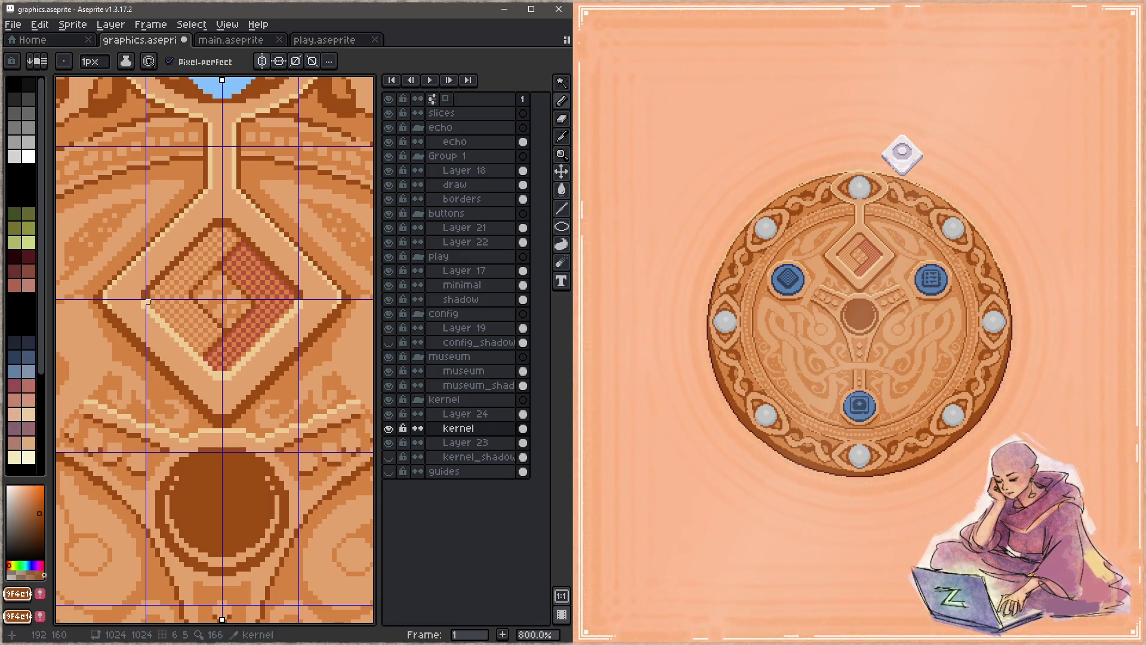
left_click(458, 415)
key("e")
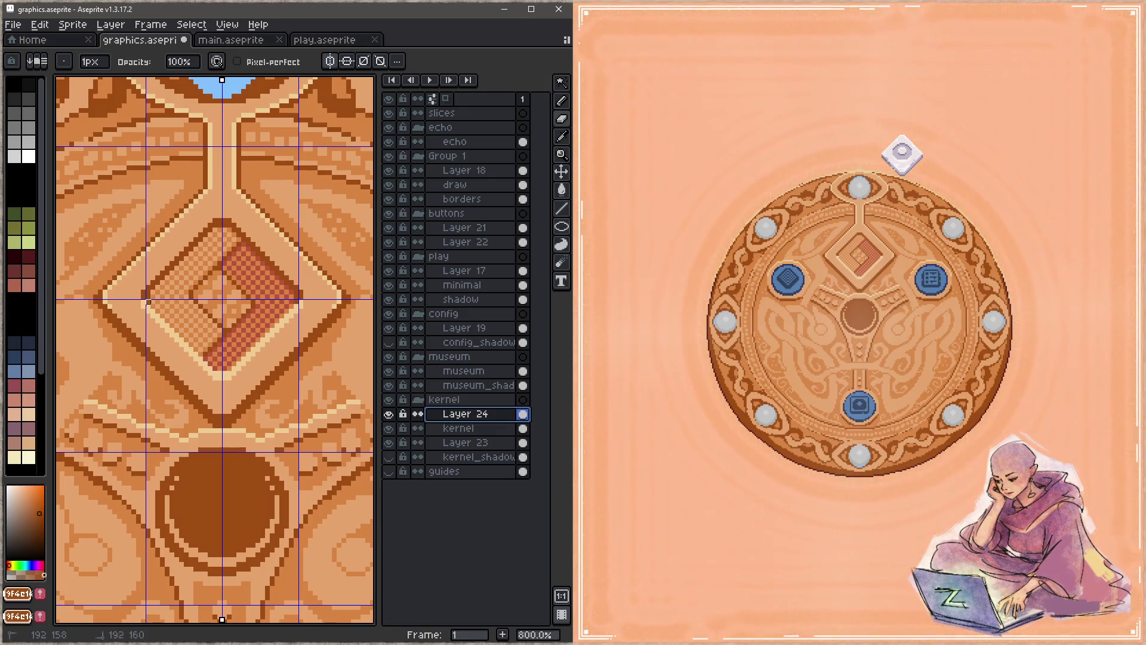
left_click(462, 428)
Sample cream #efcc94, save graphics.aseprite, and pick dark brown #9f4c1b
key("i")
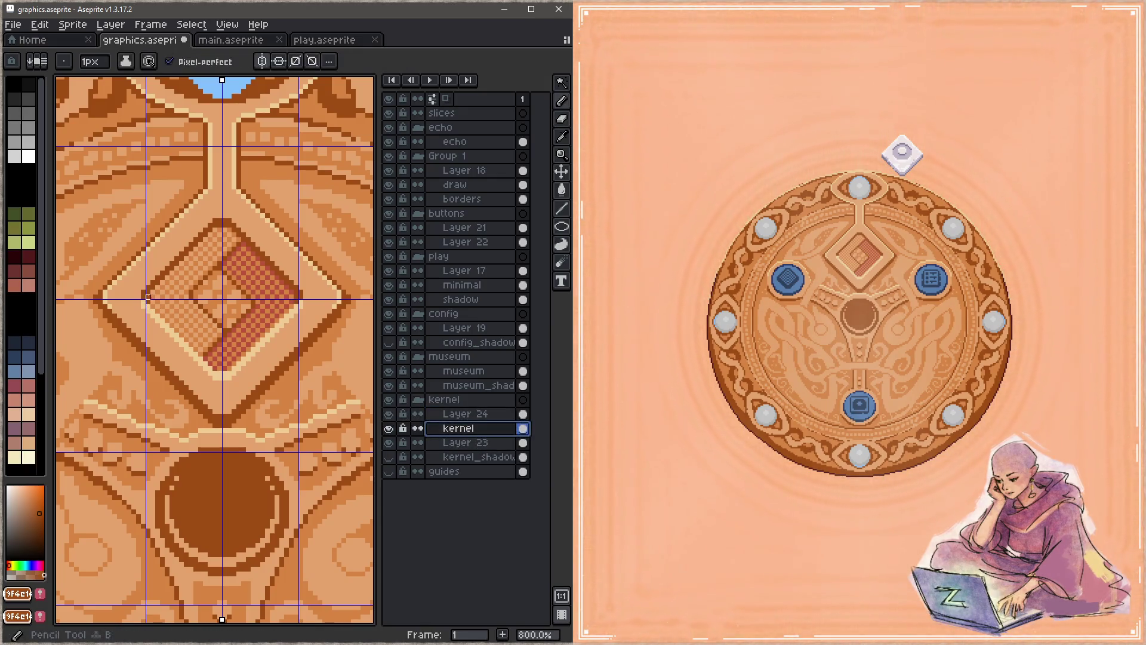
left_click(148, 294)
key("z")
key("b")
key("ctrl+s")
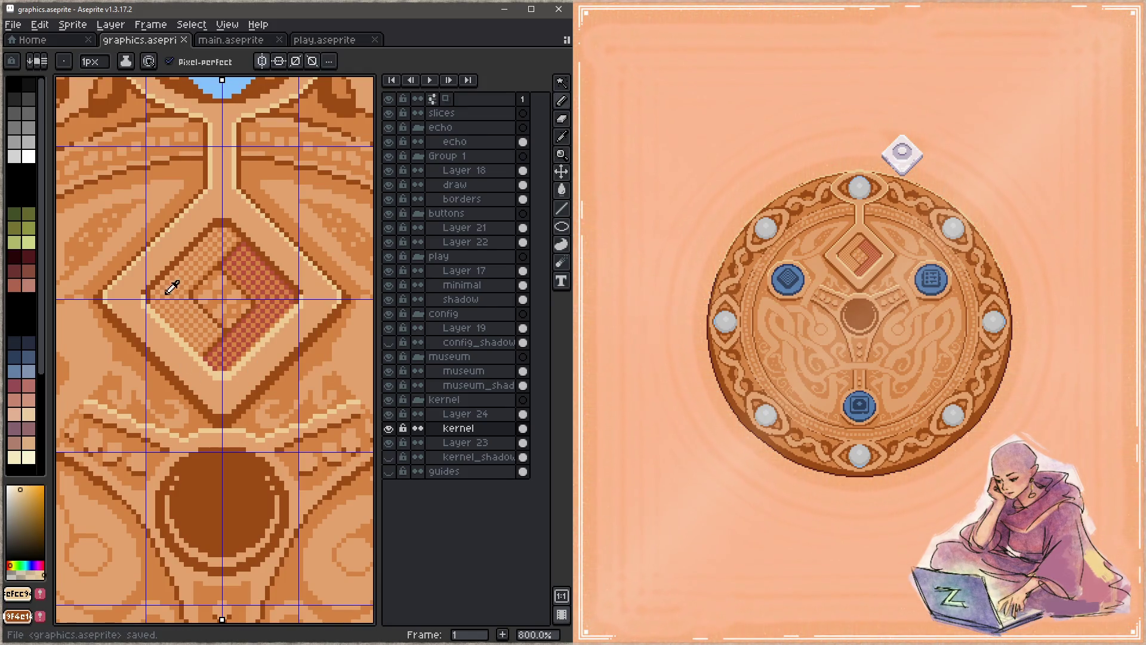
left_click(153, 287, "alt")
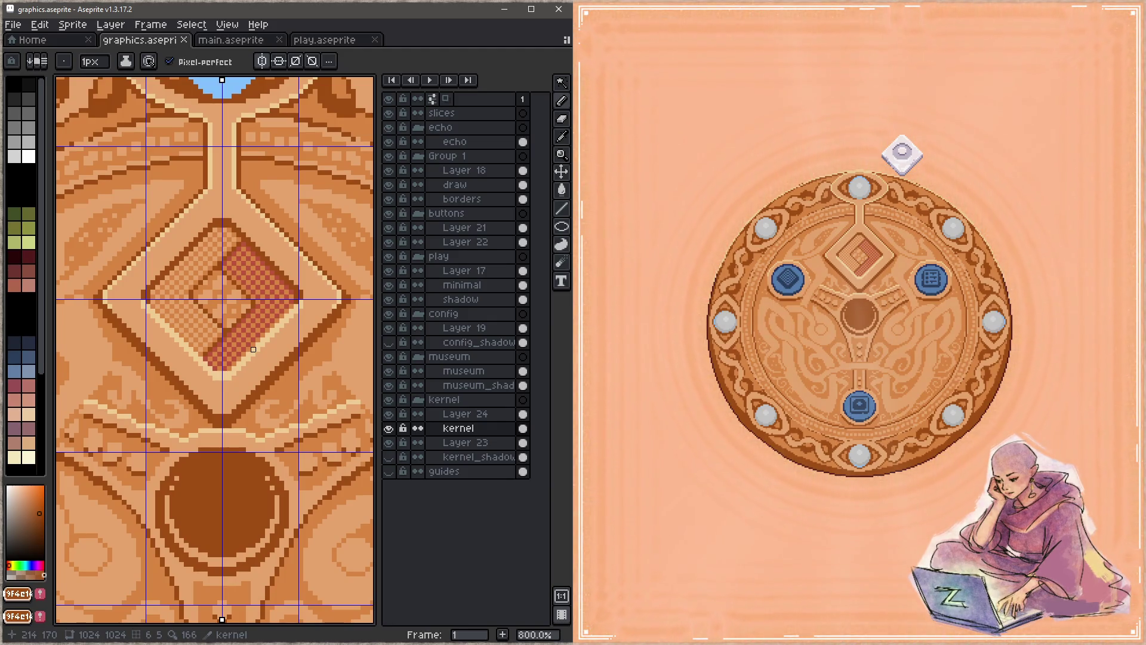
Draw a light tan diagonal line along the diamond's lower edge
key("i")
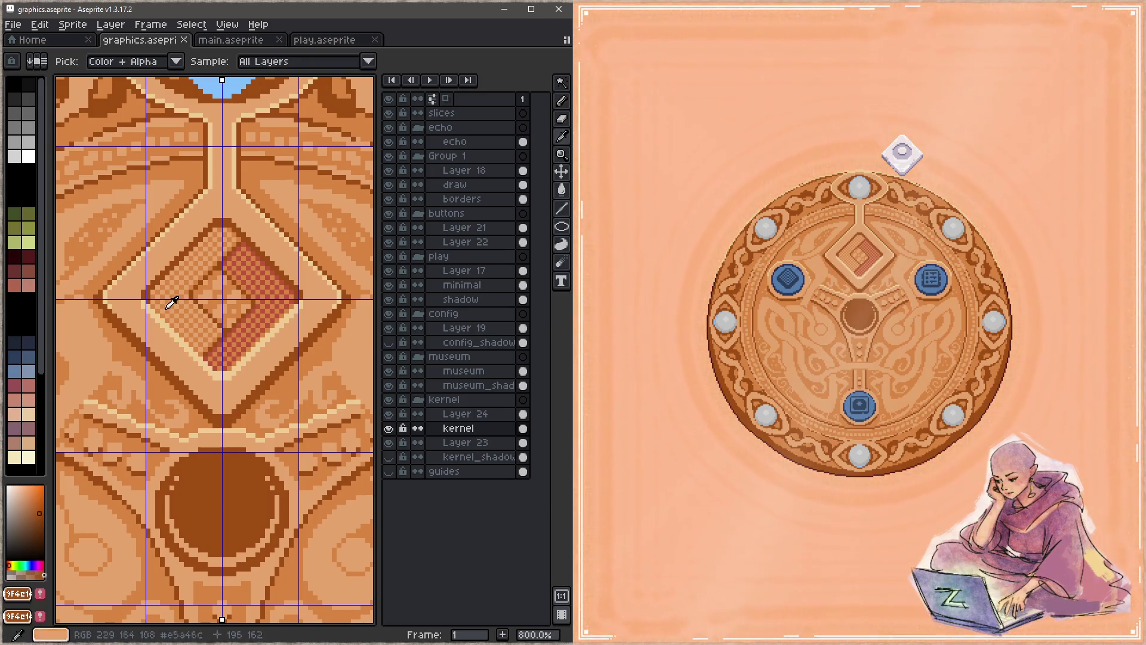
left_click(159, 298)
key("b")
left_click(157, 307)
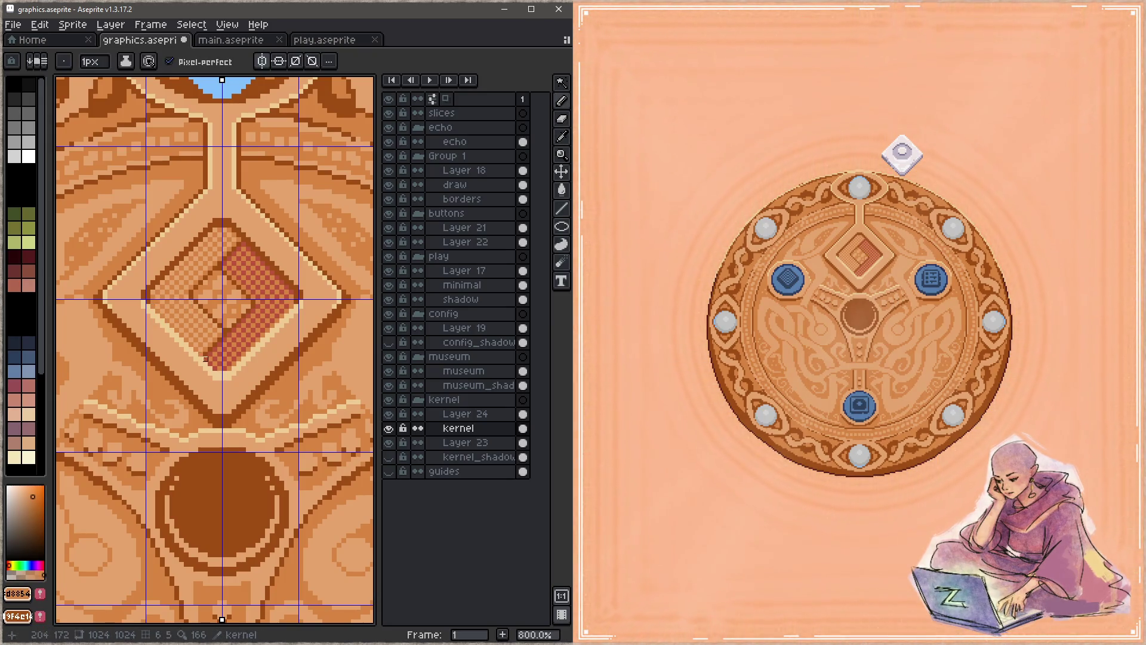
left_click(234, 368, "shift")
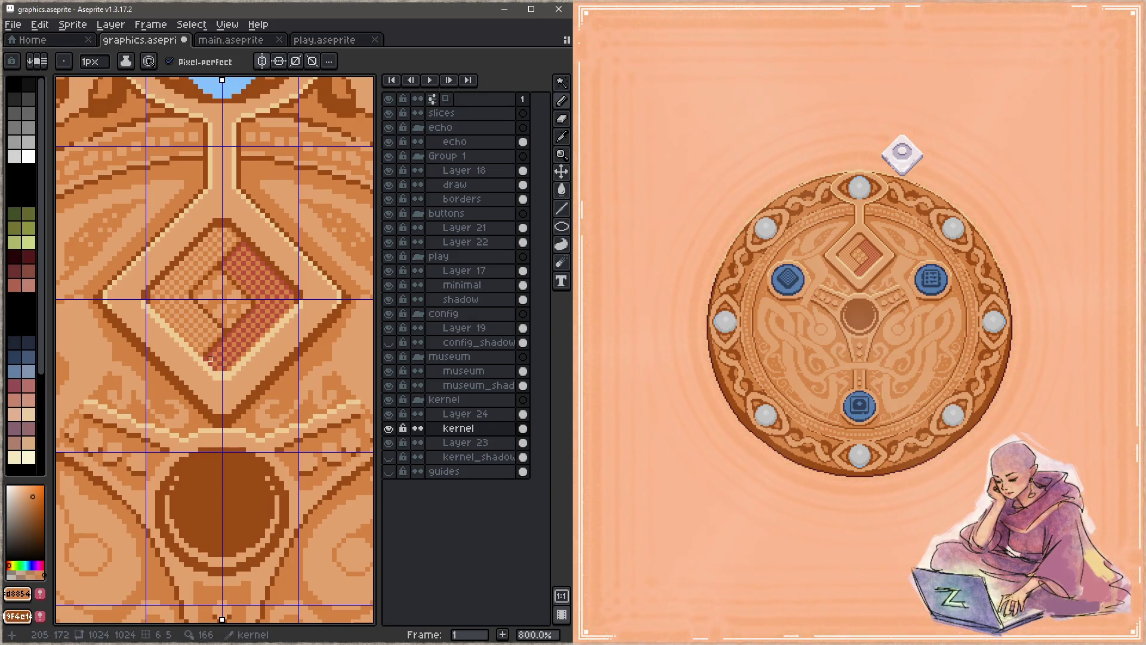
Try a mirrored 45° red #bb533c line up from the diamond's bottom tip, then undo it
key("i")
left_click(215, 347)
key("b")
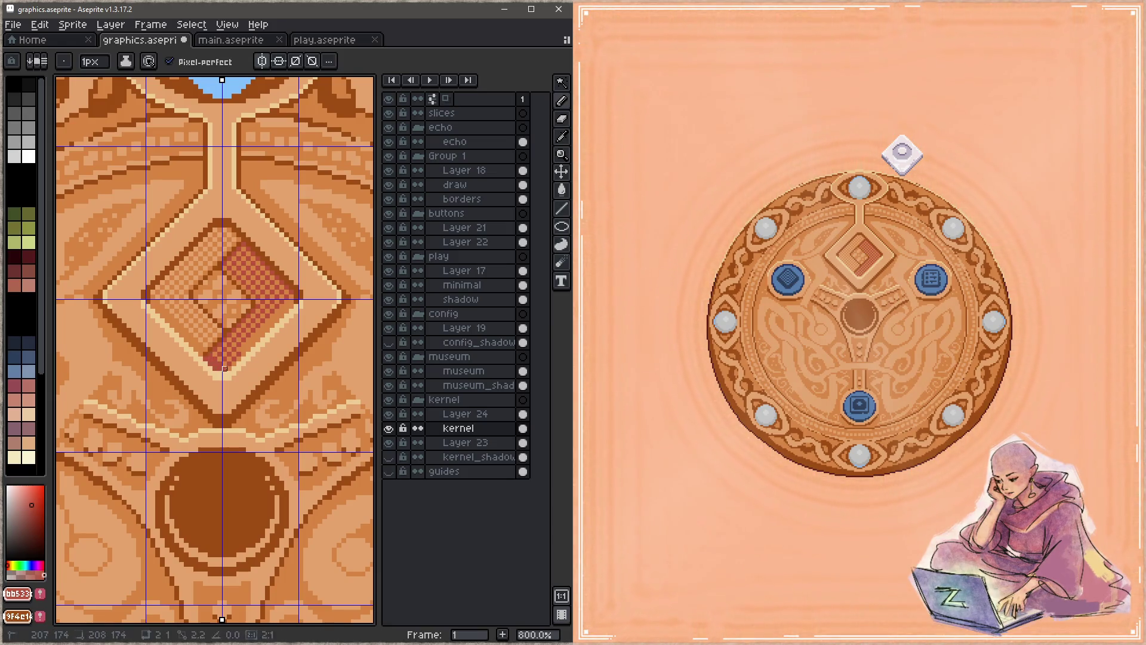
left_click_drag(228, 368, 292, 306)
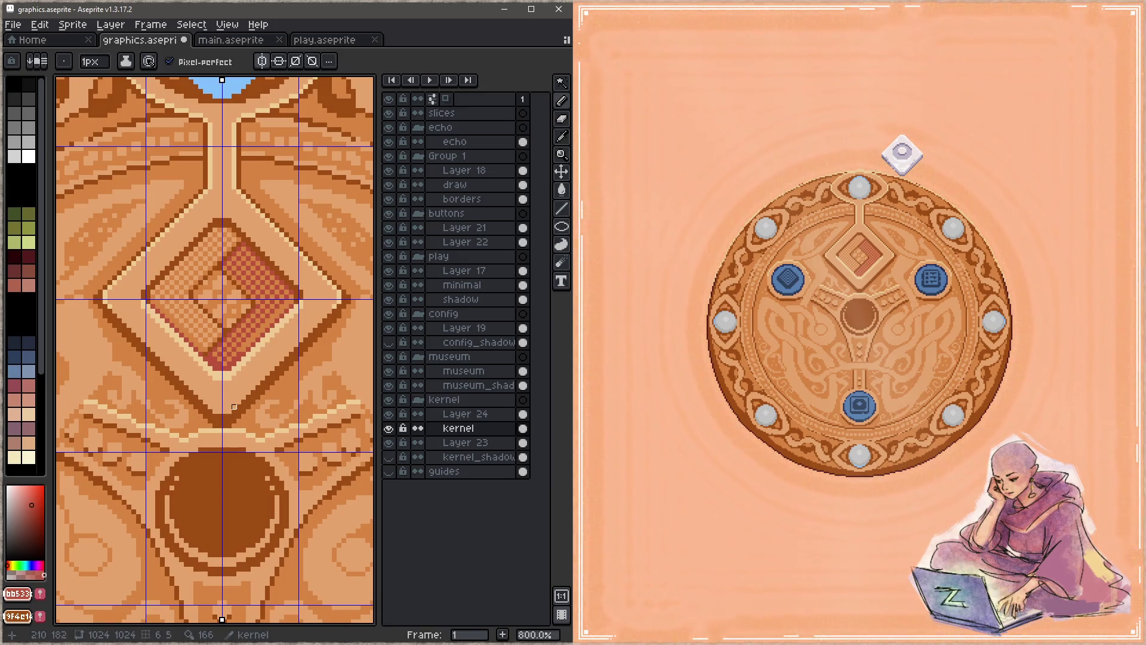
key("ctrl+z")
Pick dark brown #9f4e14, save graphics.aseprite, and bring the game preview into focus
key("z")
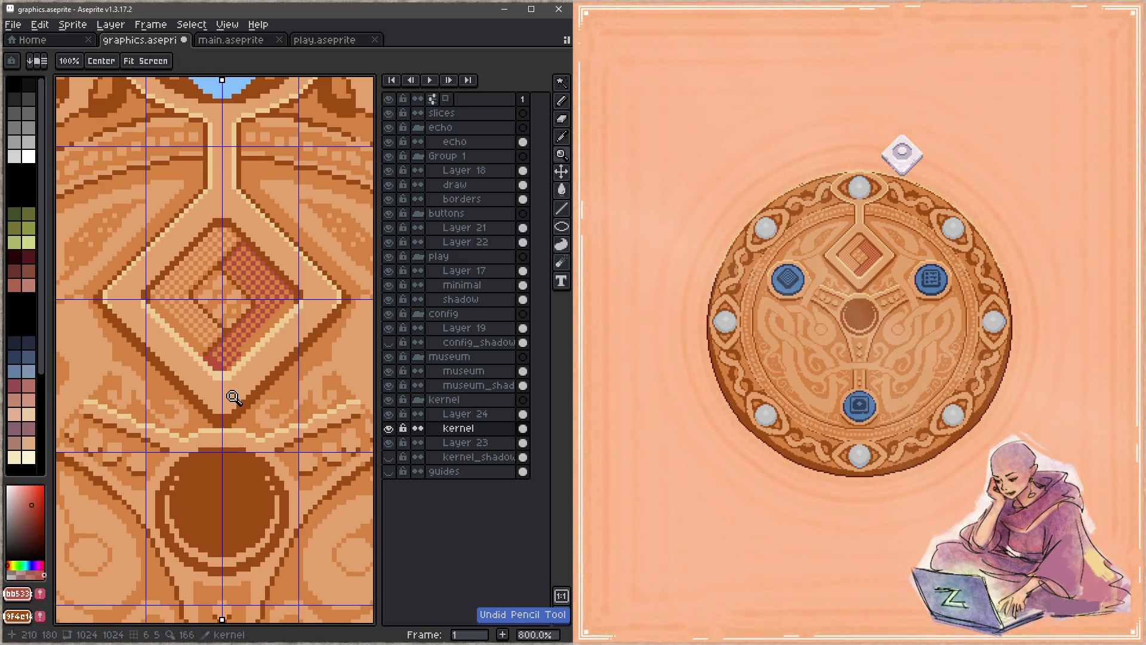
key("b")
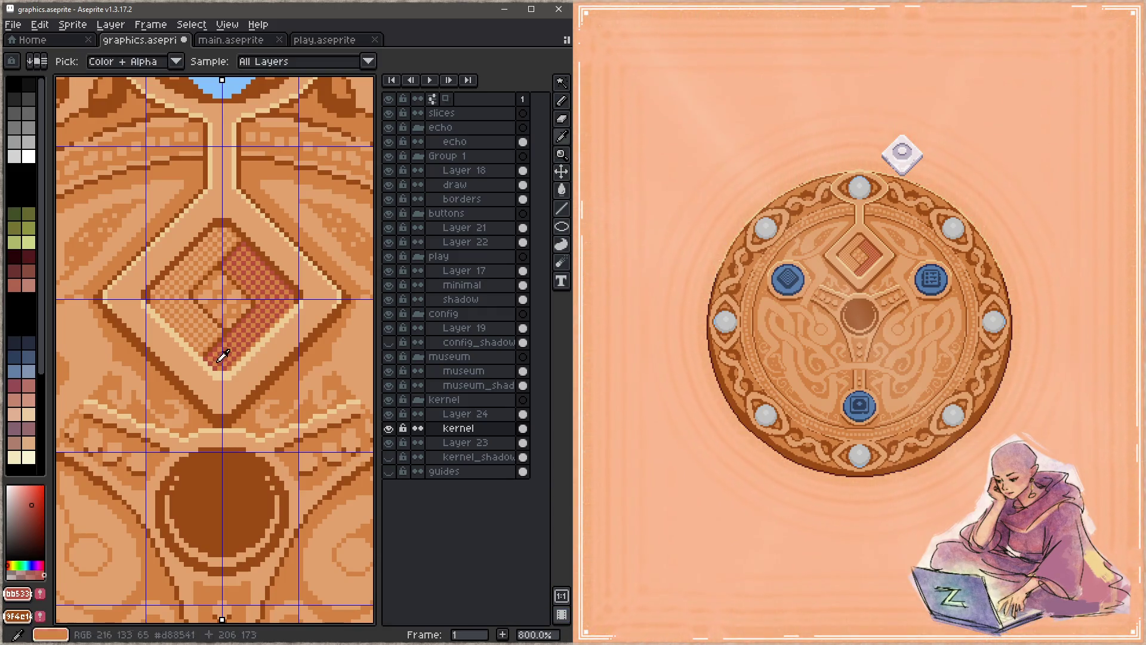
left_click(212, 348, "alt")
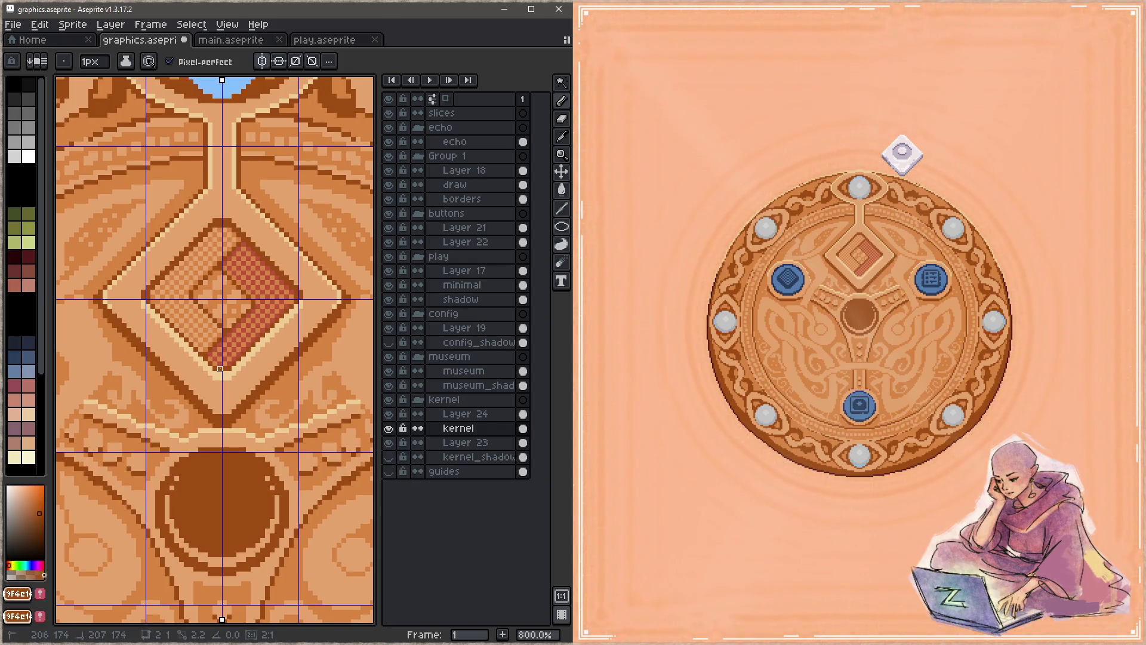
key("ctrl+s")
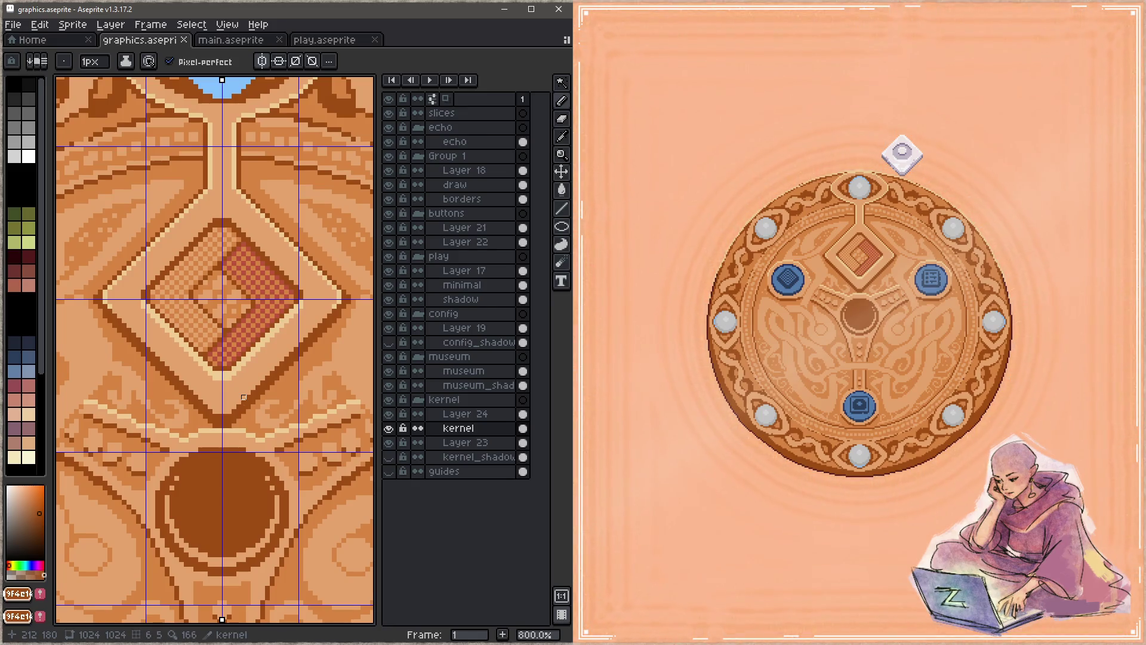
left_click(890, 150)
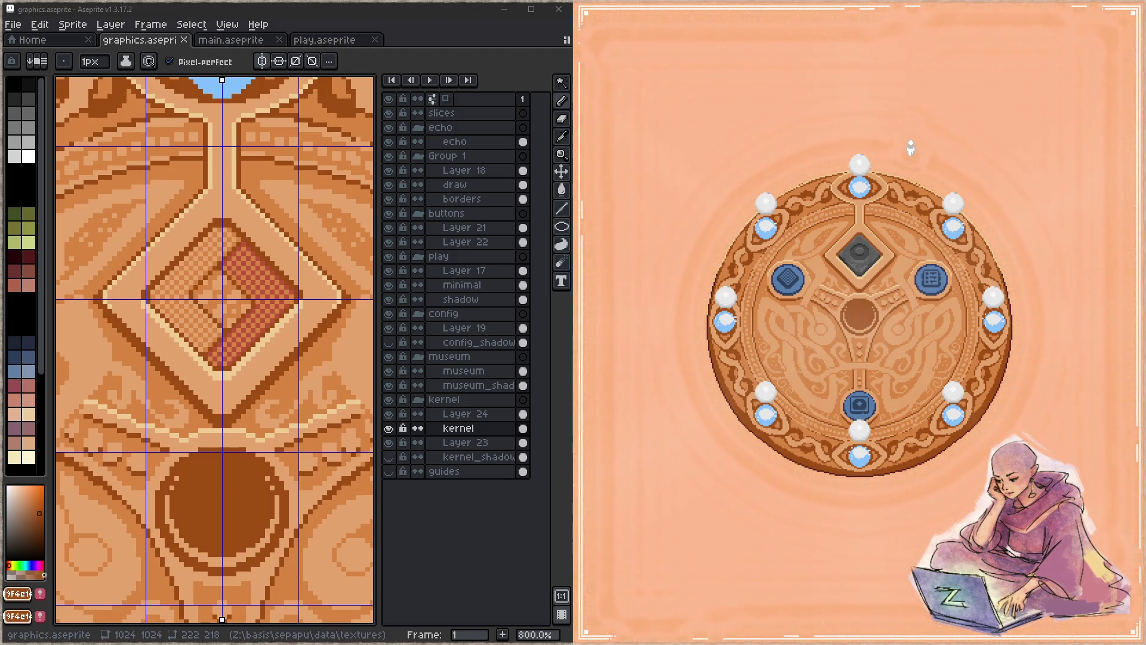
left_click(863, 246)
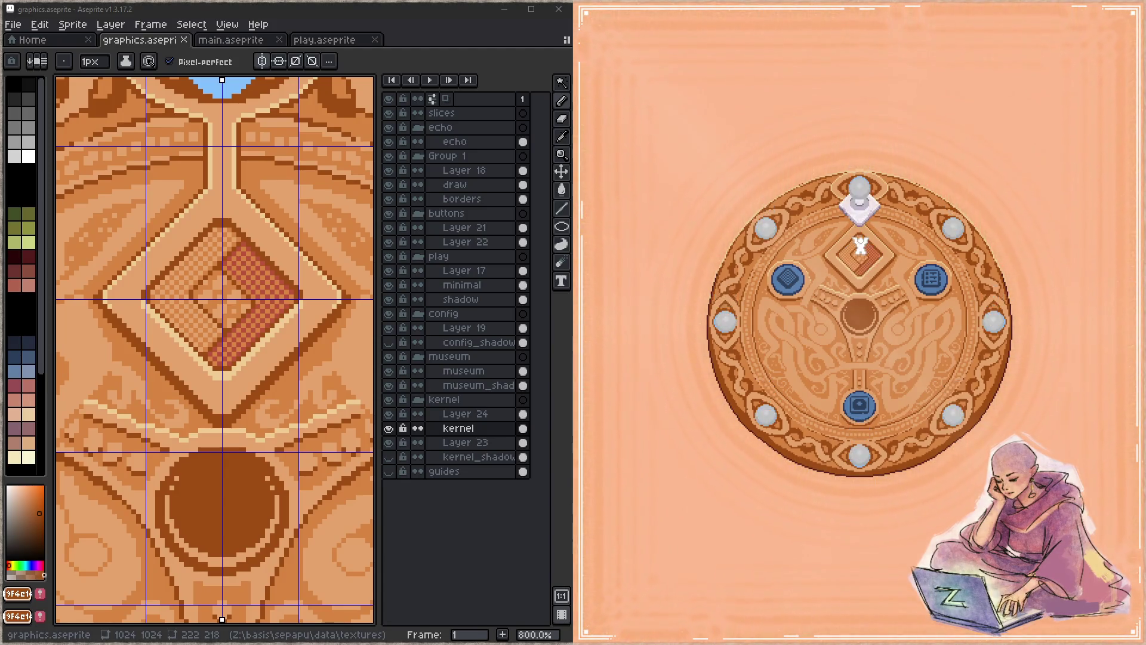
mouse_move(861, 246)
left_mouse_down()
mouse_move(861, 218)
mouse_move(910, 164)
mouse_move(967, 128)
mouse_move(985, 134)
mouse_move(864, 266)
mouse_move(865, 251)
mouse_move(937, 162)
mouse_move(867, 251)
mouse_move(839, 334)
mouse_move(857, 329)
mouse_move(860, 299)
mouse_move(885, 377)
mouse_move(841, 394)
mouse_move(867, 310)
mouse_move(848, 266)
mouse_move(866, 303)
mouse_move(860, 251)
mouse_move(843, 180)
mouse_move(806, 143)
mouse_move(855, 311)
mouse_move(863, 358)
mouse_move(850, 391)
mouse_move(865, 298)
mouse_move(858, 338)
mouse_move(875, 326)
mouse_move(865, 344)
mouse_move(886, 200)
mouse_move(907, 151)
left_mouse_up()
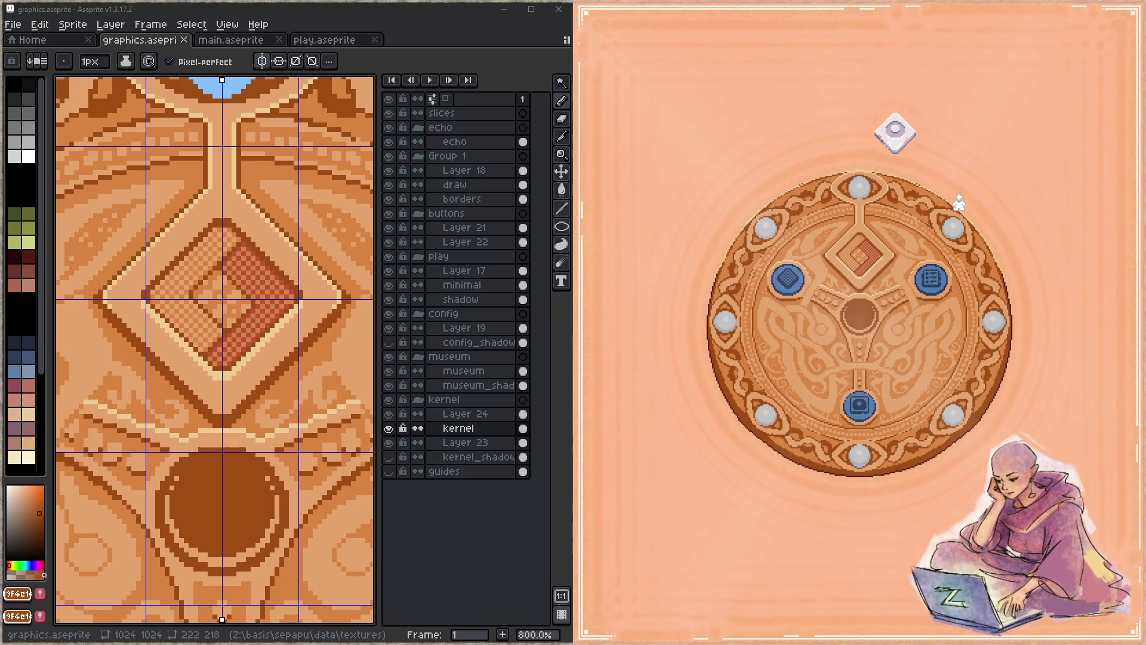
scroll(202, 215, "up", 5)
scroll(202, 214, "left", 3)
scroll(276, 274, "down", 1)
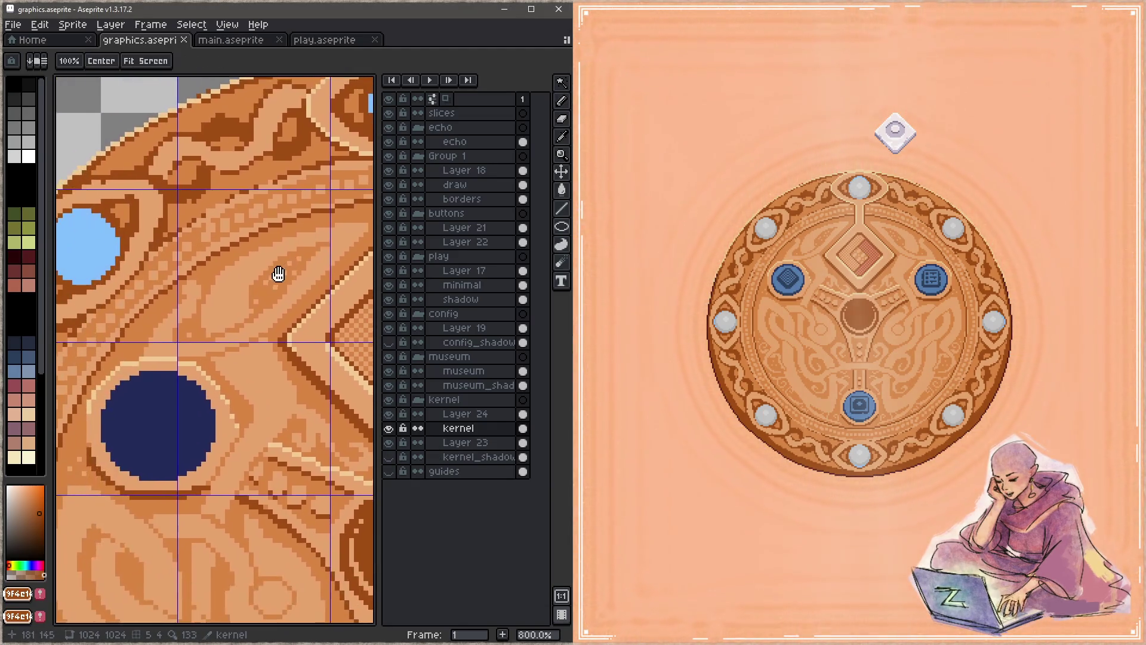
scroll(239, 311, "down", 1)
left_click_drag(231, 335, 229, 221)
scroll(194, 335, "down", 5)
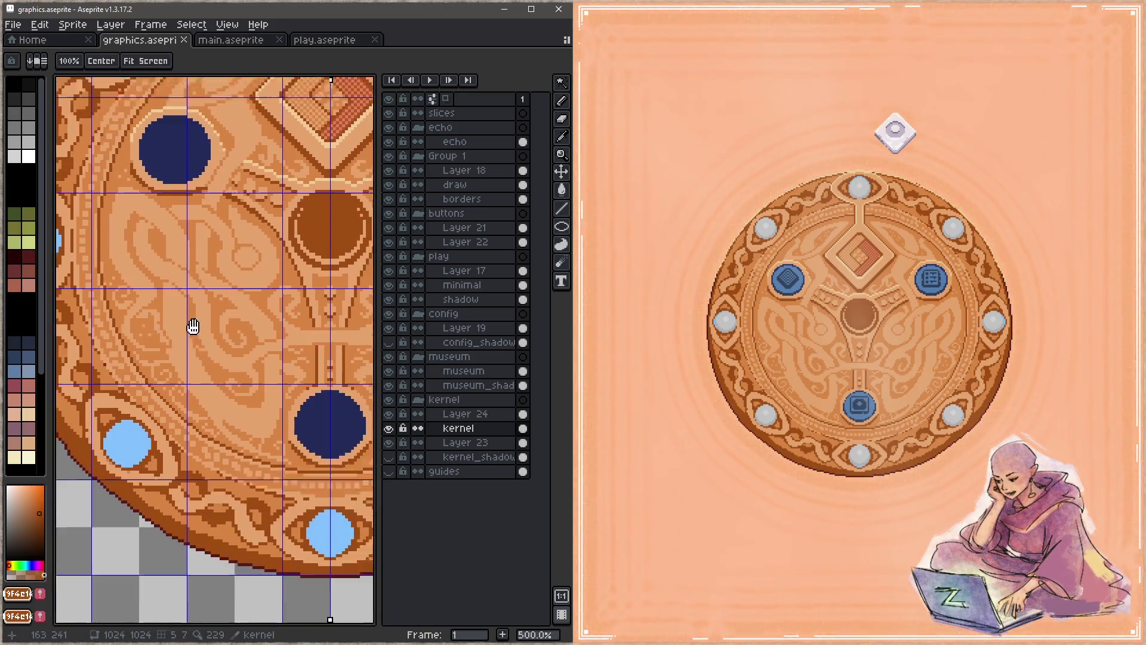
left_click_drag(190, 297, 190, 457)
scroll(197, 430, "up", 3)
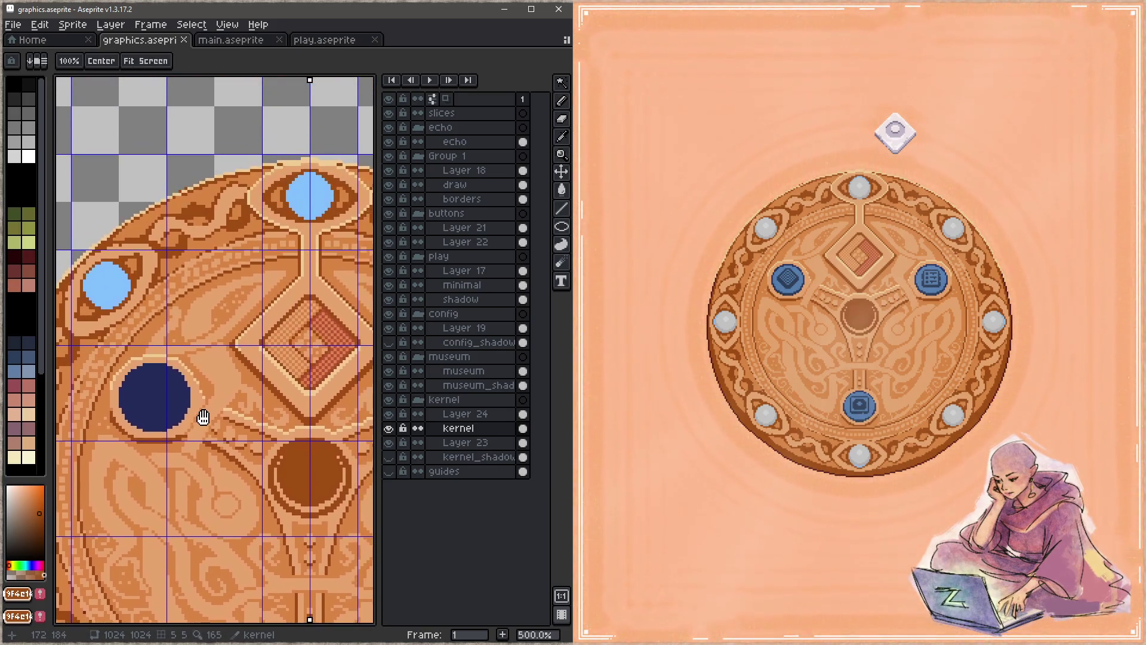
key("z")
left_click(305, 261)
left_click_drag(304, 261, 239, 300)
key("b")
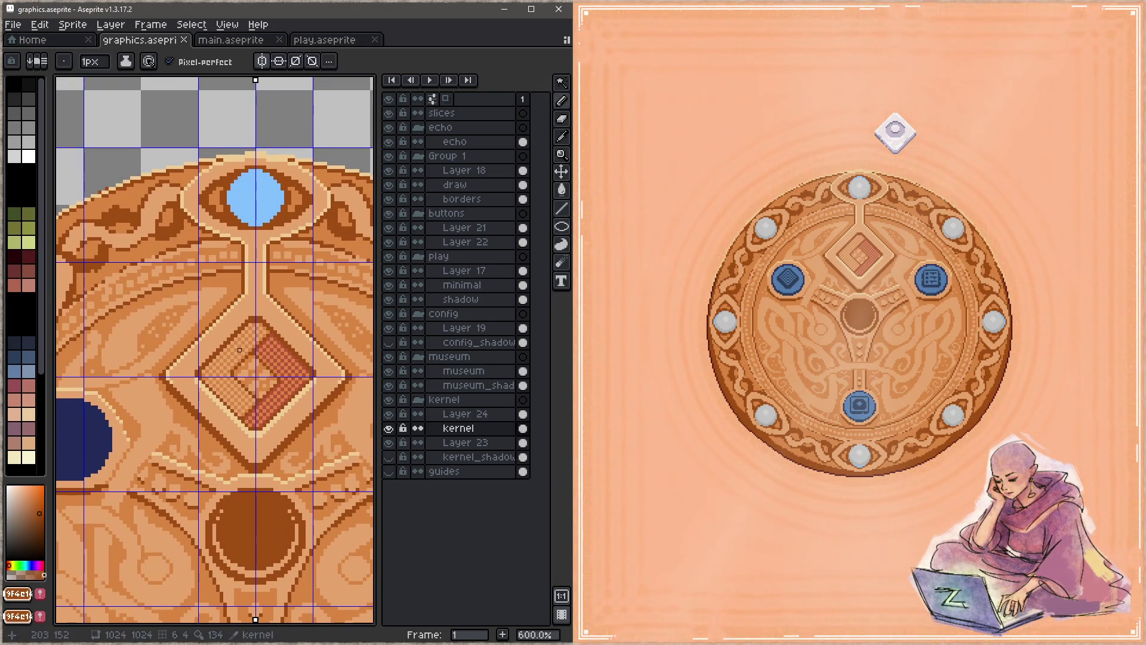
key("ctrl+z")
key("space")
mouse_move(317, 188)
left_mouse_down()
mouse_move(234, 411)
mouse_move(231, 492)
left_mouse_up()
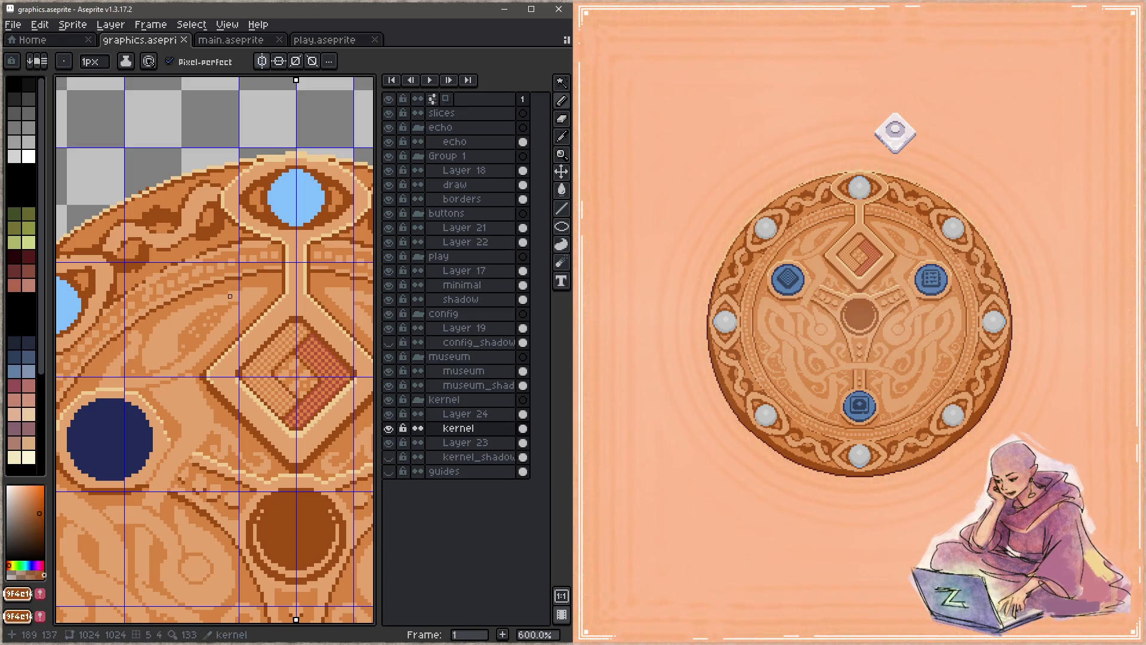
scroll(230, 297, "down", 4)
Fill the upper-left rim band with light cream #efcc94 and save
scroll(365, 318, "up", 3)
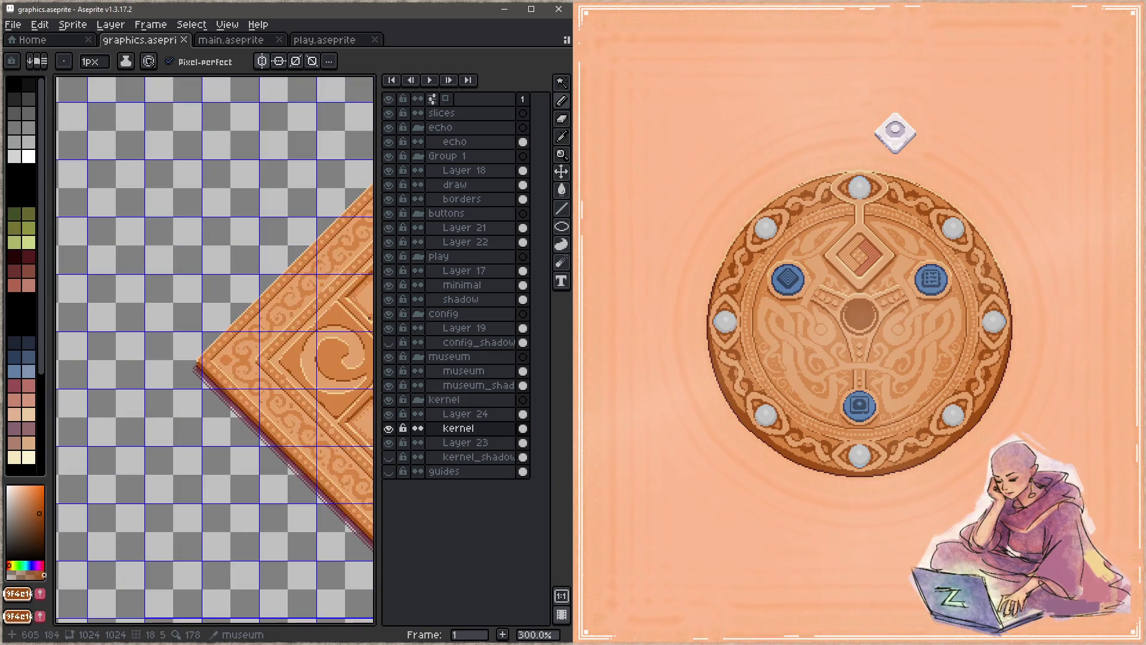
scroll(250, 323, "down", 3)
scroll(238, 205, "up", 4)
scroll(178, 228, "up", 4)
key("alt")
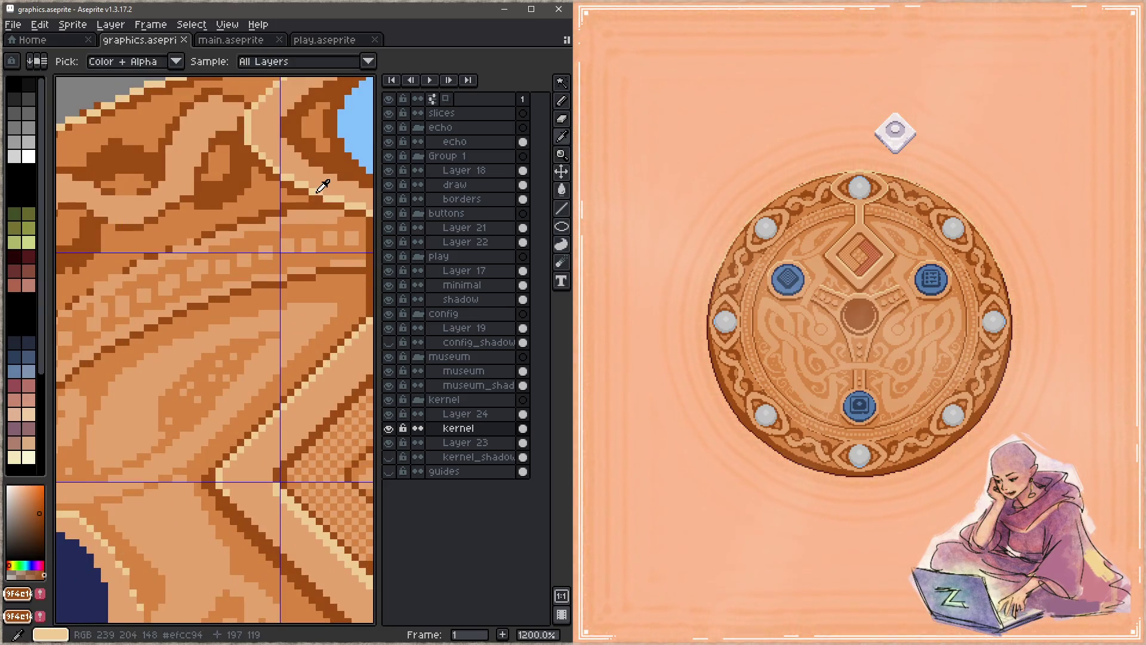
left_click(319, 193, "alt")
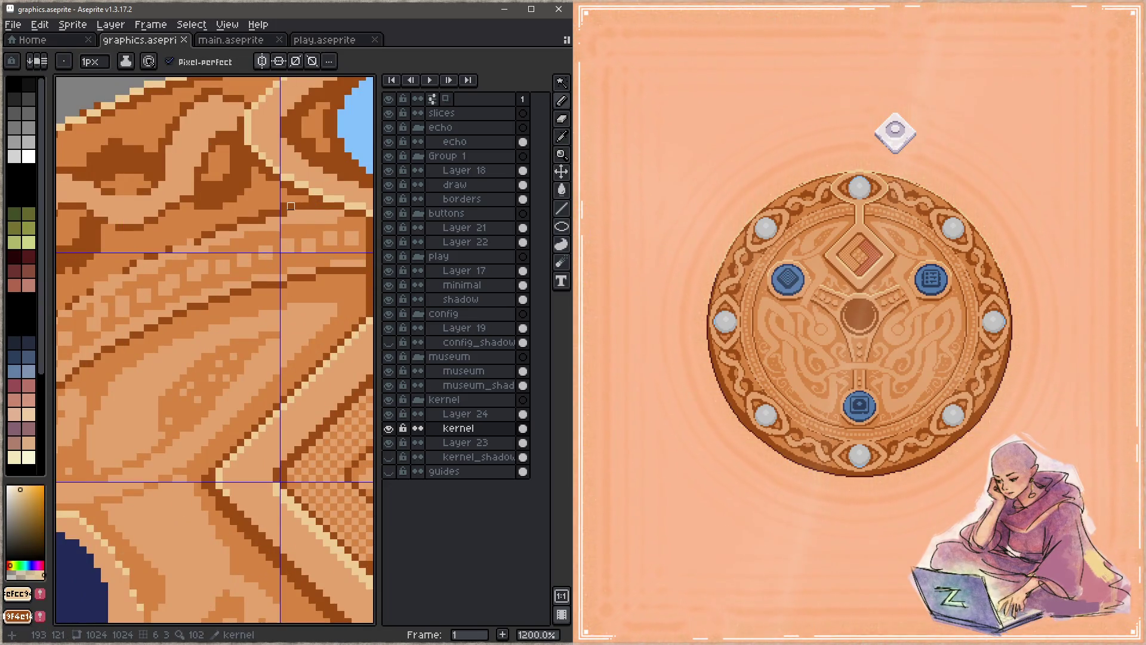
scroll(255, 227, "down", 2)
key("g")
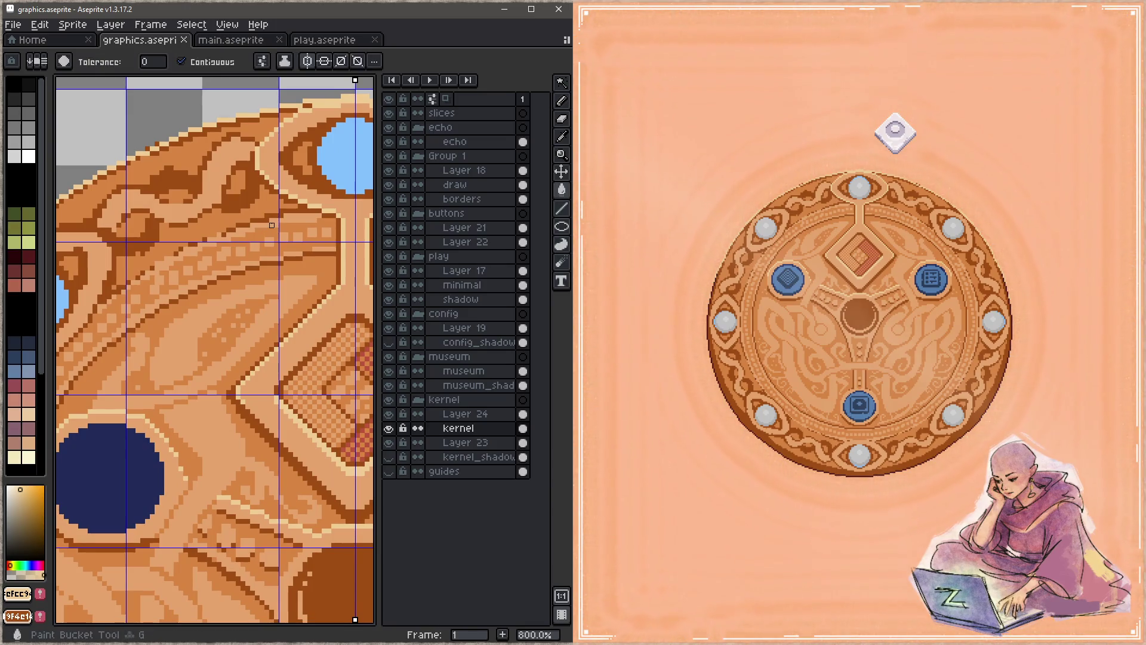
left_click(272, 225)
key("ctrl+s")
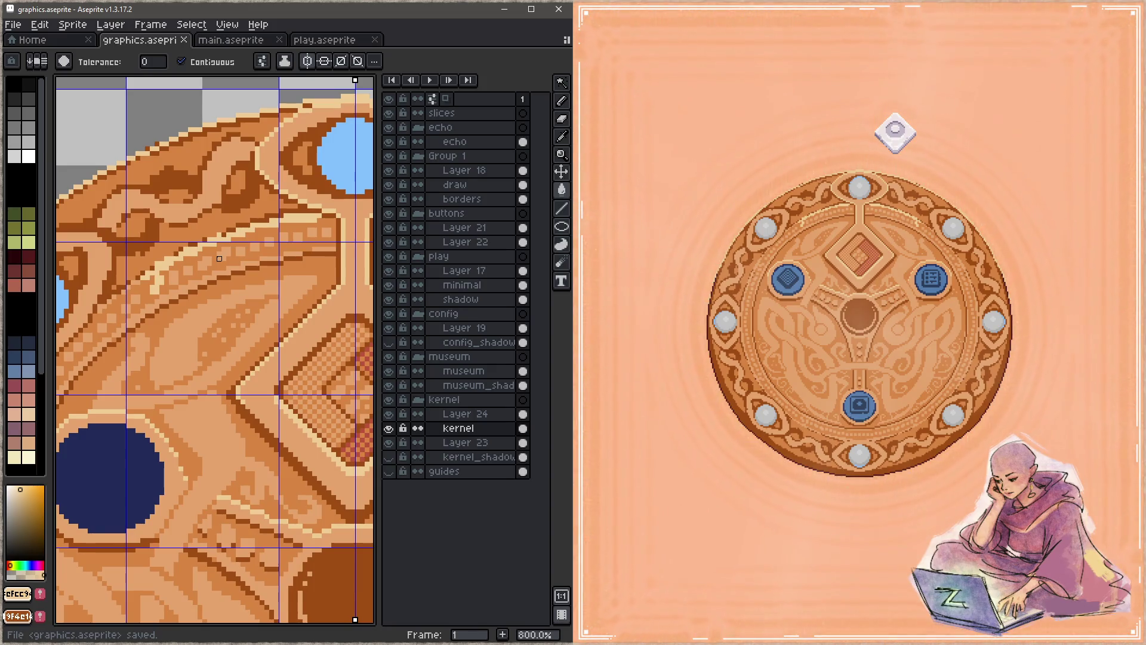
Compare the rim band fill by undoing and redoing, leaving it removed
scroll(220, 258, "down", 6)
scroll(56, 295, "up", 3)
left_click_drag(56, 294, 56, 380)
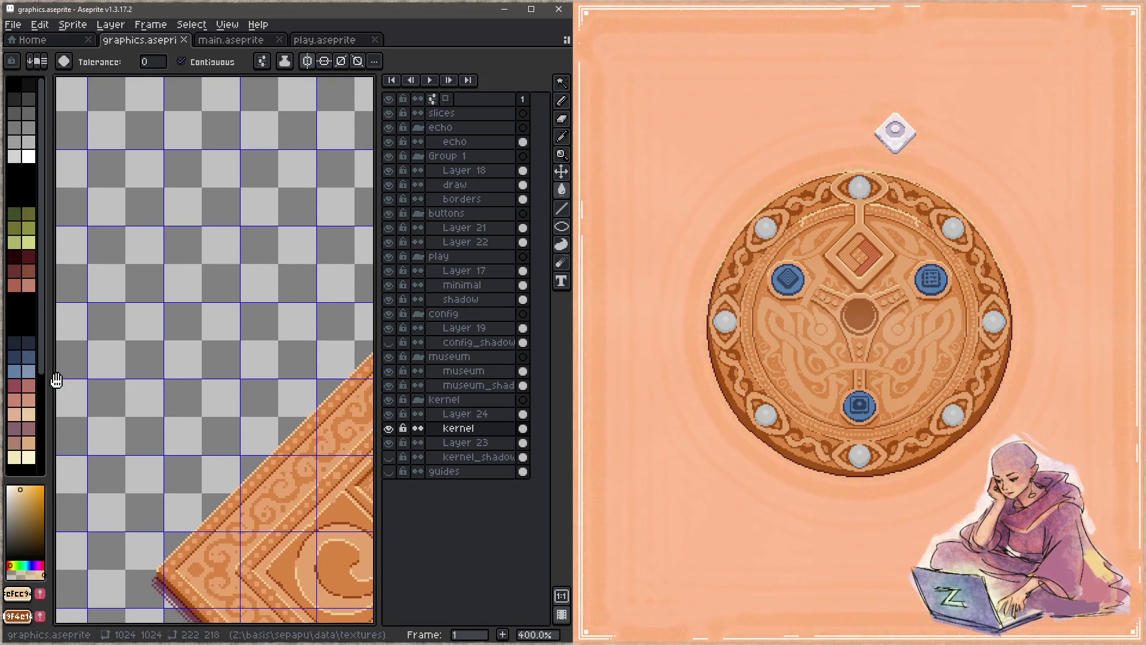
scroll(56, 380, "down", 5)
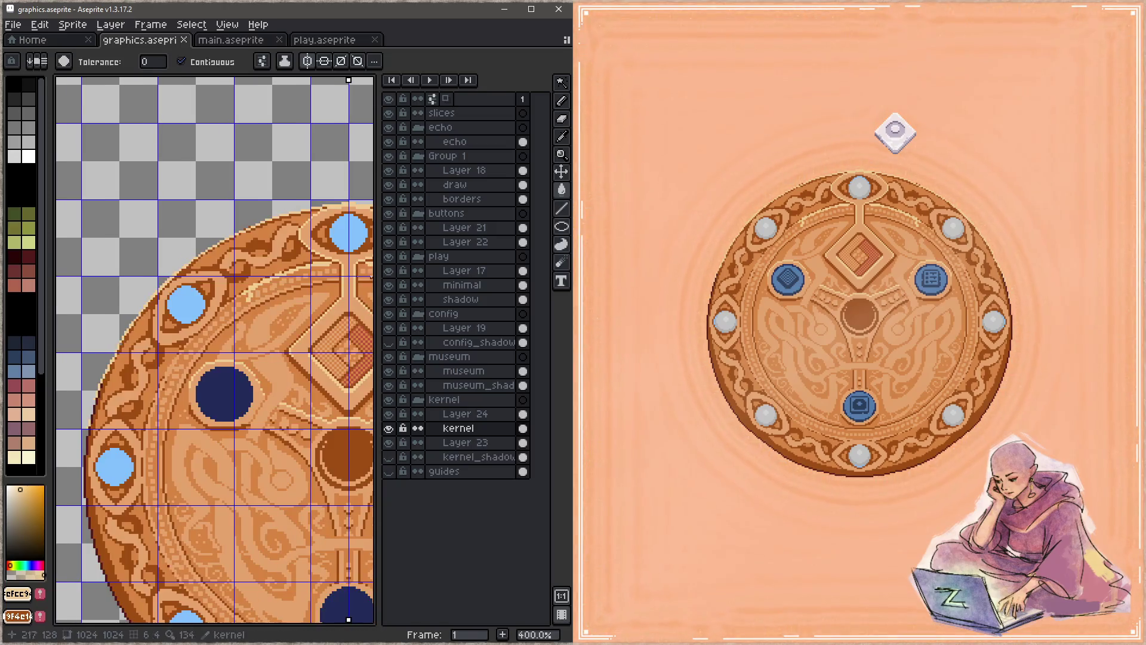
scroll(318, 271, "up", 3)
key("ctrl+z")
key("ctrl+y")
key("ctrl+z")
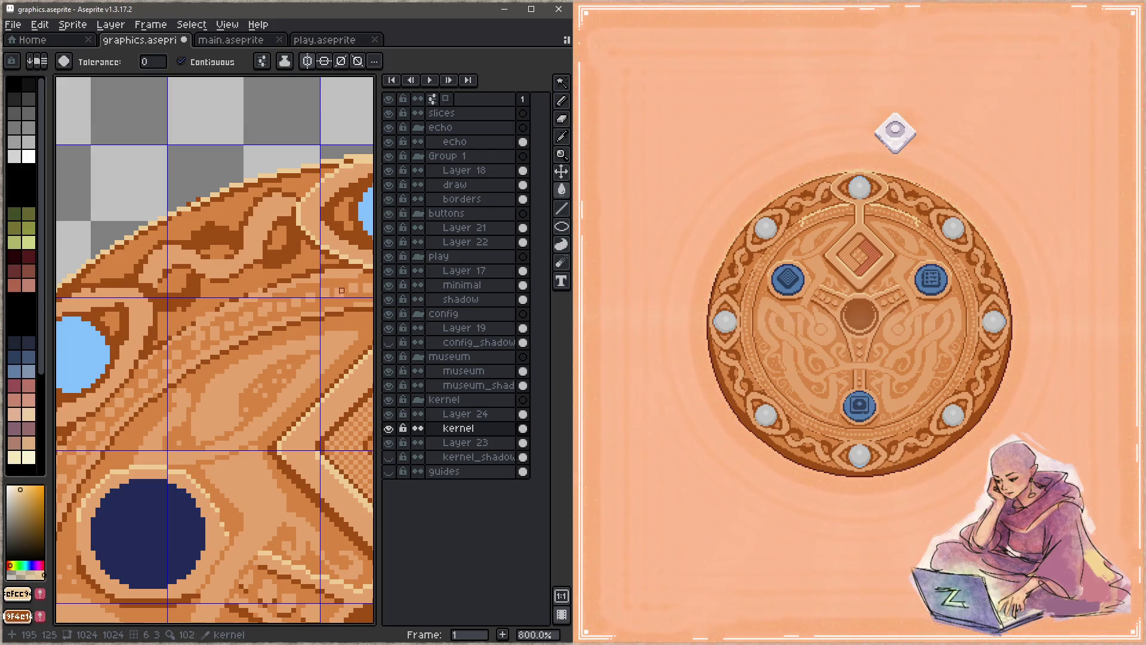
left_click_drag(342, 266, 280, 222)
Place a single pixel on the rim band and sample cream #efcc94 along it
key("b")
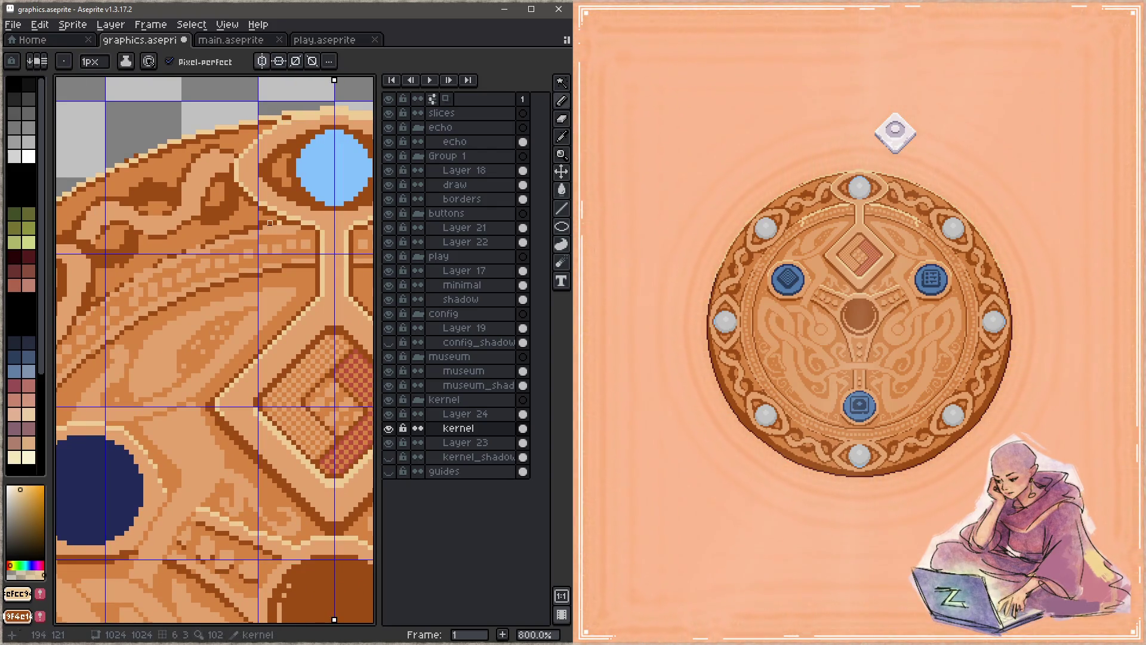
left_click(276, 222)
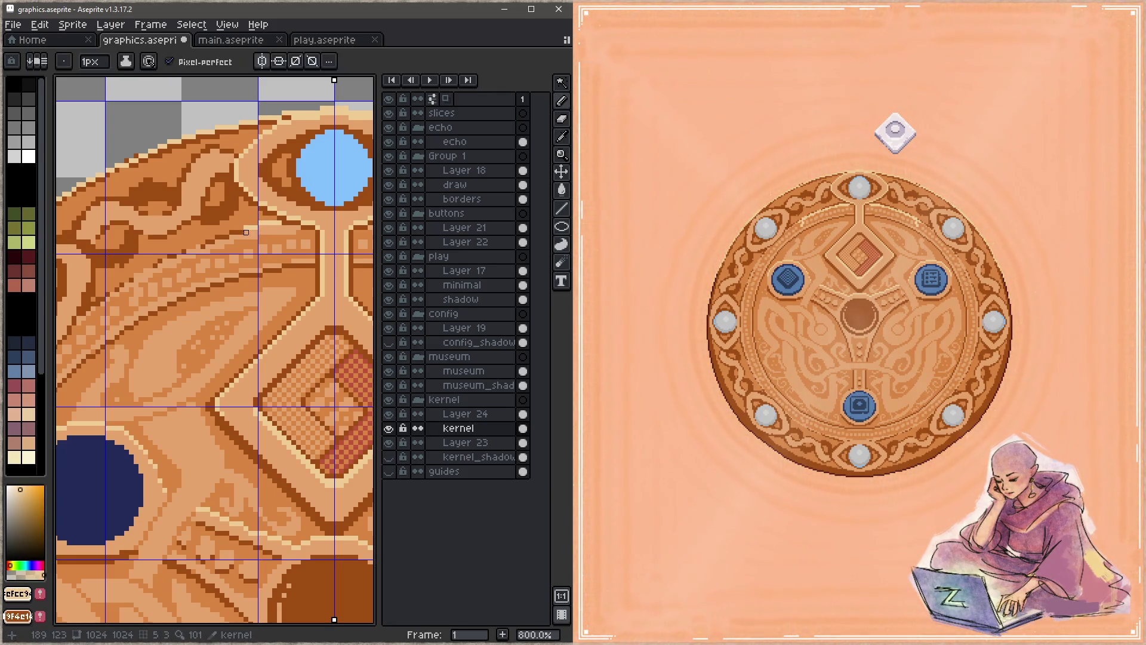
mouse_move(227, 252)
left_mouse_down()
mouse_move(120, 277)
mouse_move(271, 253)
mouse_move(259, 243)
left_mouse_up()
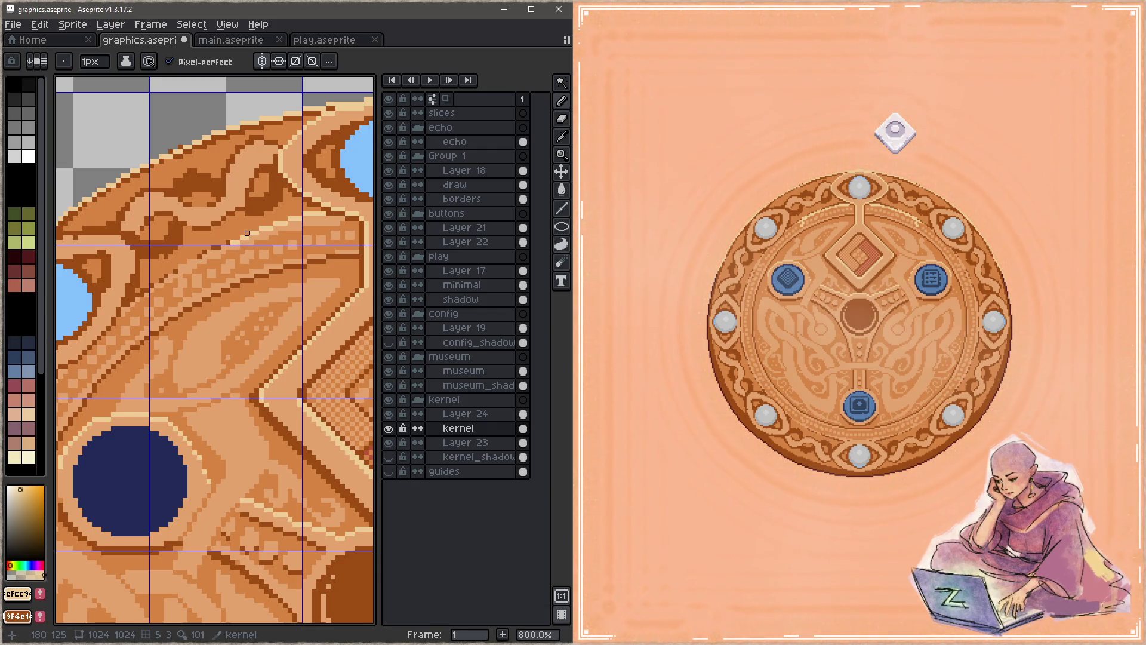
key("alt")
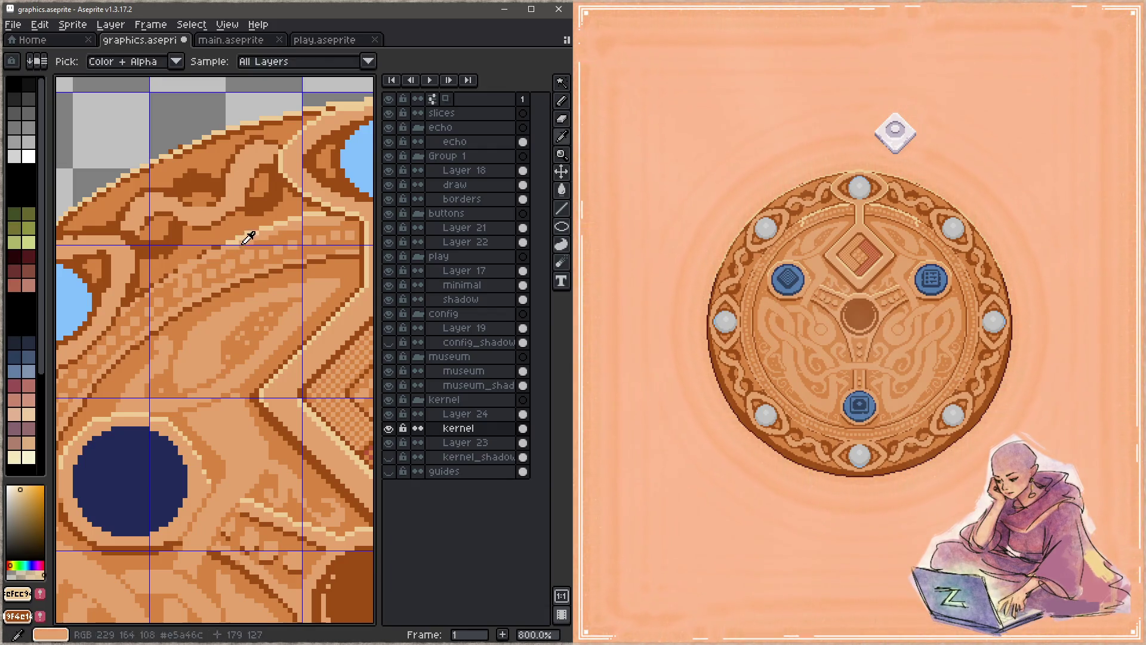
left_click(255, 228, "alt")
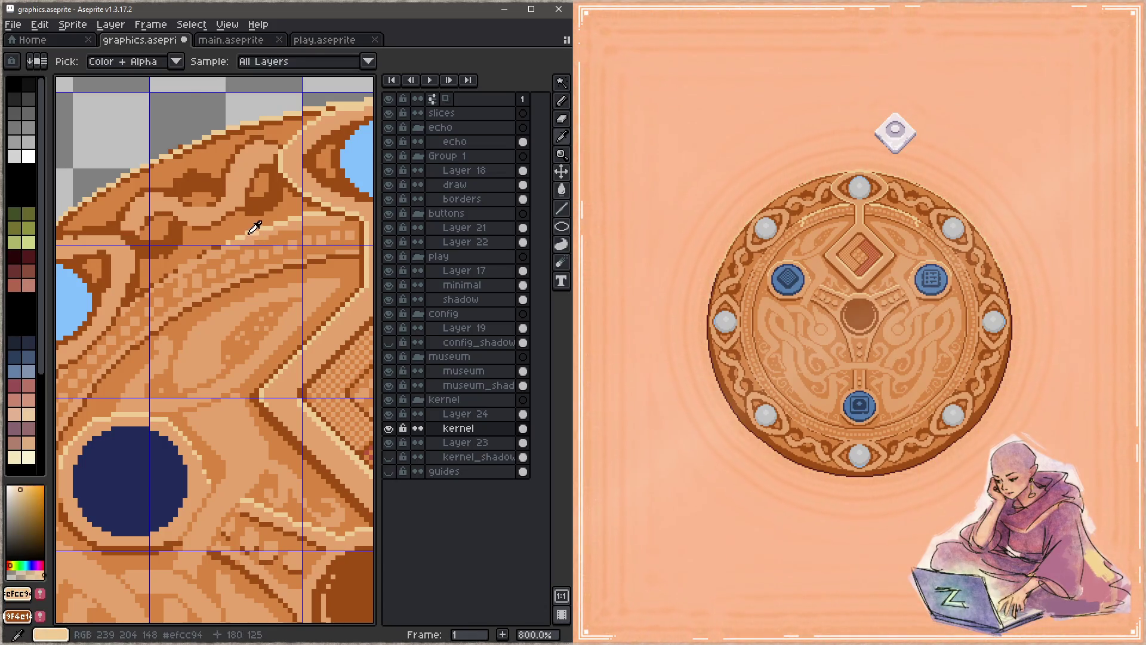
key("space")
mouse_move(230, 268)
left_mouse_down()
mouse_move(263, 271)
mouse_move(241, 277)
left_mouse_up()
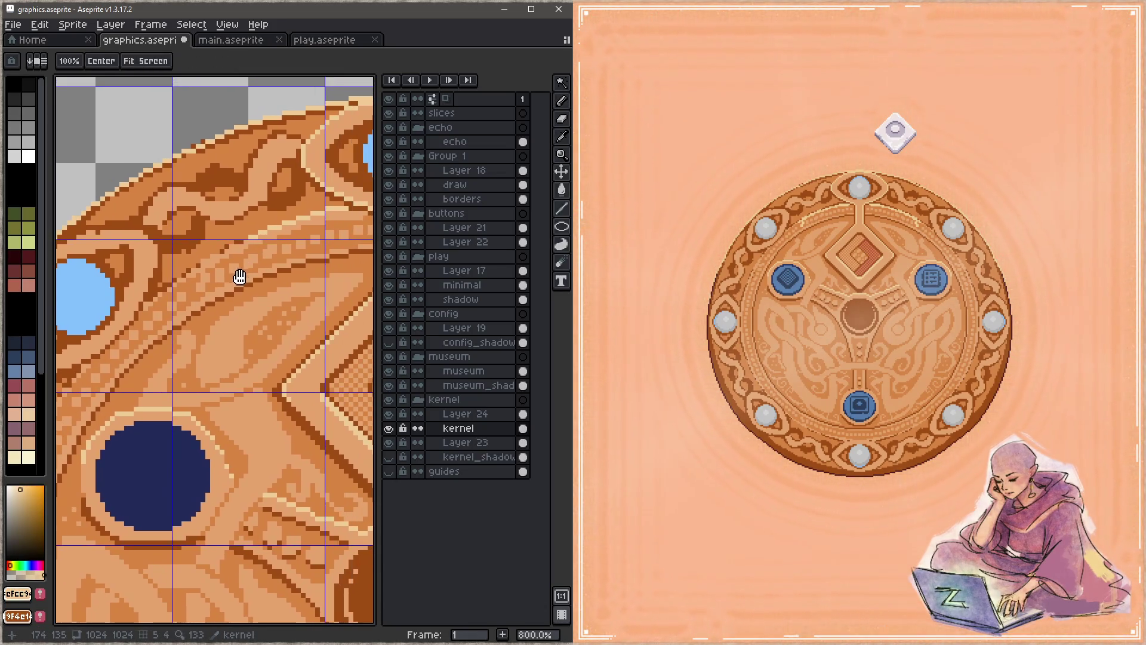
key("space")
left_click_drag(121, 342, 174, 321)
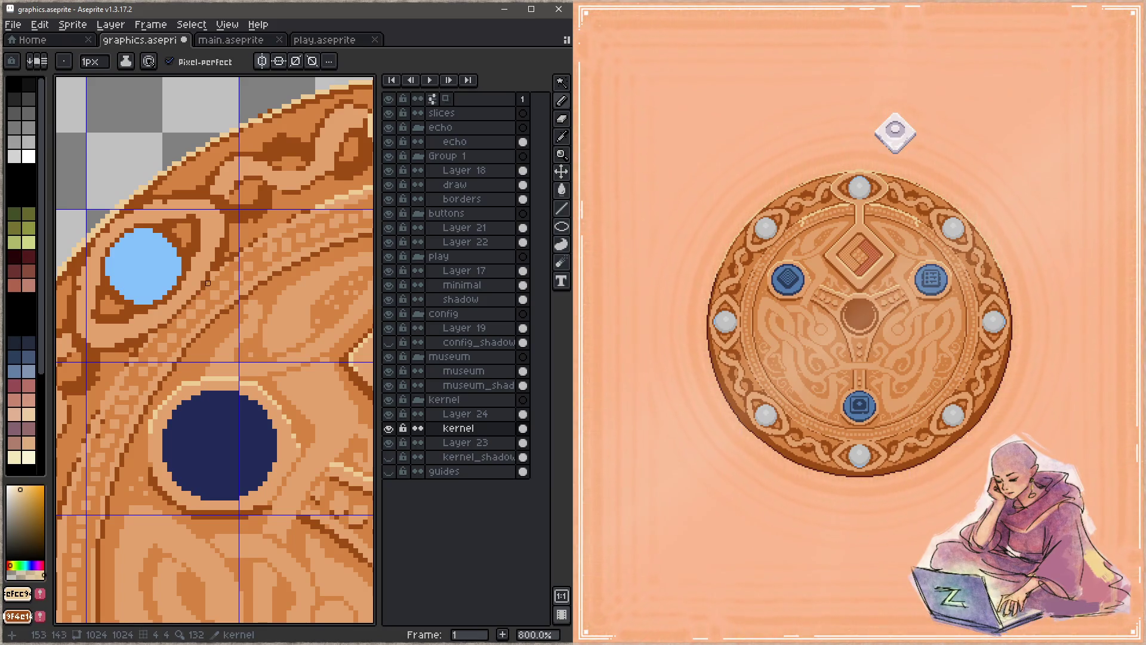
key("space")
left_click_drag(212, 279, 250, 240)
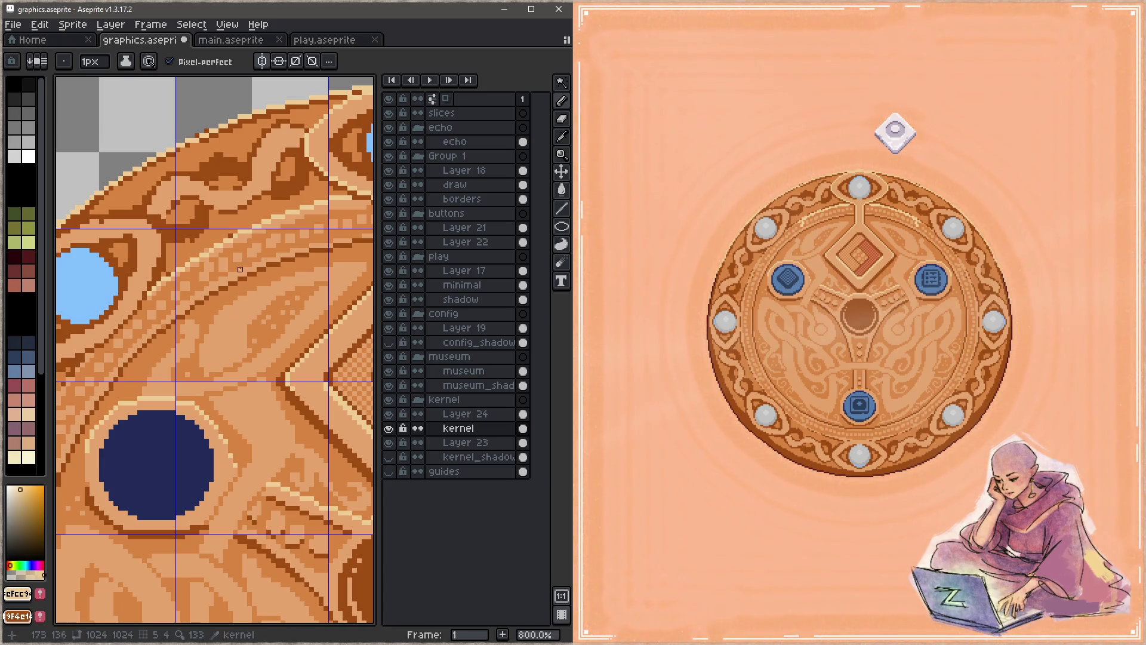
Sample orange and cream tones and try tan strokes along the band, undoing them
left_click(245, 227, "alt")
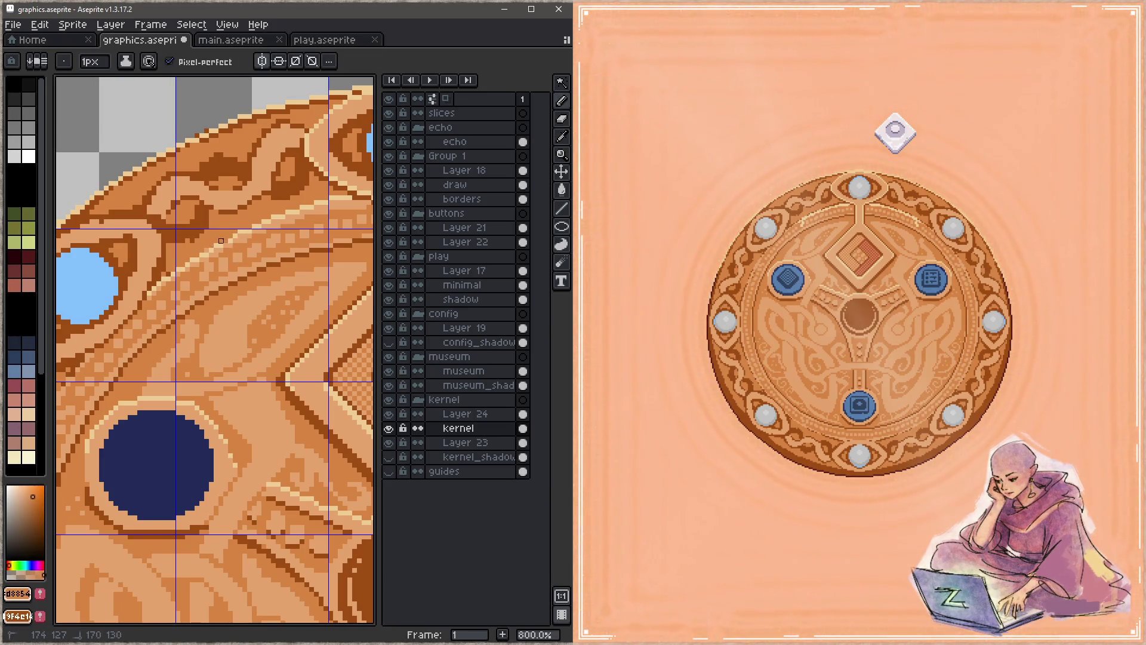
left_click(170, 270, "alt")
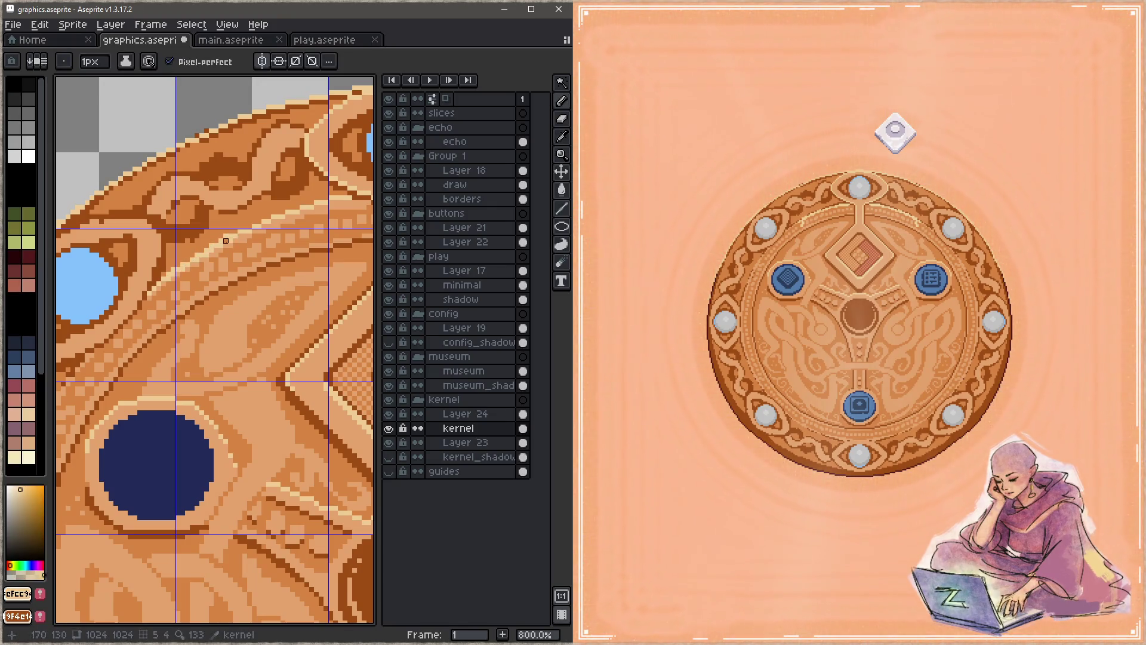
left_click(216, 240, "alt")
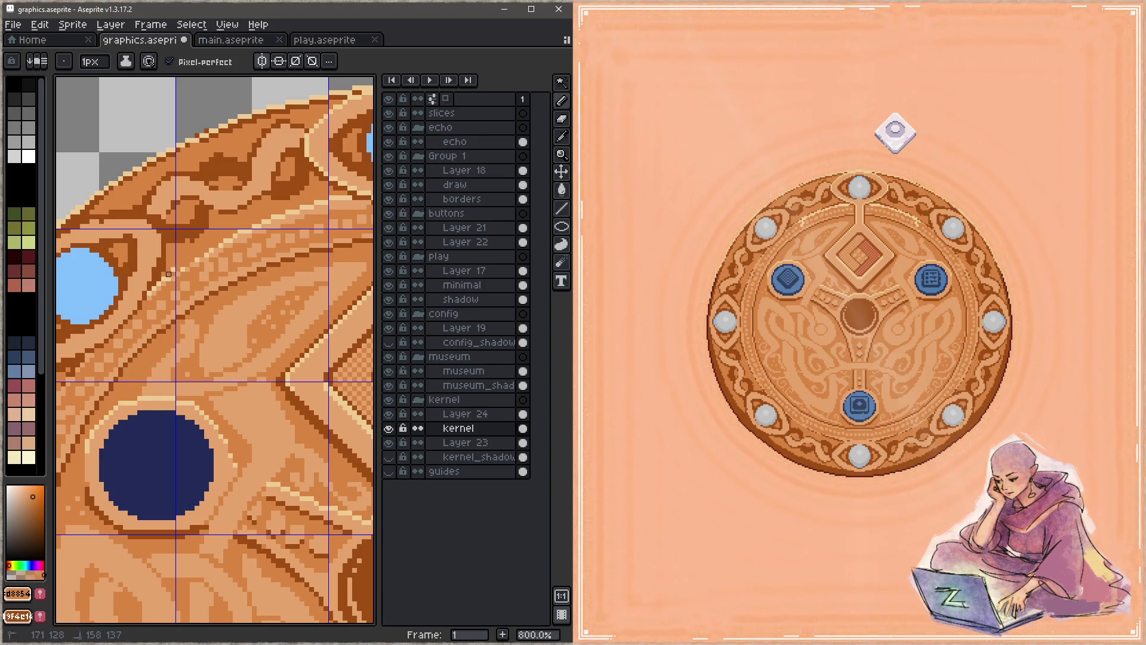
left_click(168, 279, "alt")
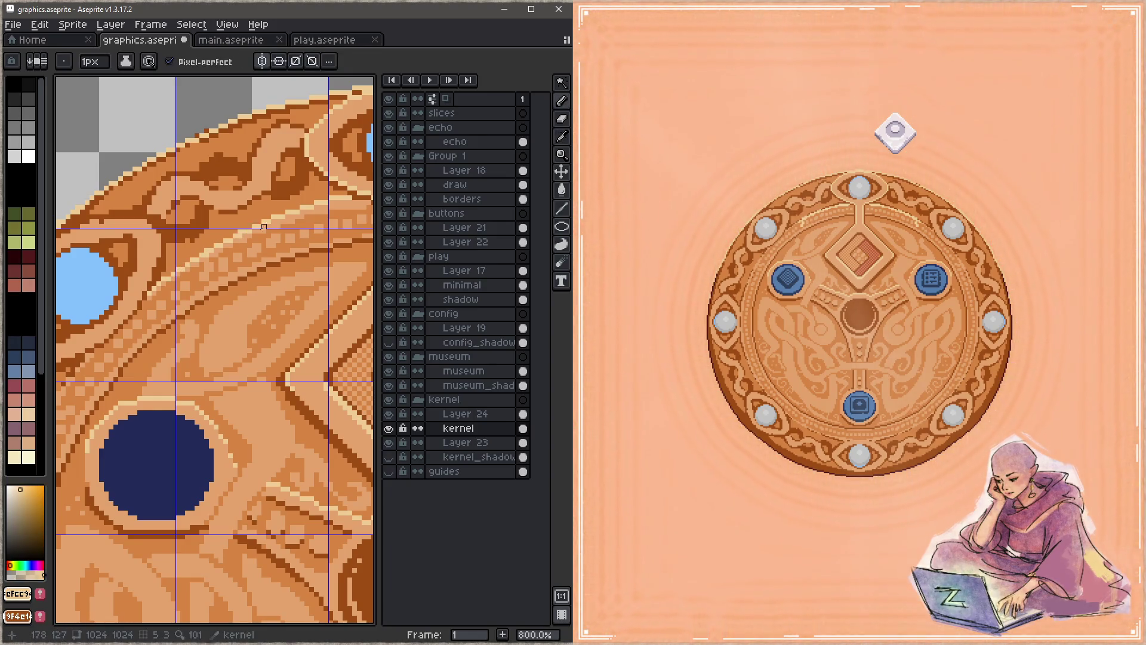
left_click(240, 255, "alt")
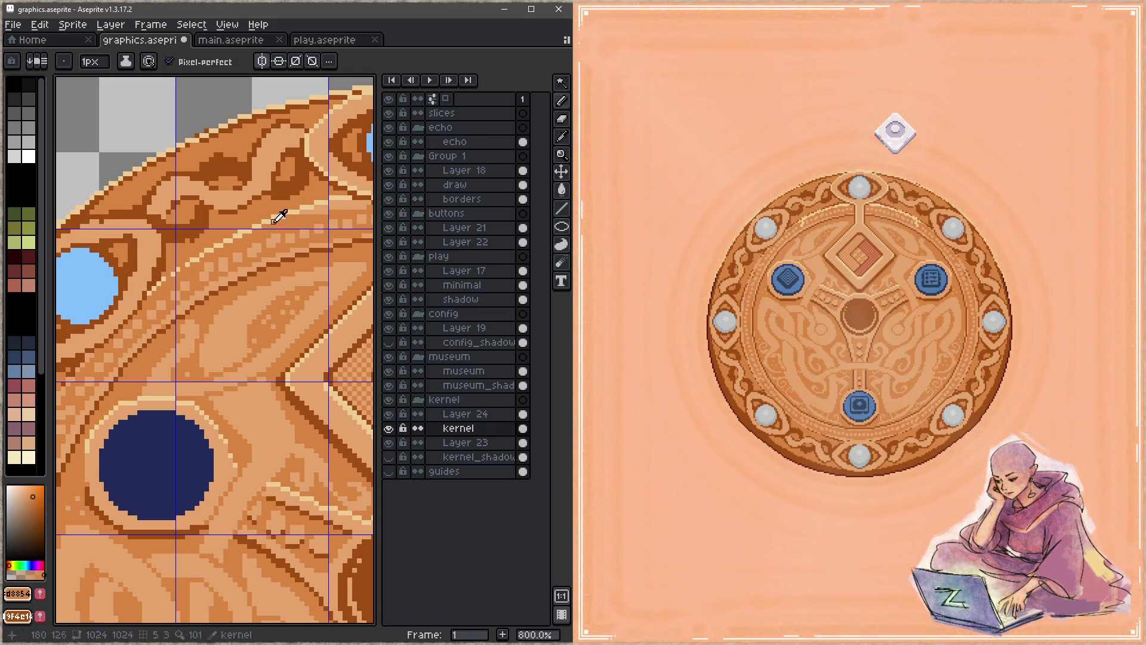
left_click(261, 233, "alt")
mouse_move(264, 231)
left_mouse_down()
mouse_move(164, 290)
mouse_move(207, 256)
left_mouse_up()
key("ctrl+z")
left_click(199, 263, "alt")
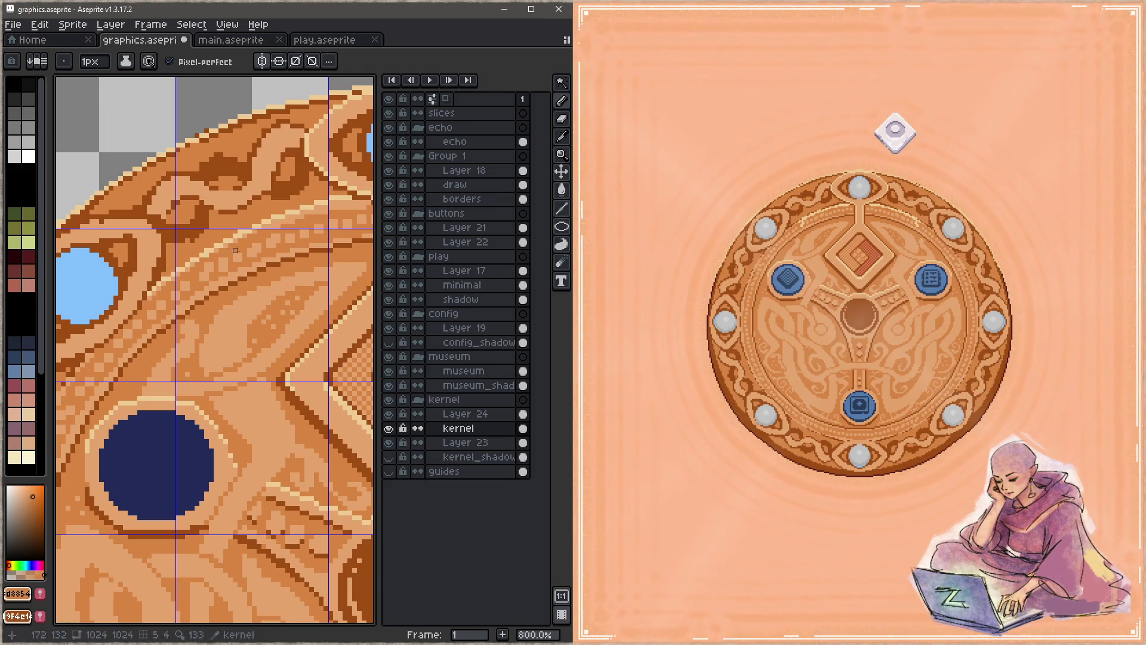
key("ctrl+z")
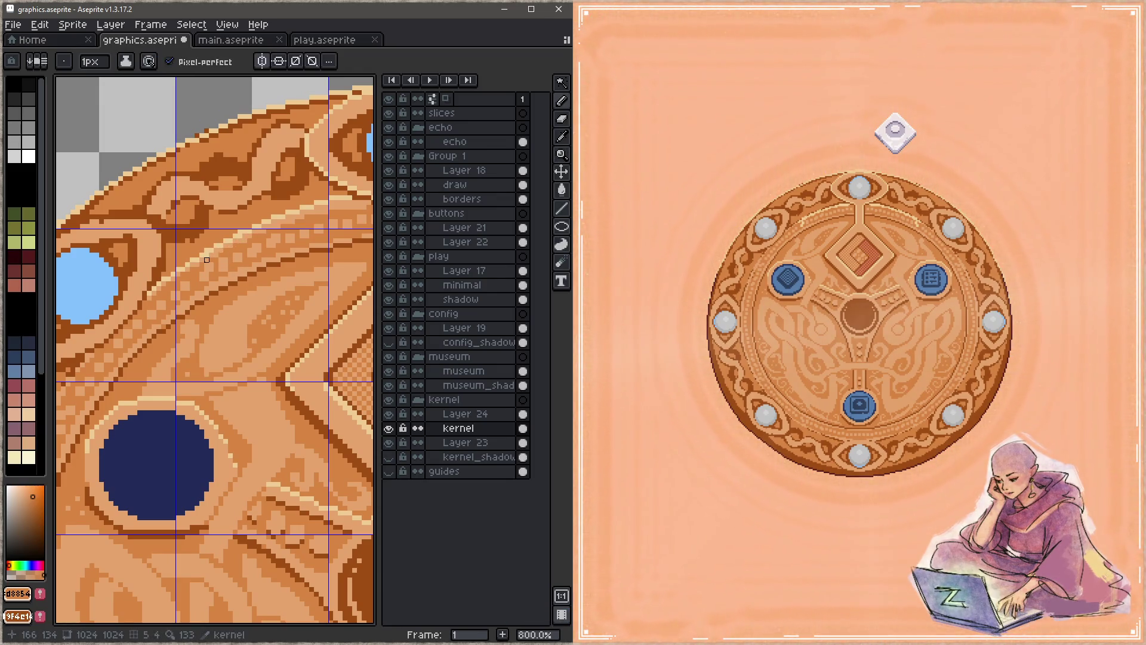
Draw darker orange pixels along the rim band and save the retouched sprite
left_click(215, 256, "alt")
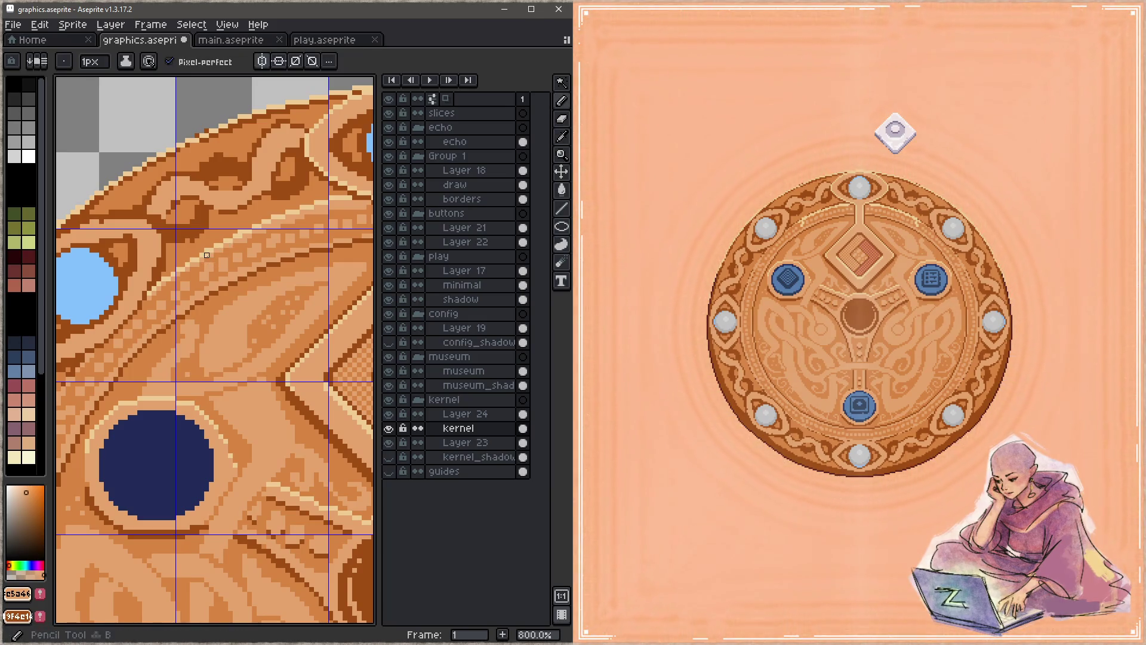
left_click(254, 240, "alt")
left_click_drag(250, 240, 302, 217)
left_click(330, 208, "alt")
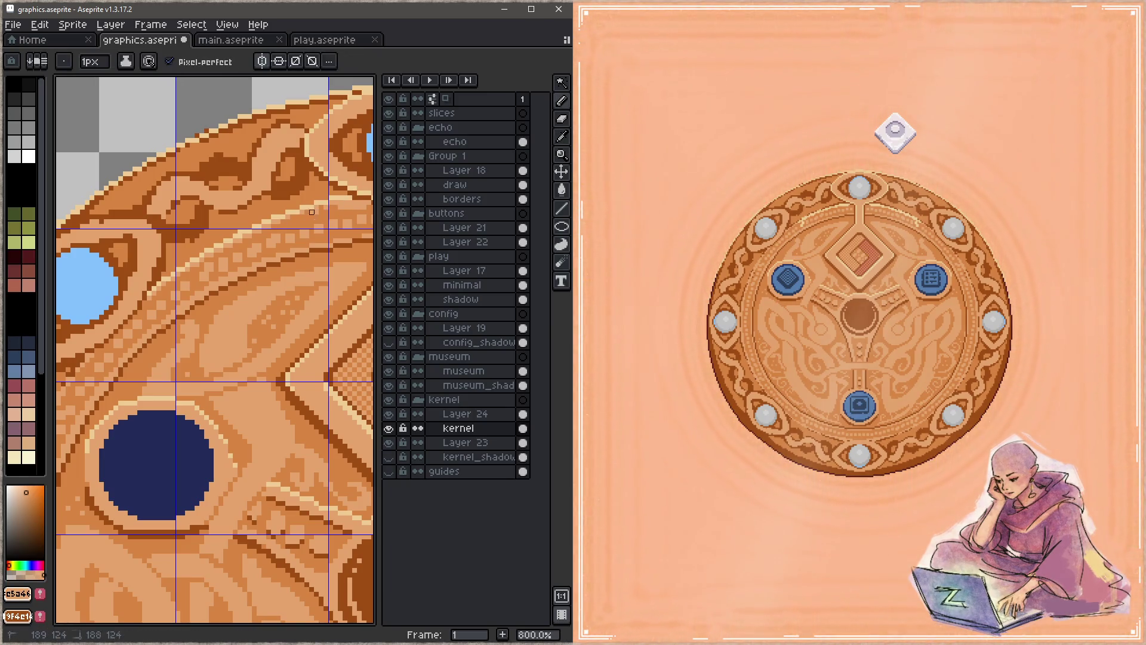
key("ctrl+s")
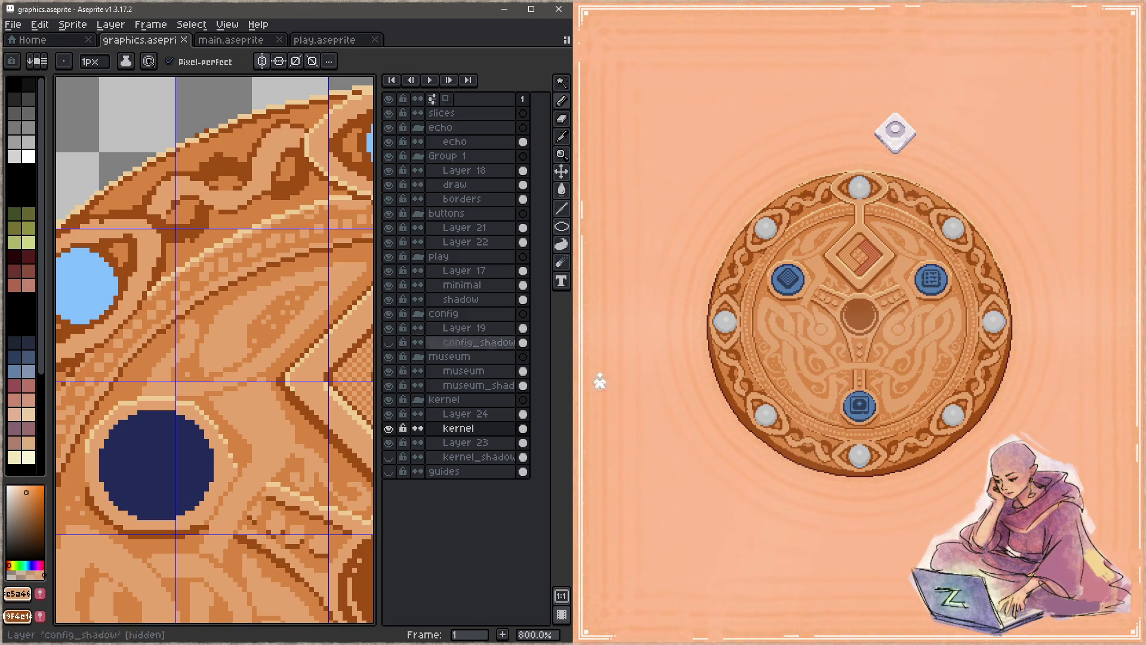
scroll(260, 264, "down", 5)
Zoom out and widen the palette panel to show all colours
left_click_drag(51, 434, 99, 434)
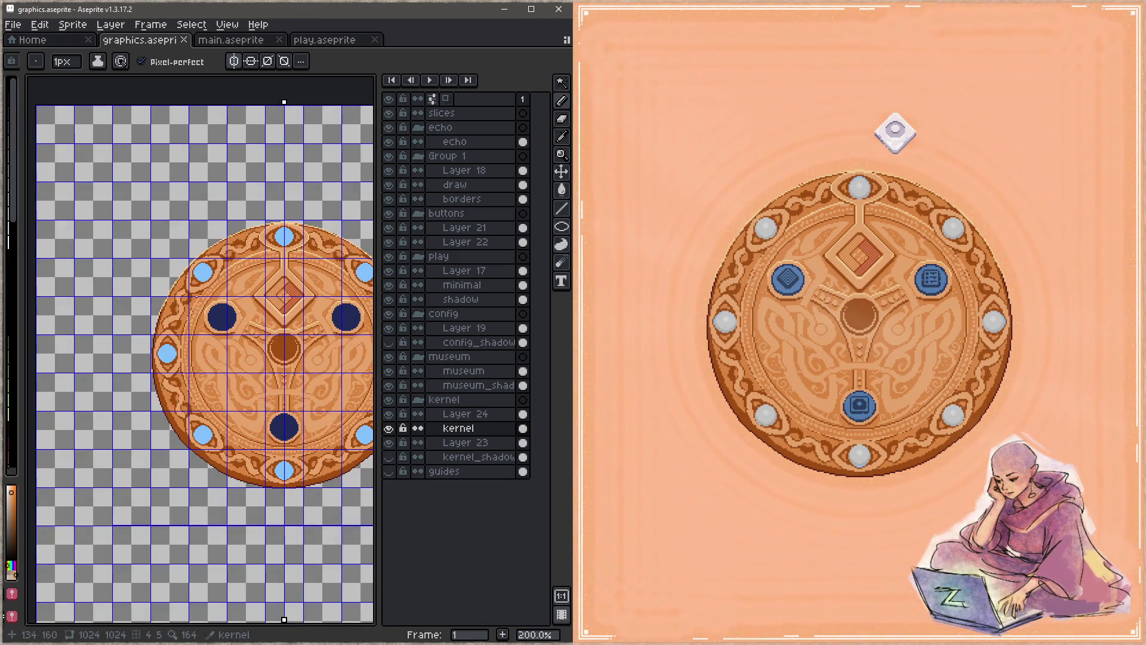
left_click_drag(22, 304, 69, 304)
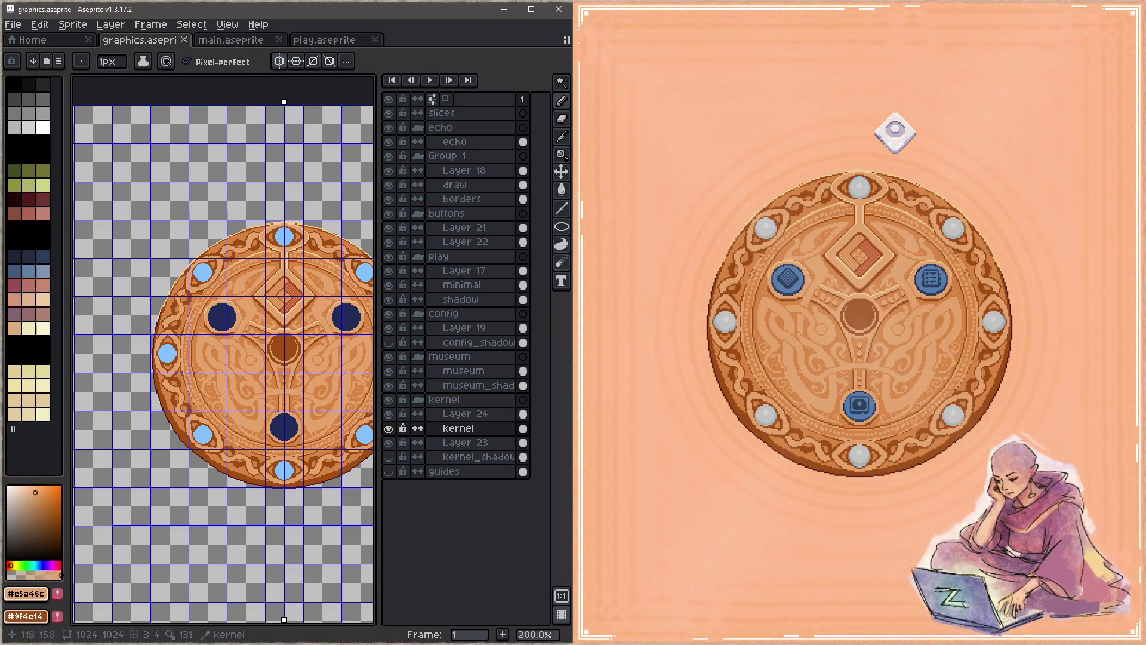
scroll(262, 250, "right", 5)
scroll(262, 250, "up", 1)
mouse_move(262, 249)
left_mouse_down()
mouse_move(90, 272)
mouse_move(74, 260)
left_mouse_up()
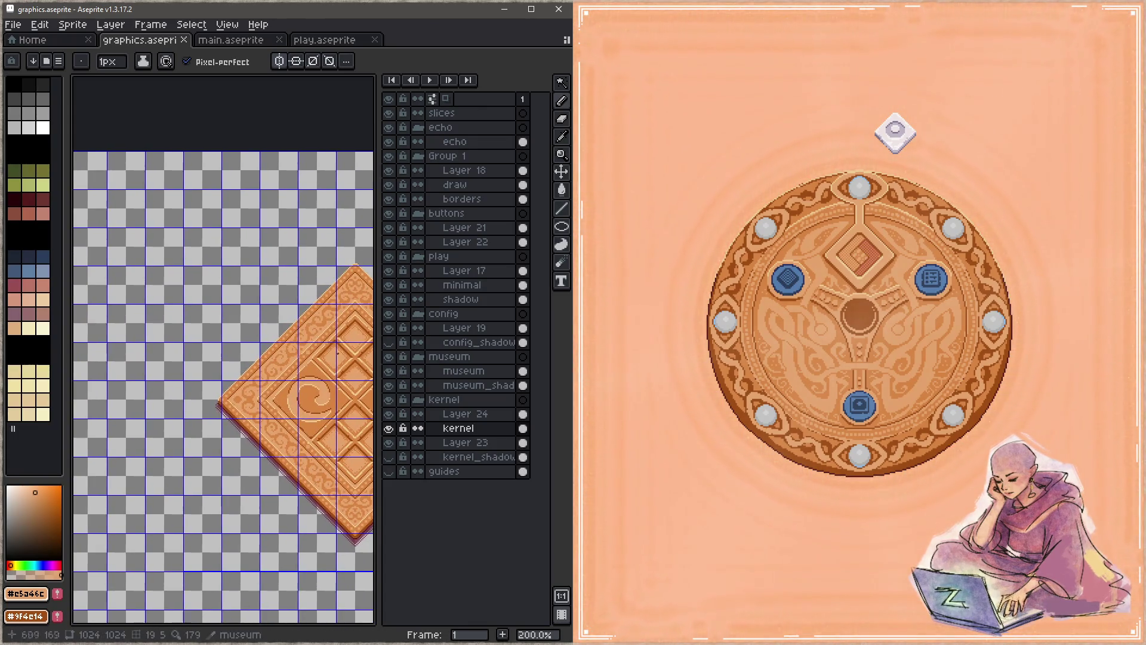
scroll(300, 345, "up", 3)
scroll(288, 351, "down", 4)
scroll(251, 287, "left", 5)
scroll(236, 266, "up", 4)
scroll(236, 267, "up", 2)
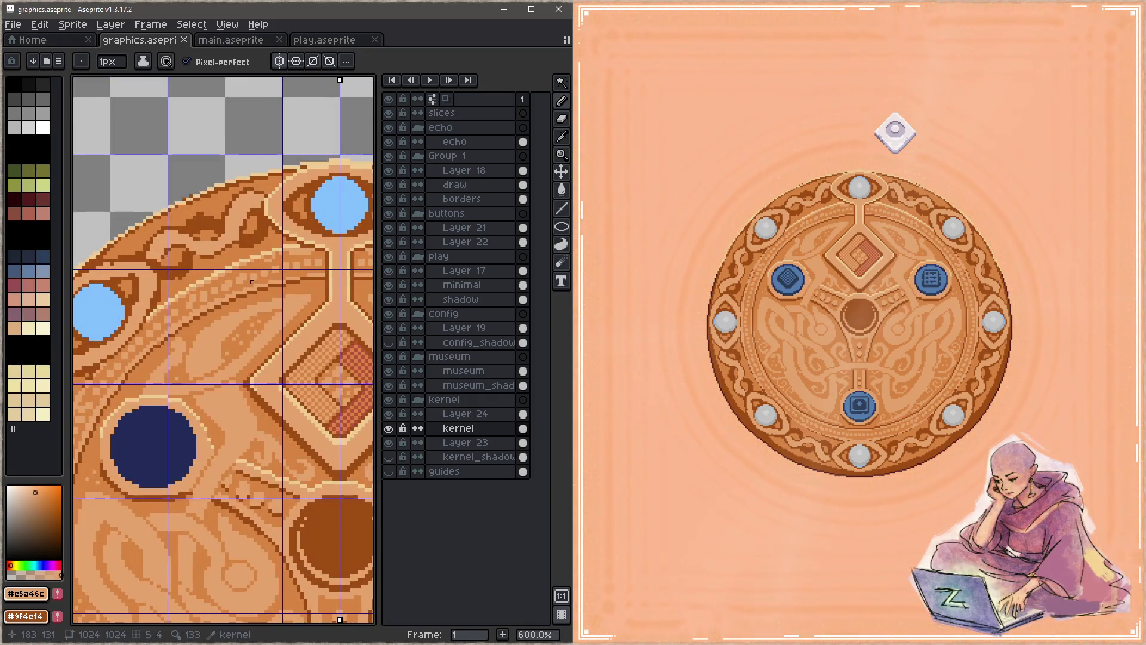
scroll(234, 282, "up", 3)
Draw #d88541 orange pixels along the rim band, disable Pixel-perfect, and save
left_click(239, 282, "alt")
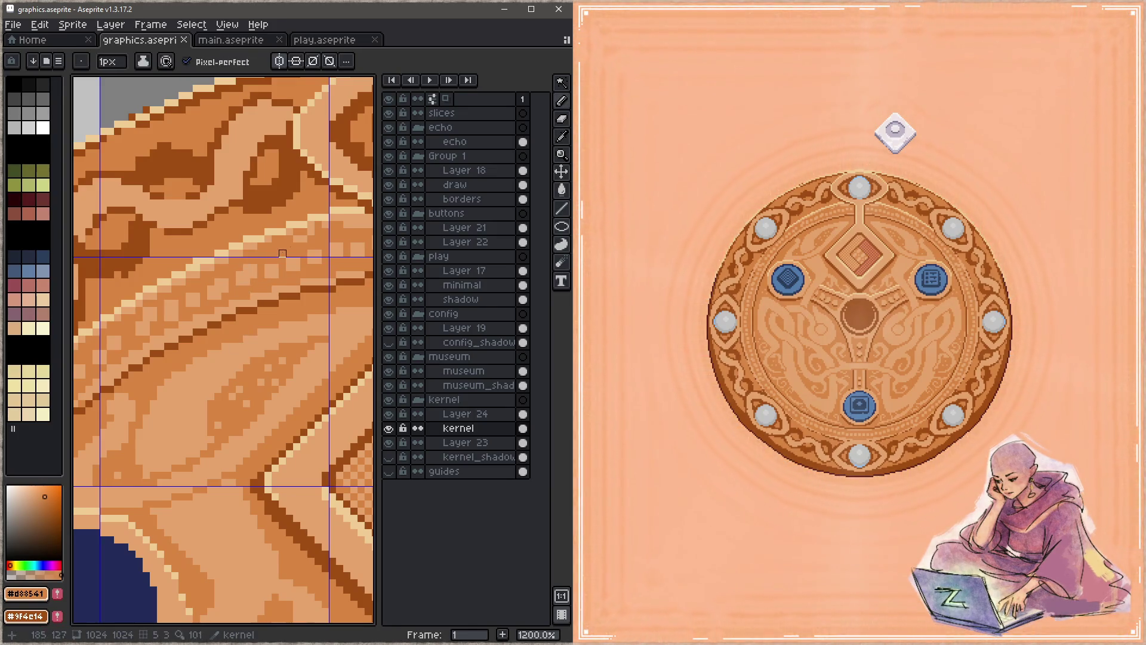
mouse_move(304, 225)
left_mouse_down()
mouse_move(325, 227)
mouse_move(271, 263)
mouse_move(214, 263)
mouse_move(357, 322)
left_mouse_up()
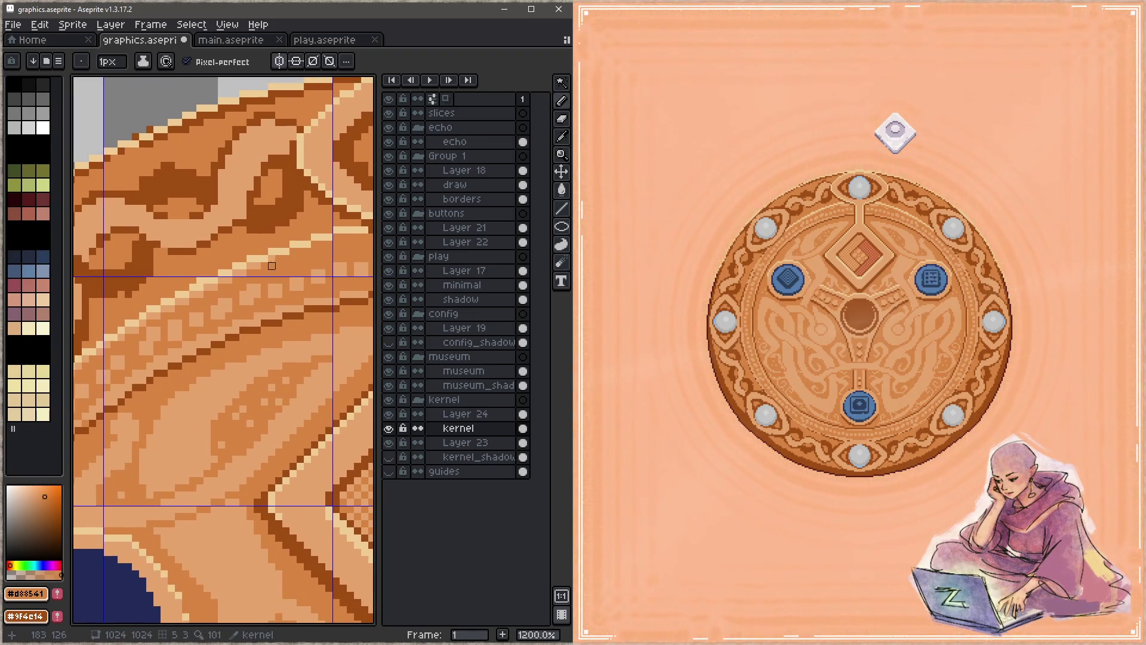
left_click_drag(236, 279, 297, 259)
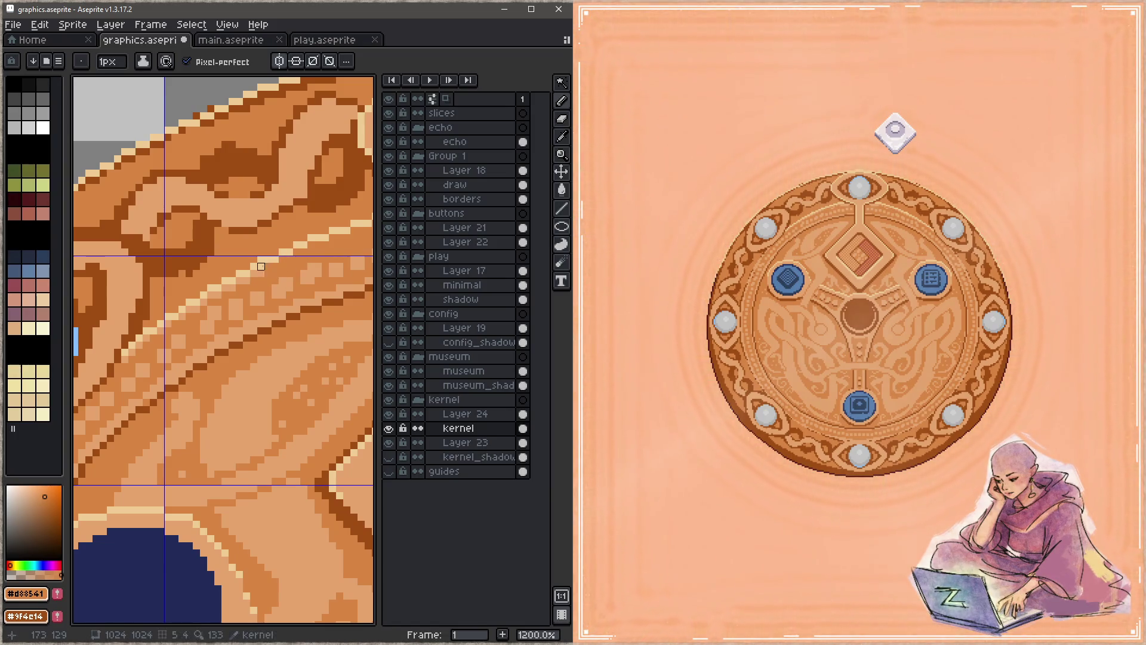
left_click(261, 274)
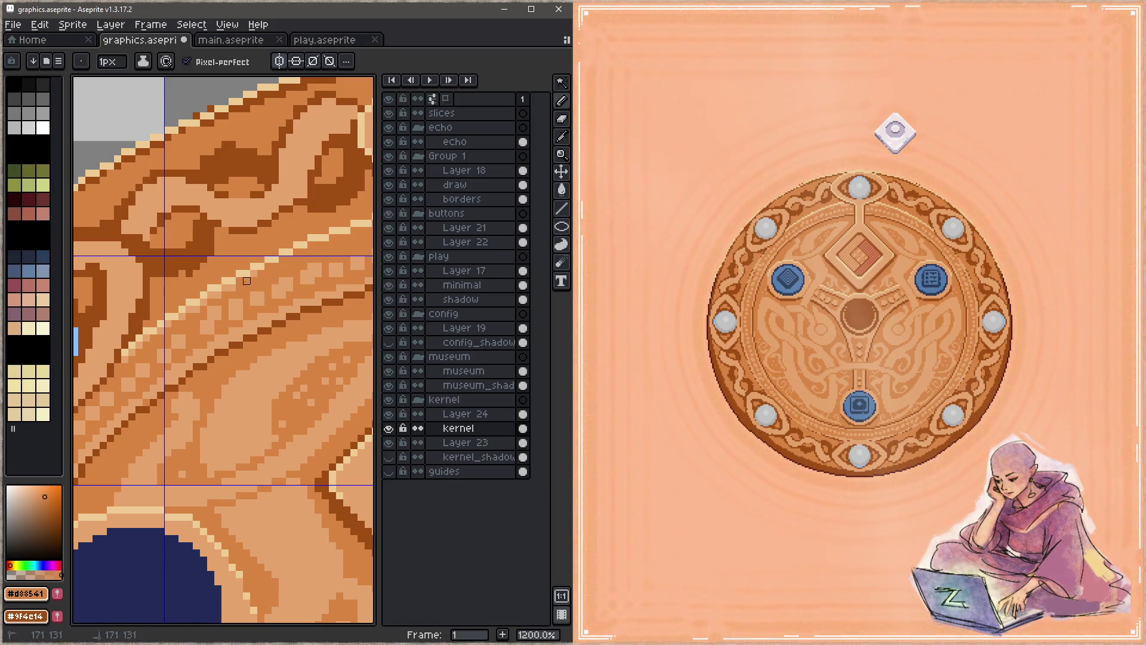
left_click(203, 63)
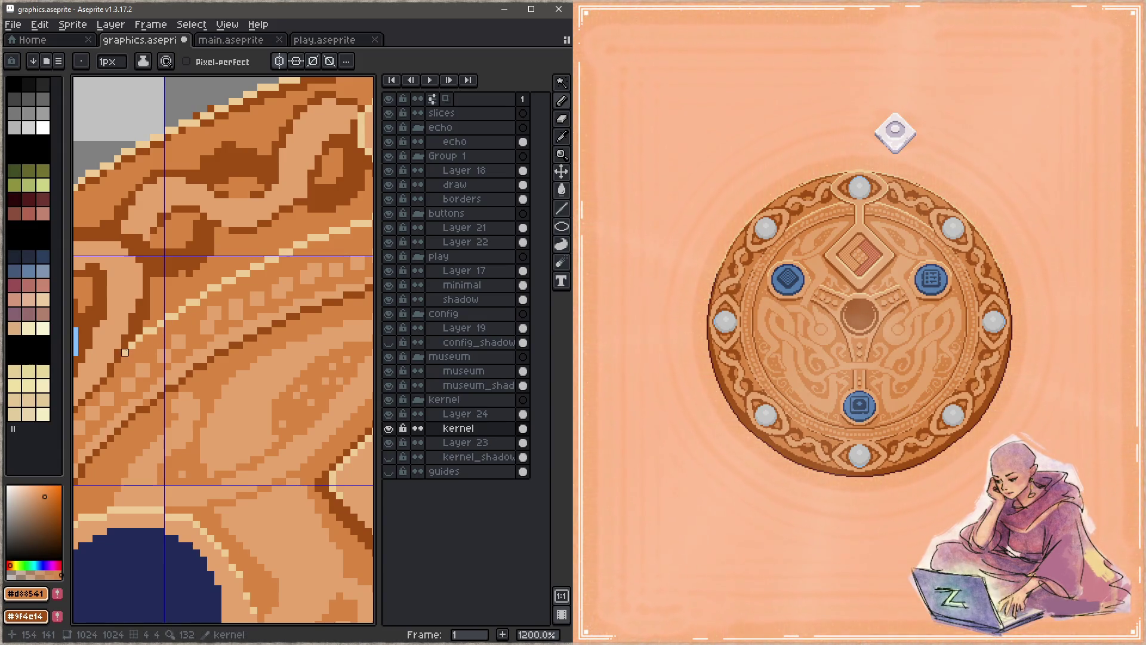
key("ctrl+s")
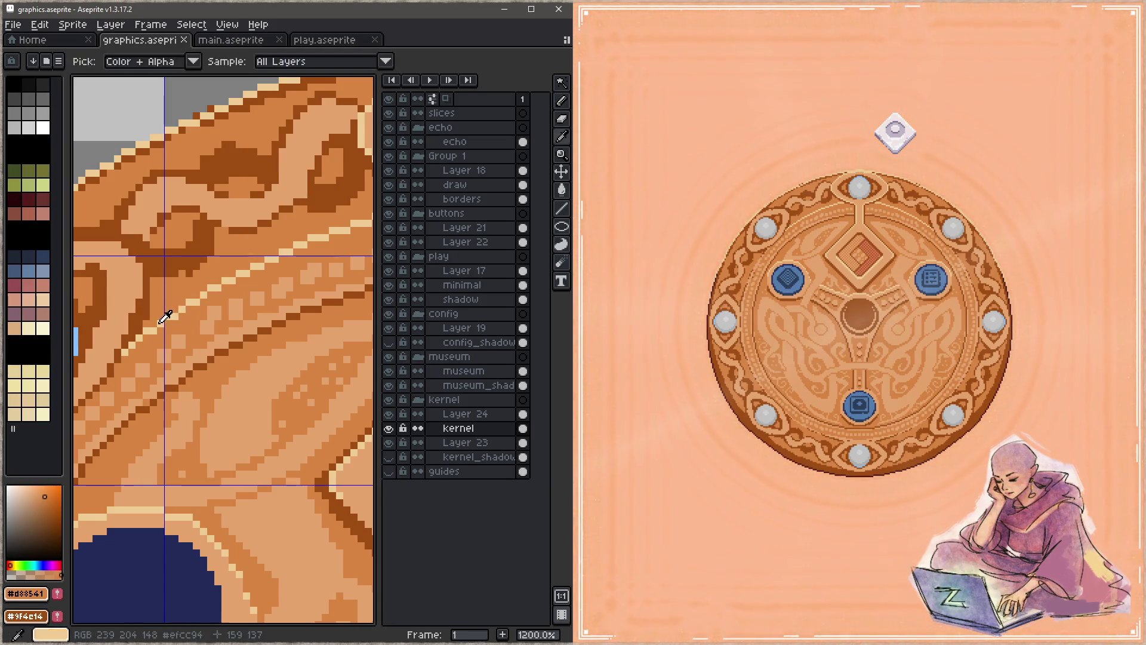
Redraw the cream diagonal highlight, darken pixels along it with mid-brown, and save
left_click(154, 323, "alt")
left_click_drag(154, 323, 289, 252)
left_click(146, 328, "alt")
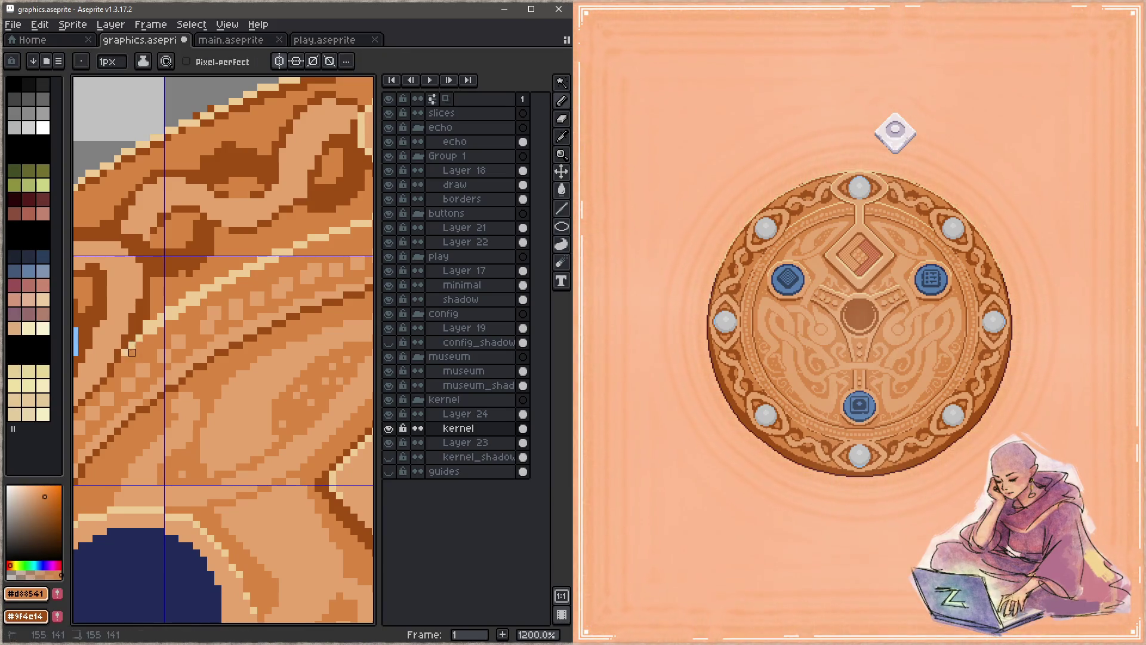
left_click(182, 308)
left_click(160, 323)
left_click(167, 320)
left_click(224, 287)
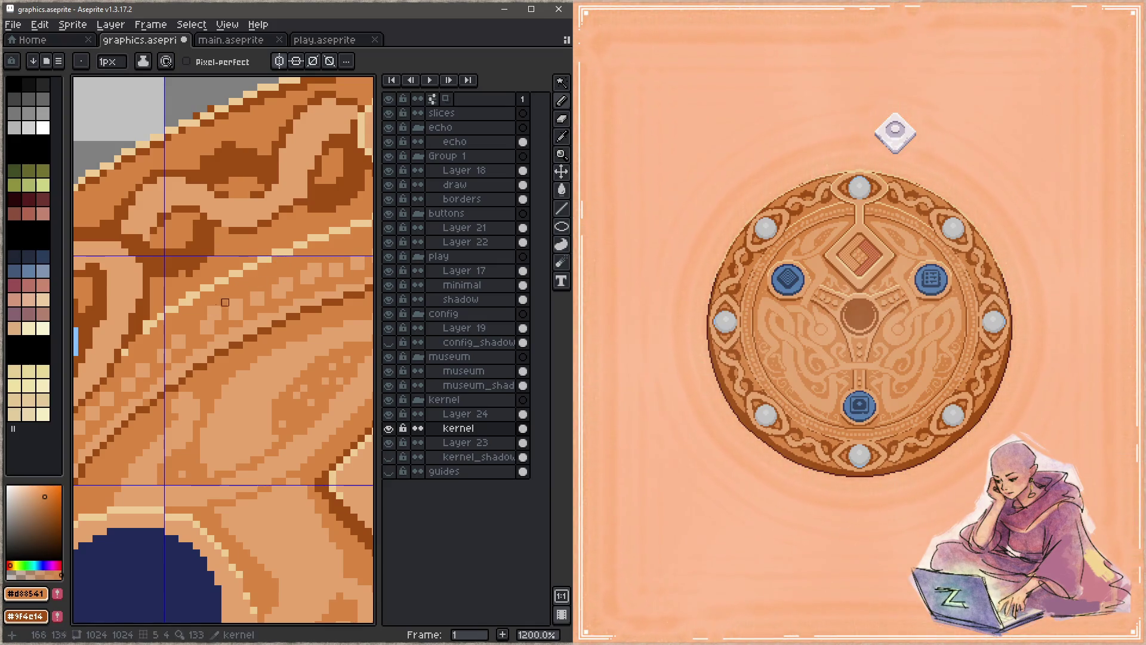
key("ctrl+s")
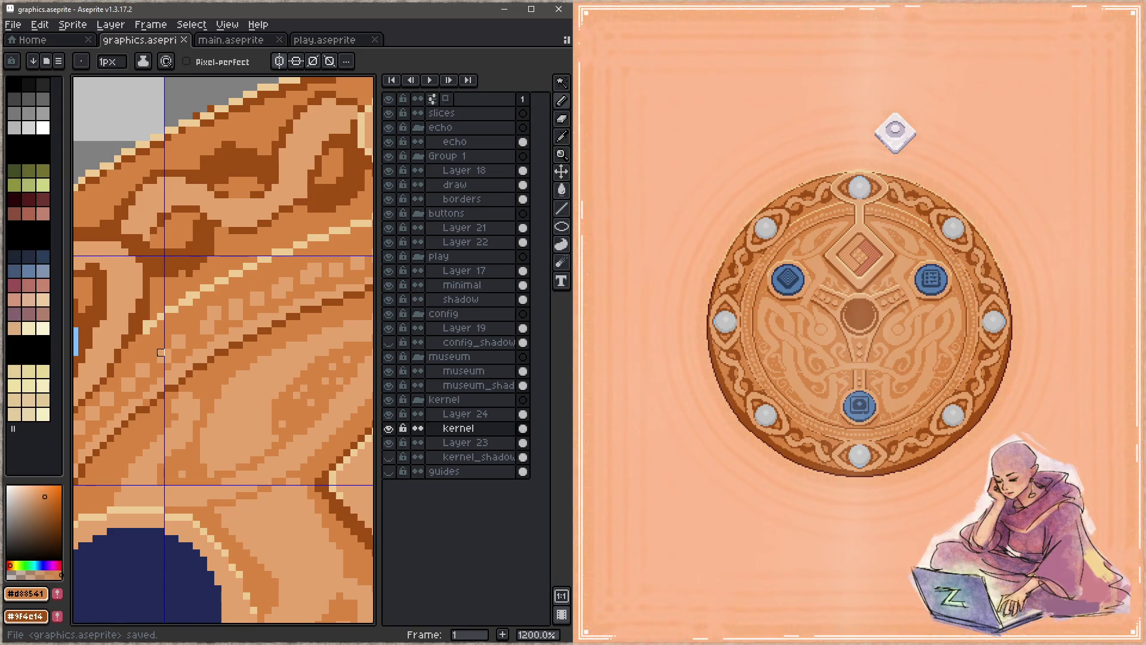
Zoom out to view the whole medallion and save again
scroll(203, 317, "left", 3)
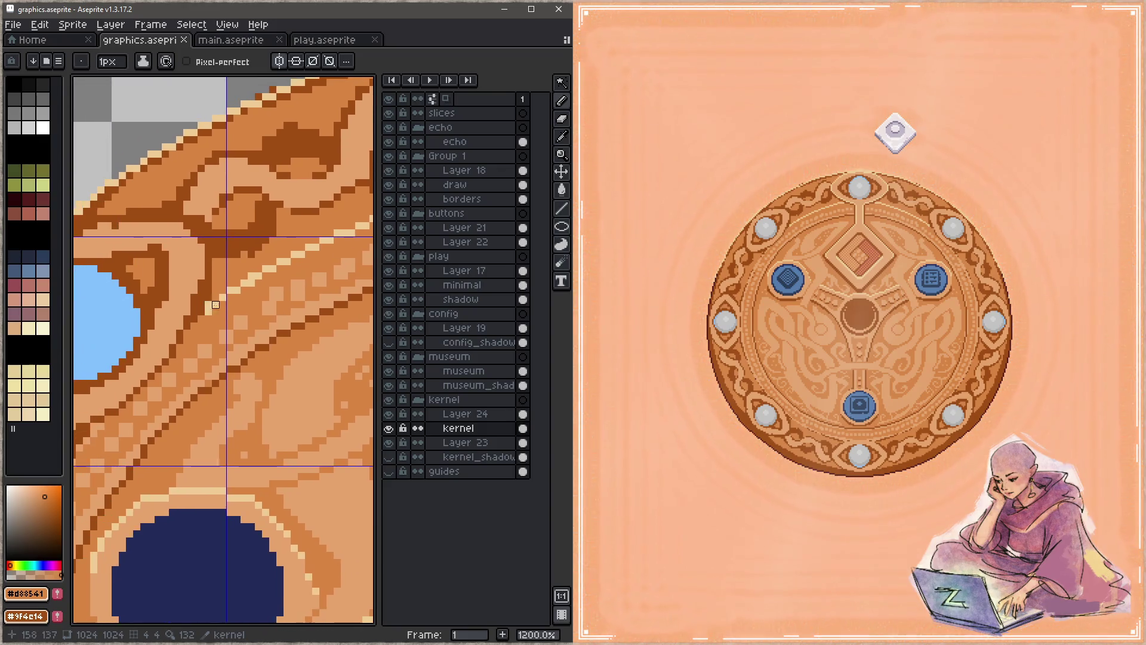
key("z")
scroll(208, 326, "down", 5)
key("ctrl+s")
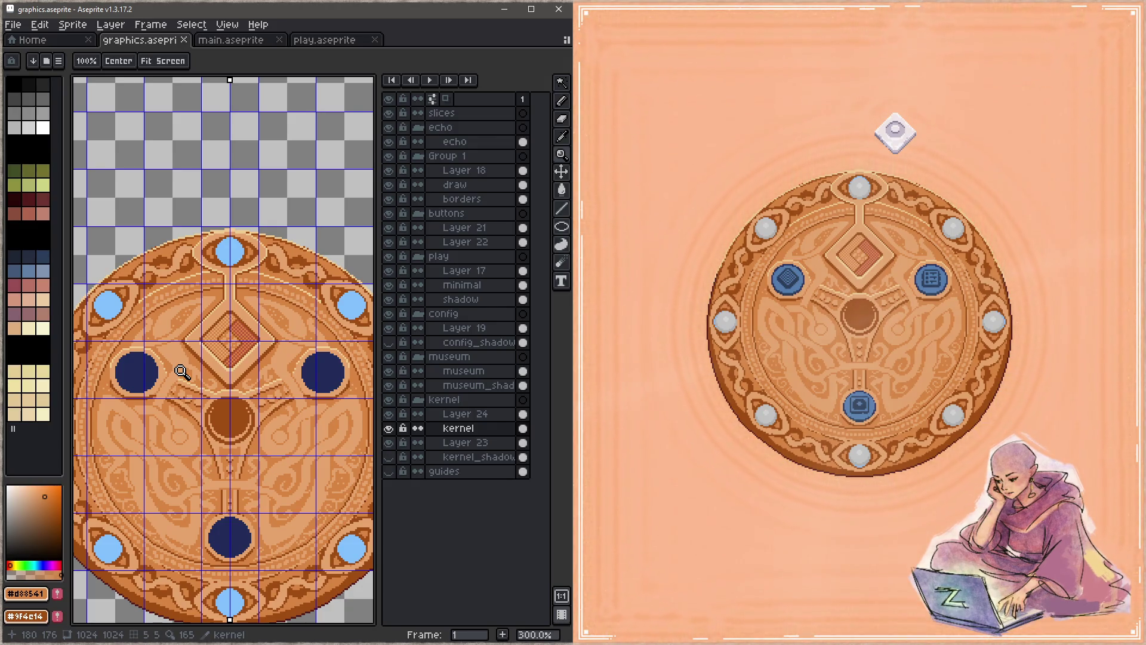
Merge Layer 24 down into the kernel layer
scroll(197, 334, "up", 2)
scroll(197, 334, "left", 3)
left_click(478, 415)
right_click(479, 424)
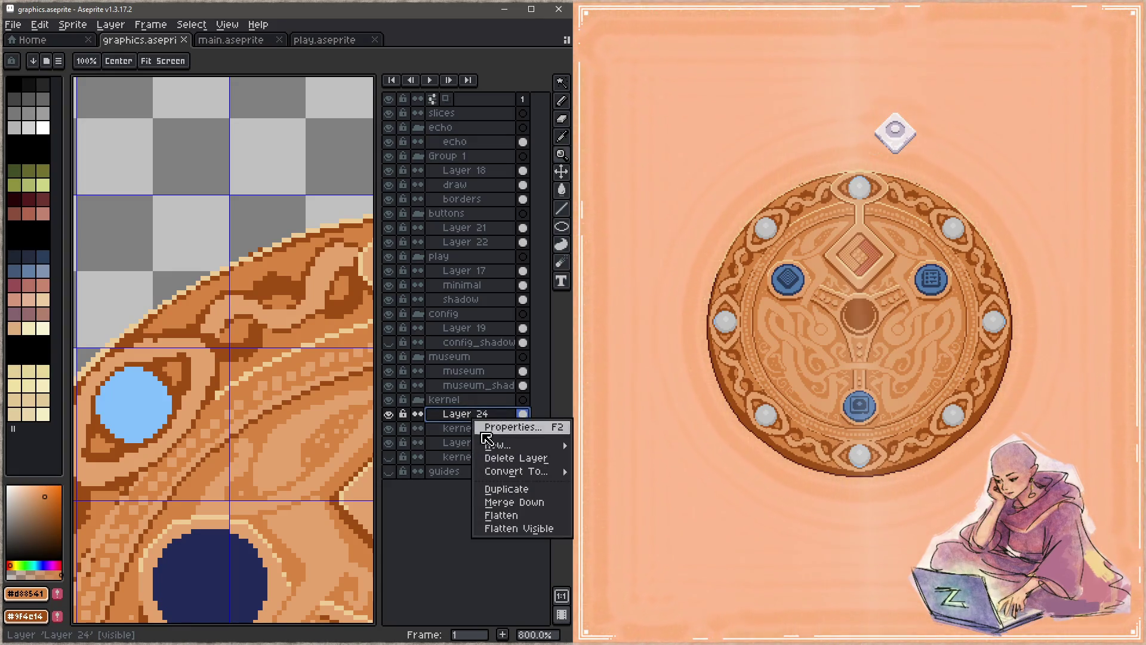
left_click(502, 503)
Merge kernel down into Layer 23 and rename the result 'kernel'
right_click(493, 417)
left_click(516, 503)
double_click(479, 417)
type("kernel")
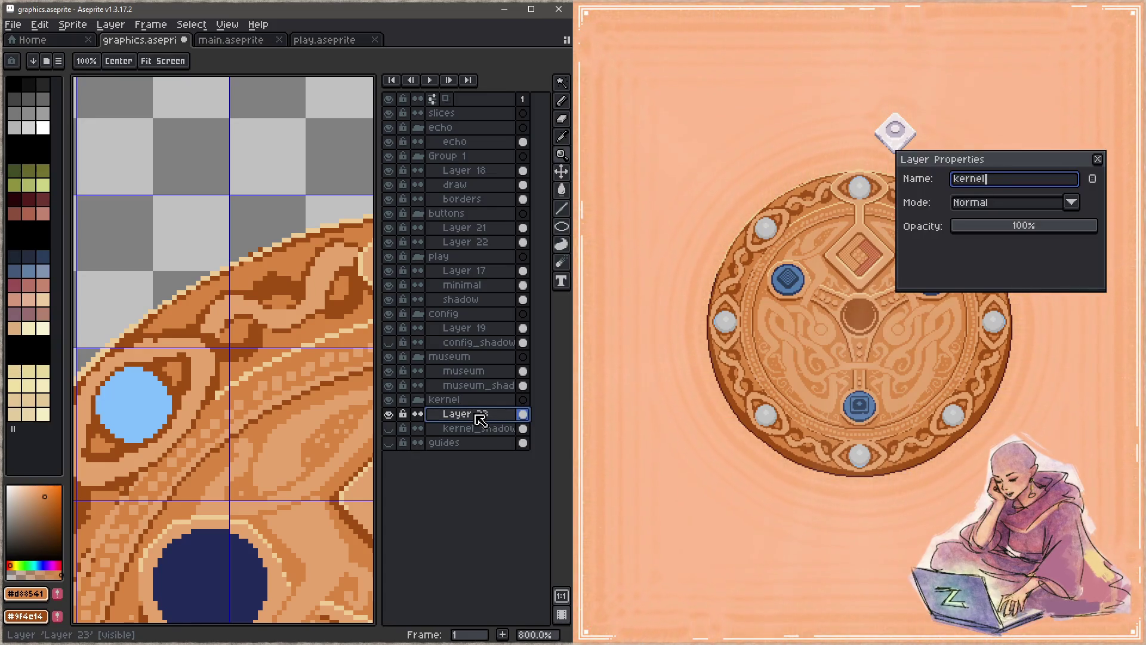
key("Return")
Hide the layers panel and pencil strokes along the rim's outer, upper and top edges
scroll(288, 221, "down", 3)
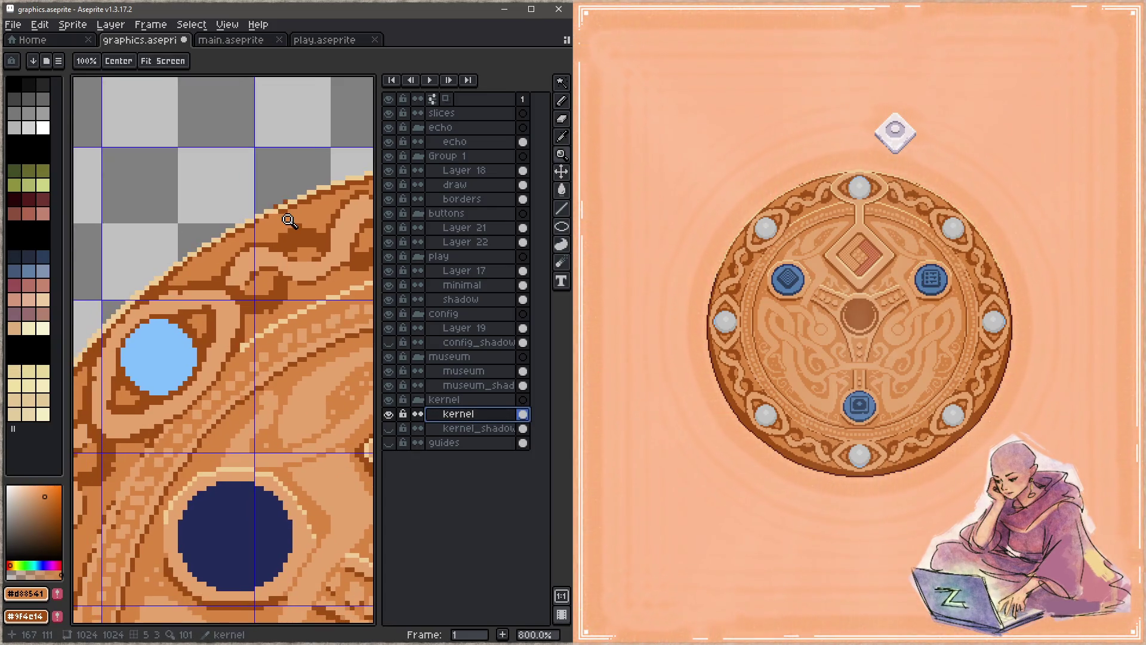
scroll(224, 279, "up", 2)
key("b")
key("Tab")
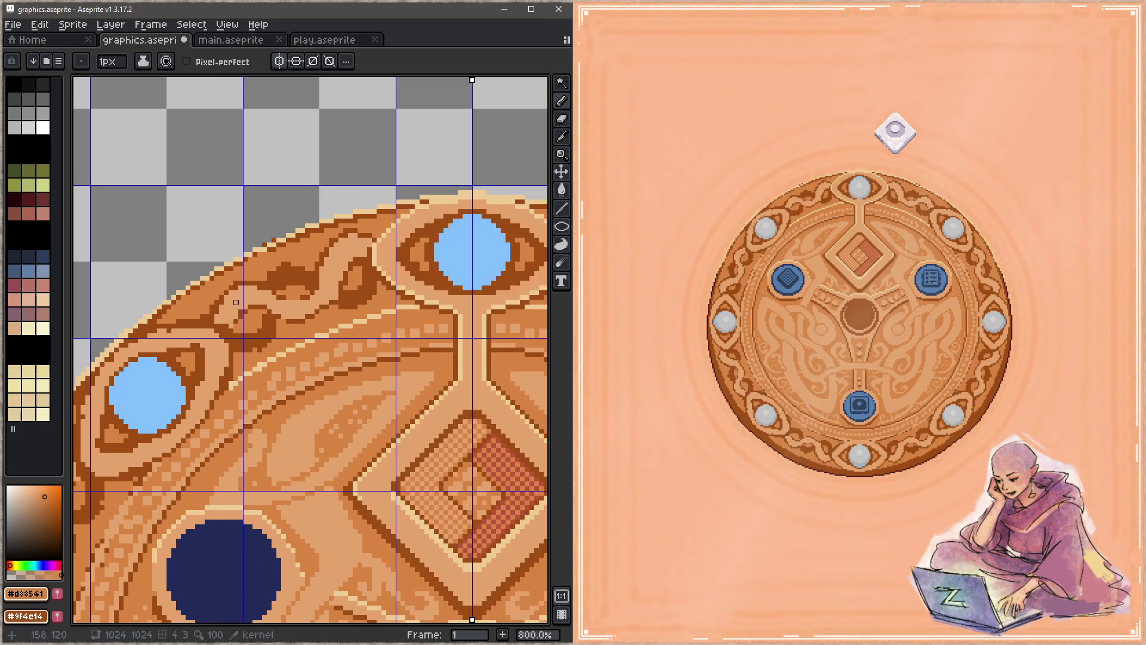
left_click_drag(155, 321, 246, 258)
left_click_drag(308, 240, 298, 239)
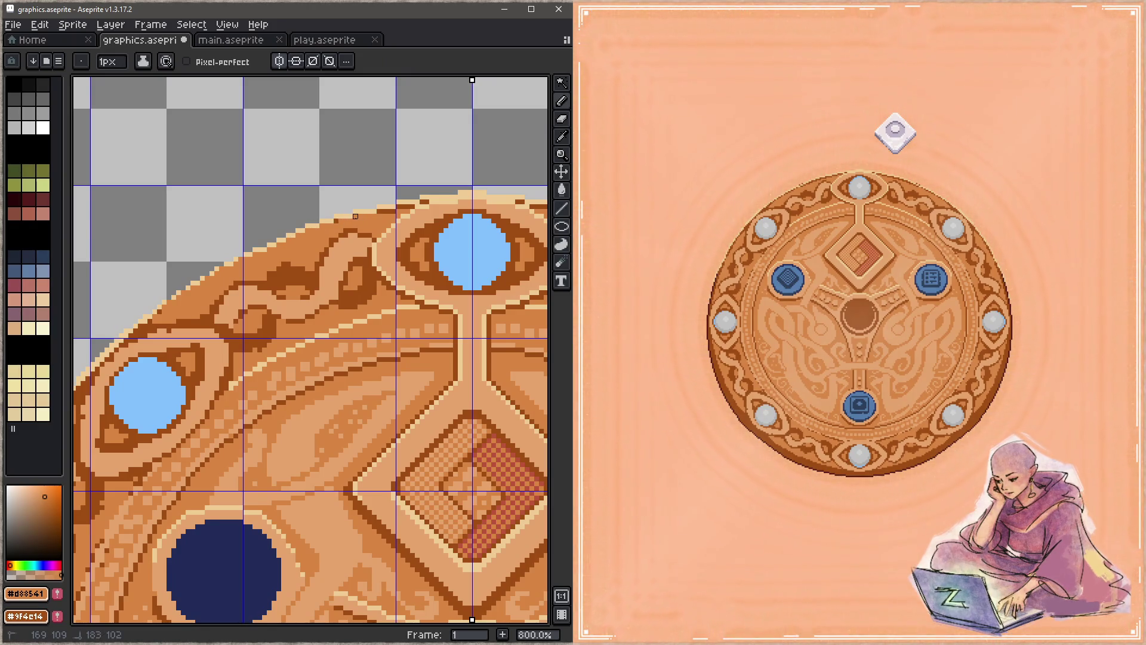
left_click_drag(403, 207, 413, 207)
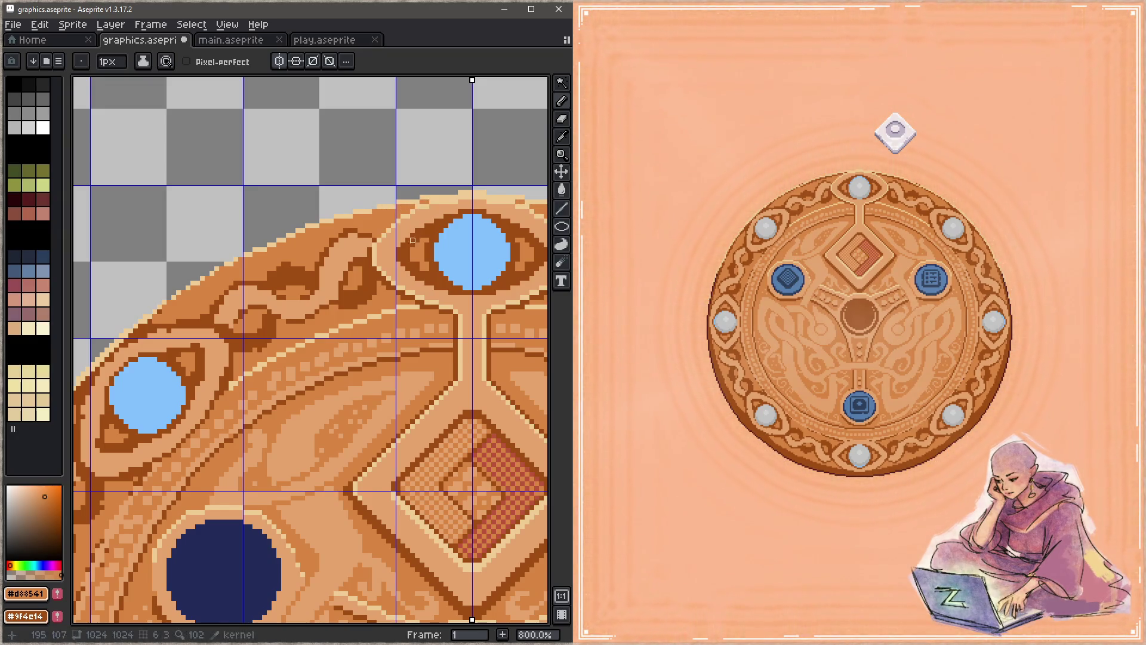
key("z")
scroll(413, 240, "down", 5)
scroll(402, 253, "up", 4)
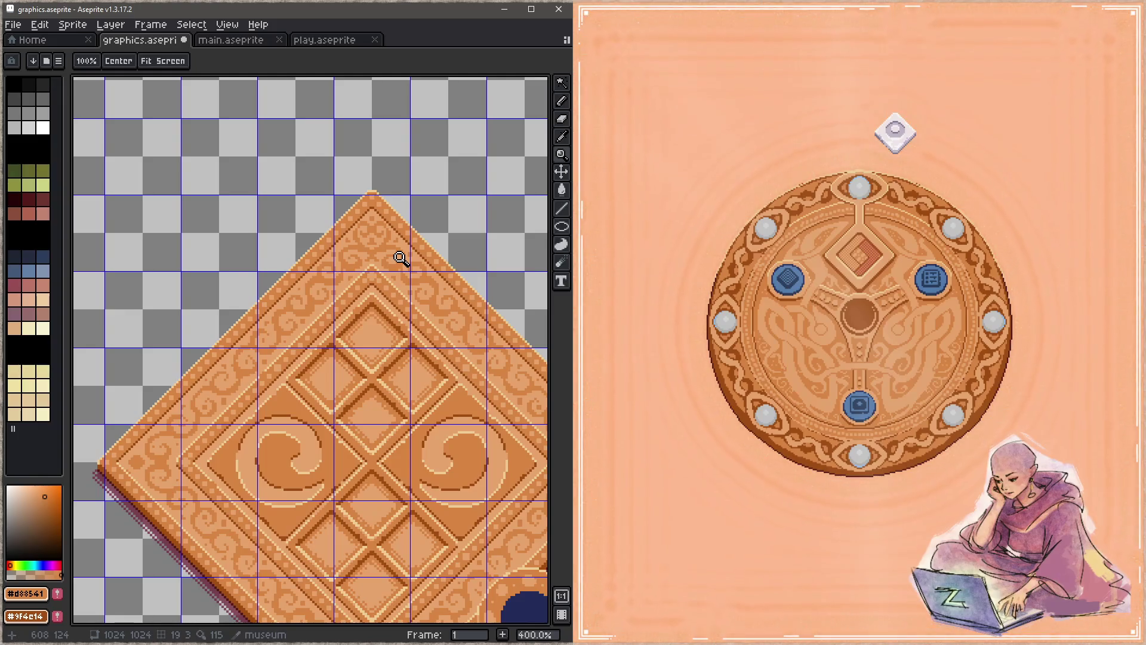
scroll(401, 259, "down", 4)
scroll(334, 263, "up", 4)
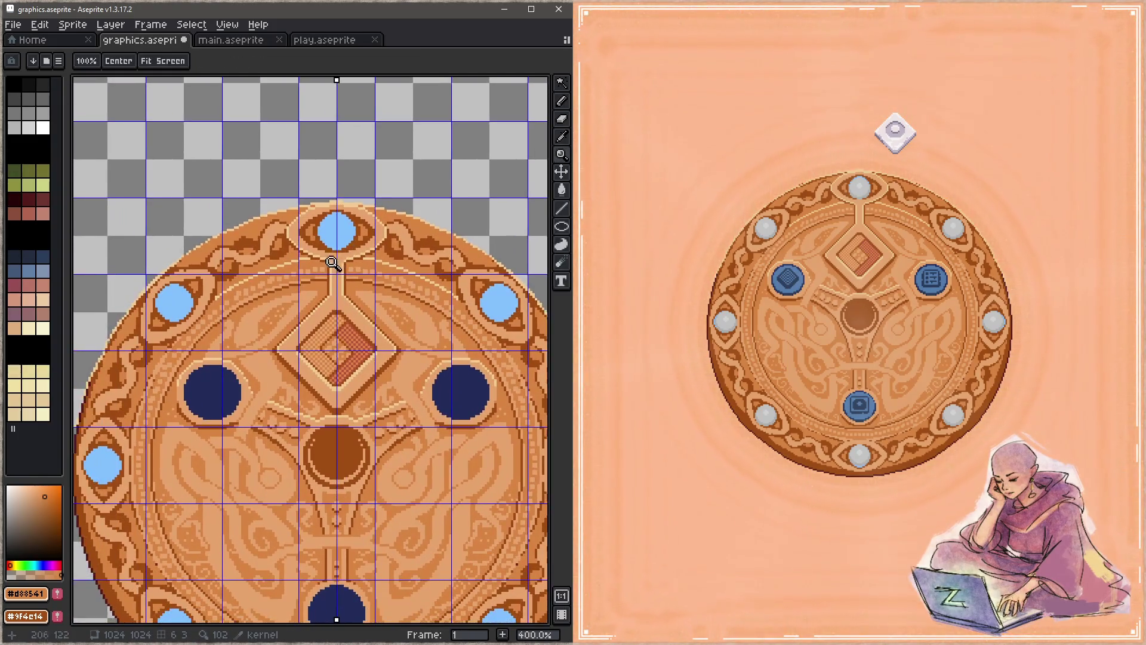
Zoom in on the medallion's upper-left eye ornament and save the artwork
key("b")
scroll(179, 242, "up", 2)
left_click(208, 268, "alt")
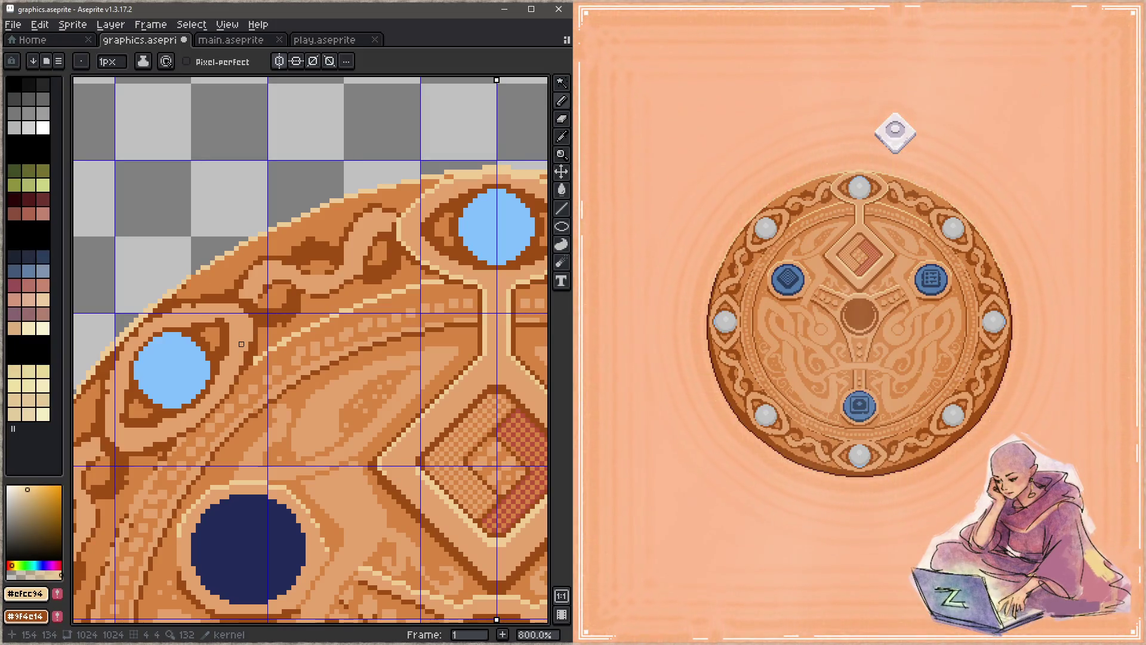
left_click_drag(197, 285, 301, 256)
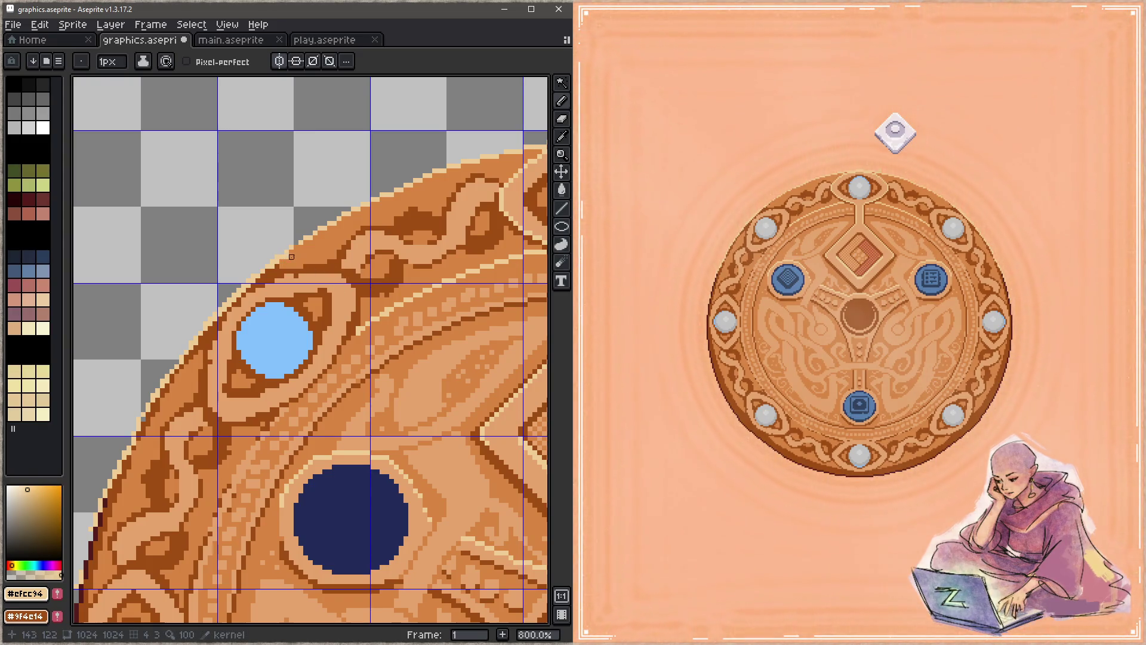
key("ctrl+s")
Paint cream #efcc94 highlight pixels along the outline and band above the upper-left eye
scroll(289, 276, "down", 5)
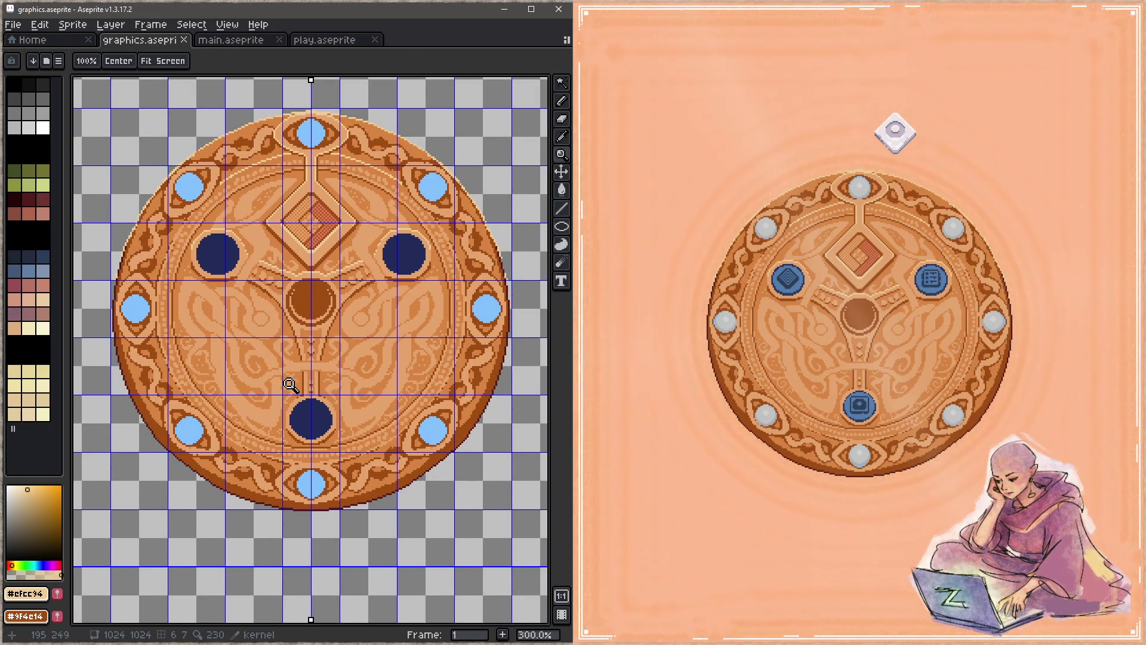
left_click_drag(251, 266, 283, 322)
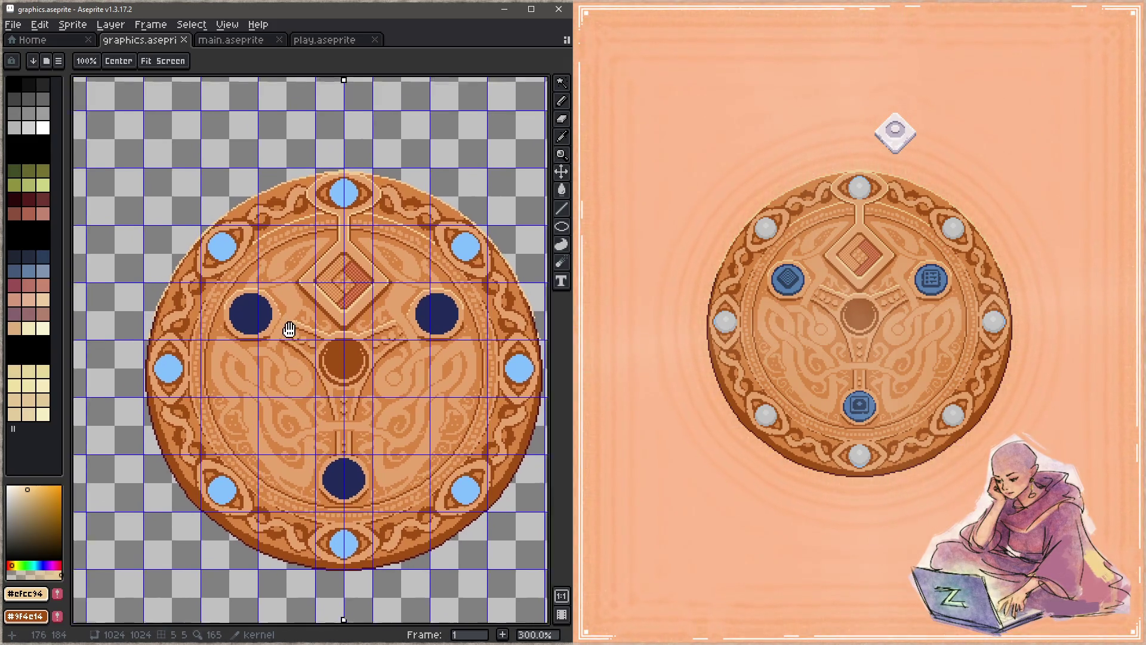
scroll(287, 239, "up", 7)
key("b")
mouse_move(264, 255)
left_mouse_down()
mouse_move(244, 264)
mouse_move(288, 266)
left_mouse_up()
left_click(271, 282, "alt")
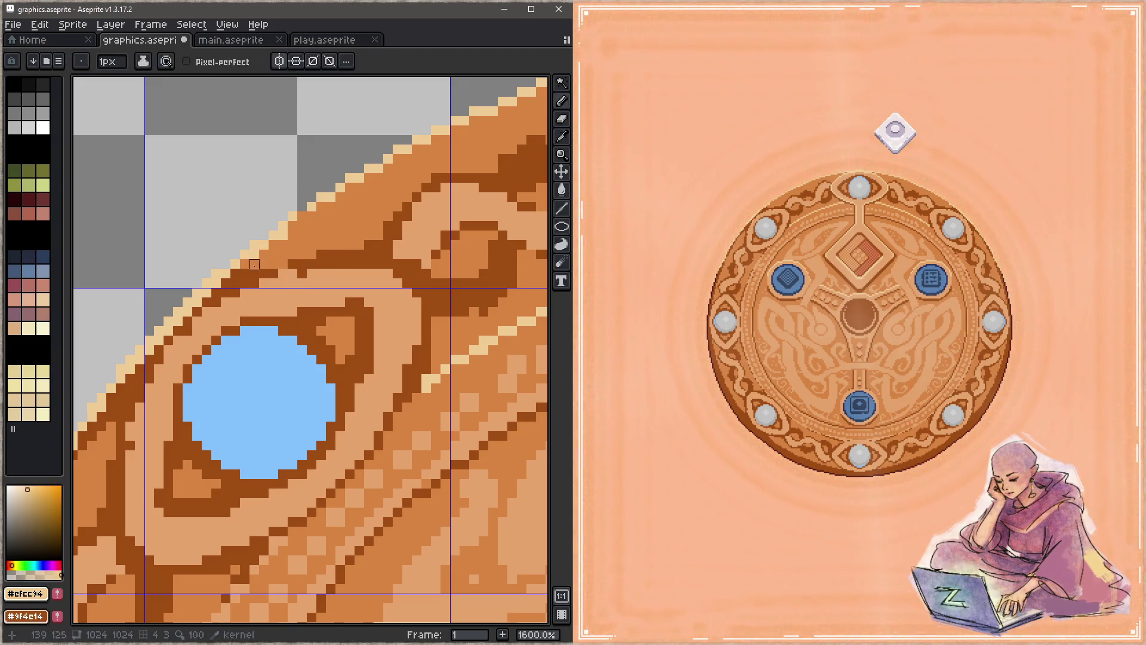
left_click_drag(230, 316, 307, 248)
mouse_move(388, 215)
left_mouse_down()
mouse_move(371, 216)
mouse_move(460, 202)
mouse_move(342, 225)
left_mouse_up()
Repaint band pixels above the eye in darker tan #c5946c and add cream along the left edge
left_click(422, 212, "alt")
mouse_move(422, 213)
left_mouse_down()
mouse_move(312, 231)
mouse_move(447, 206)
left_mouse_up()
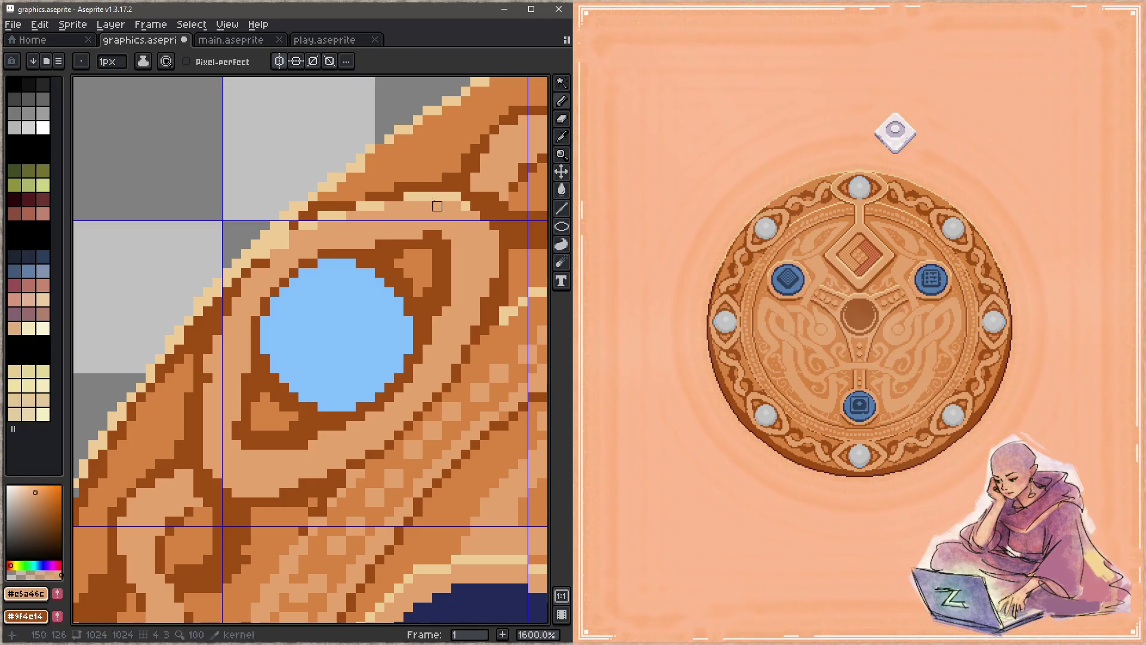
left_click(370, 206, "alt")
mouse_move(256, 263)
left_mouse_down()
mouse_move(209, 326)
mouse_move(217, 339)
left_mouse_up()
left_click(265, 264, "alt")
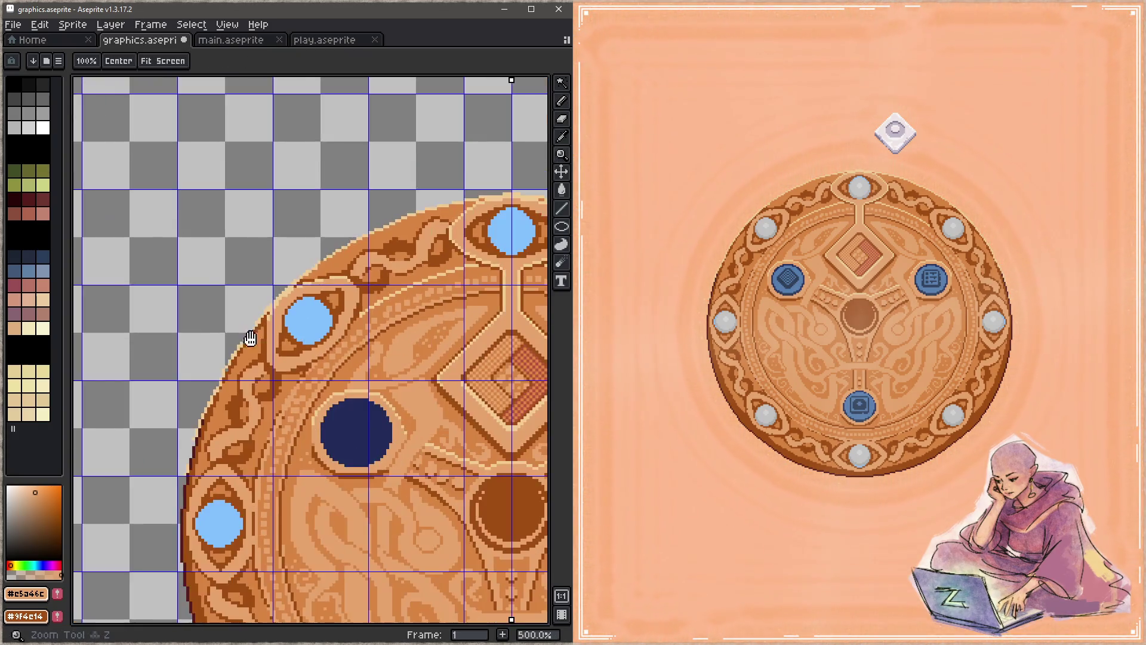
Zoom out to check the upper-left ornament and save graphics.aseprite
scroll(325, 338, "down", 4)
left_click_drag(326, 335, 196, 304)
left_click_drag(353, 315, 248, 281)
key("ctrl+s")
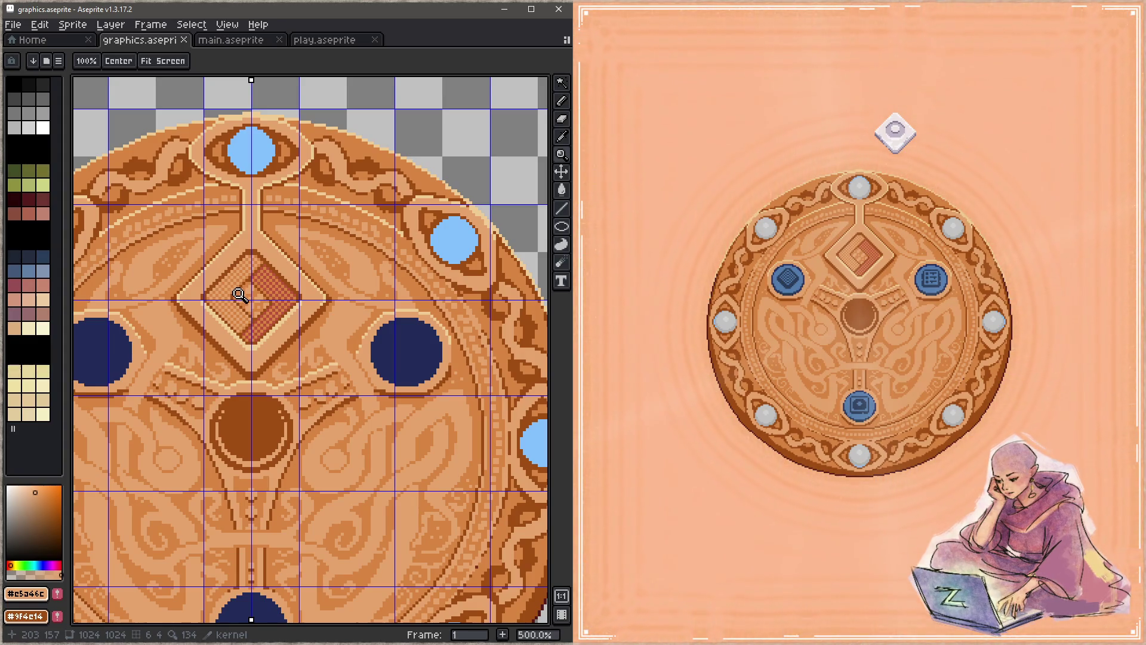
scroll(251, 278, "down", 2)
Paint a dark brown #9f4c14 outline along the top of the knotwork and save
scroll(307, 278, "up", 6)
key("b")
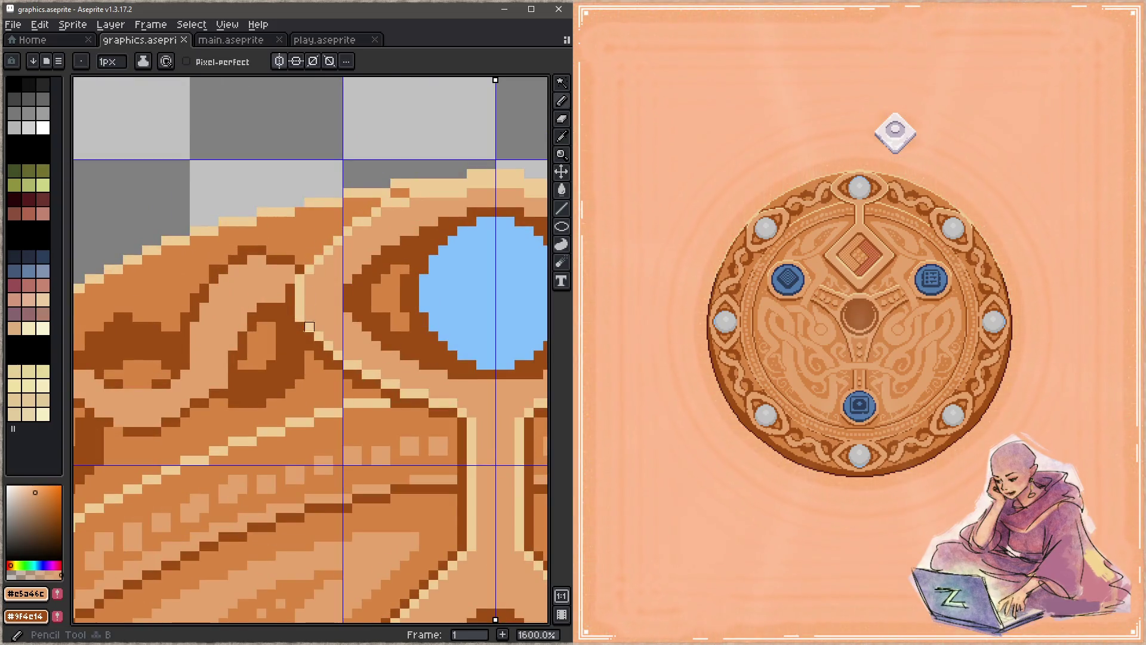
left_click(309, 317, "alt")
left_click(385, 202)
mouse_move(376, 212)
left_mouse_down()
mouse_move(357, 202)
mouse_move(300, 221)
mouse_move(328, 222)
left_mouse_up()
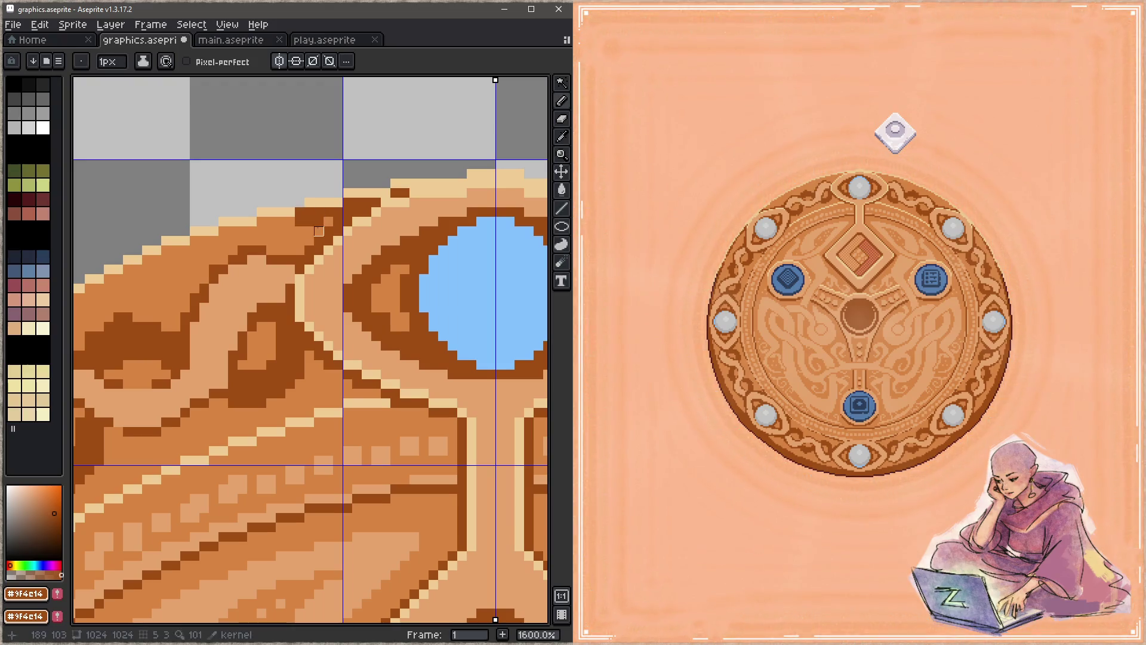
key("ctrl+s")
Try a mid-brown pixel near the outline, then return to dark brown and save
left_click(290, 298, "alt")
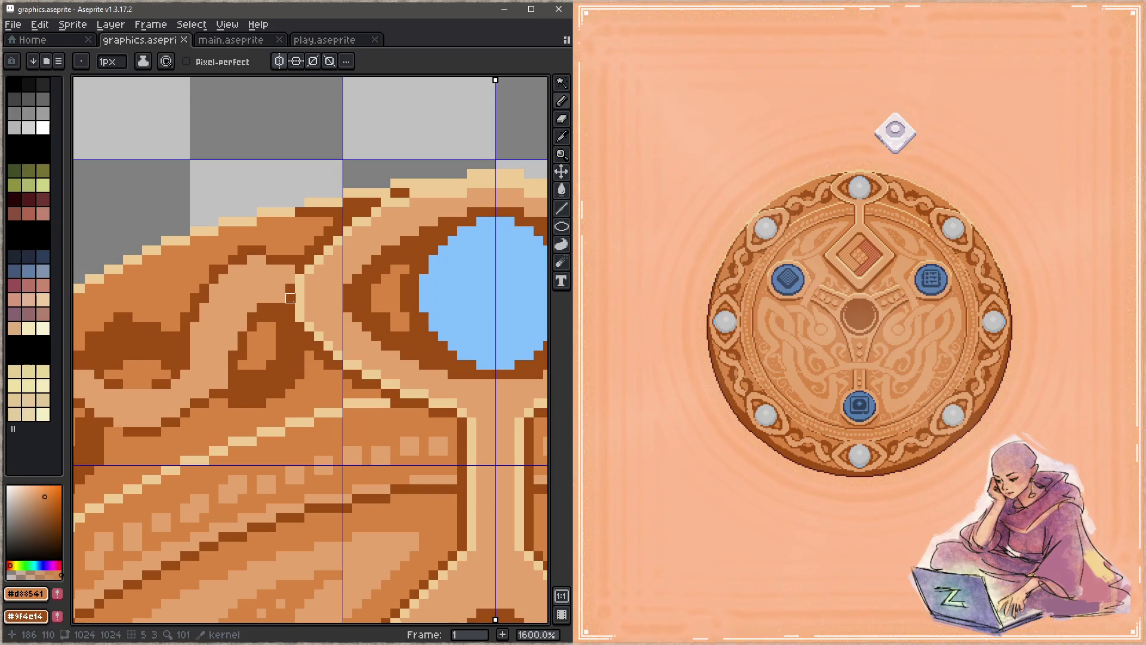
left_click(328, 222)
key("z")
key("b")
left_click(328, 222, "alt")
key("ctrl+s")
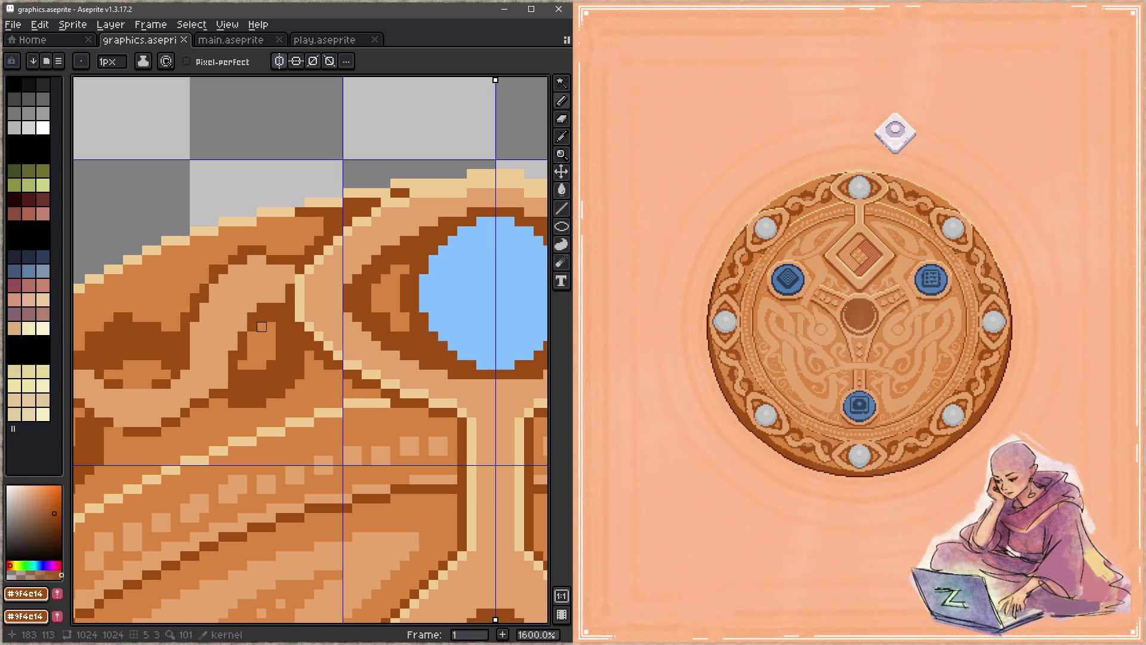
Draw two cream highlight curves on the knotwork left of the top eye
key("space")
left_click_drag(366, 314, 322, 231)
mouse_move(225, 294)
left_mouse_down()
mouse_move(289, 284)
mouse_move(401, 310)
mouse_move(410, 332)
left_mouse_up()
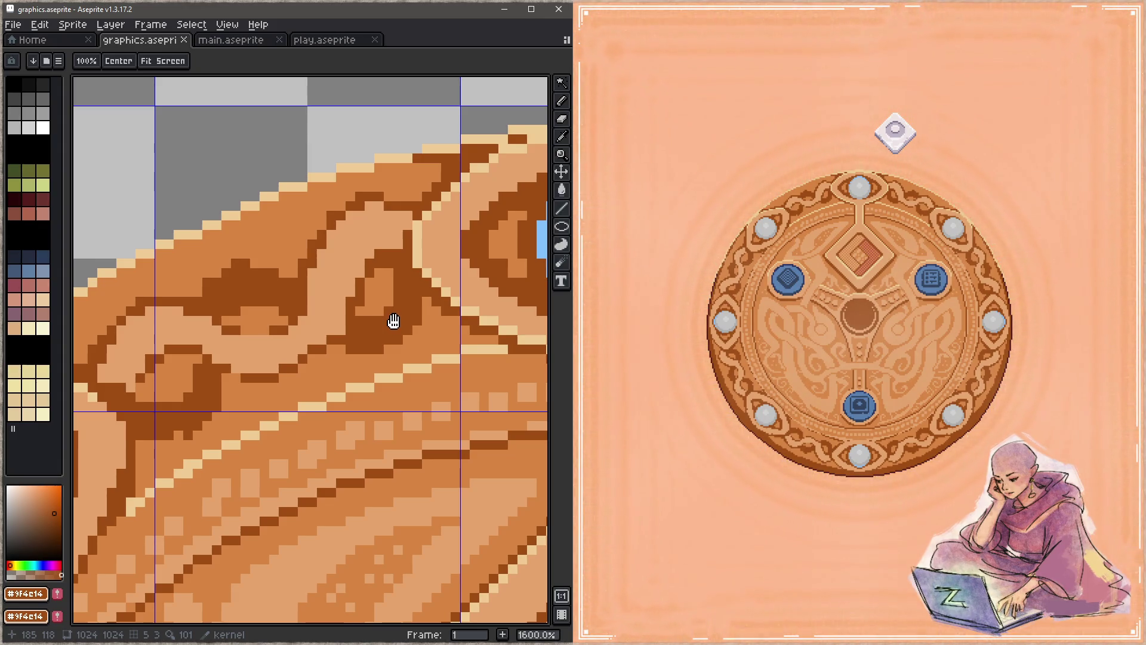
left_click_drag(394, 314, 364, 302)
key("i")
left_click(395, 240)
key("b")
mouse_move(377, 207)
left_mouse_down()
mouse_move(334, 209)
mouse_move(282, 271)
mouse_move(358, 213)
left_mouse_up()
mouse_move(290, 253)
left_mouse_down()
mouse_move(272, 323)
mouse_move(214, 348)
left_mouse_up()
Repaint stray cream pixels on the knotwork in darker tan
left_click_drag(309, 282, 392, 264)
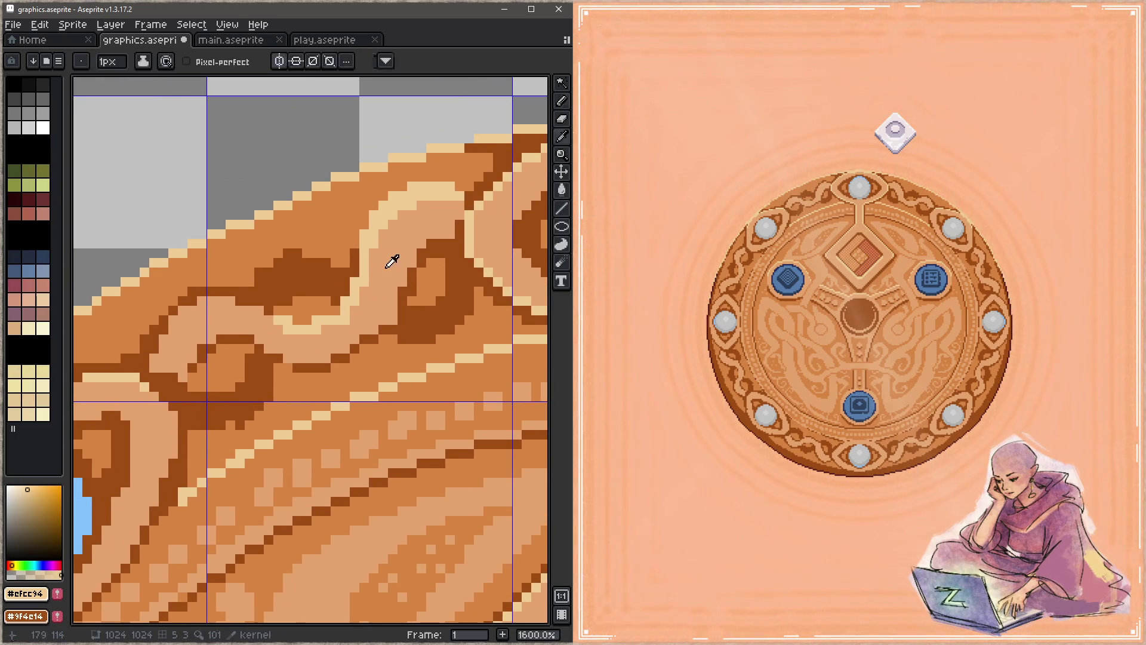
left_click(391, 264)
mouse_move(341, 321)
left_mouse_down()
mouse_move(394, 210)
mouse_move(421, 196)
mouse_move(402, 225)
left_mouse_up()
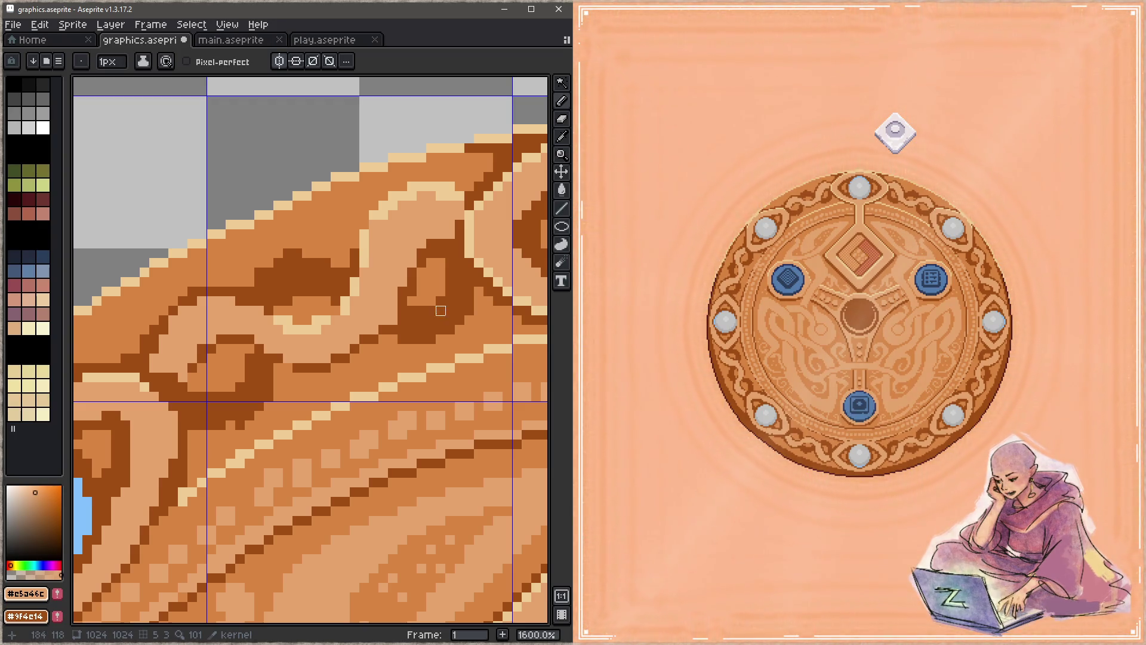
Paint cream over dark knotwork pixels, repaint edge pixels tan, add a cream highlight, and save
left_click(295, 317, "alt")
mouse_move(240, 292)
left_mouse_down()
mouse_move(260, 310)
mouse_move(197, 307)
mouse_move(146, 346)
mouse_move(215, 296)
mouse_move(179, 296)
left_mouse_up()
left_click(191, 341, "alt")
mouse_move(191, 340)
left_mouse_down()
mouse_move(171, 324)
mouse_move(205, 305)
mouse_move(278, 329)
mouse_move(325, 329)
mouse_move(340, 312)
left_mouse_up()
left_click(322, 318, "alt")
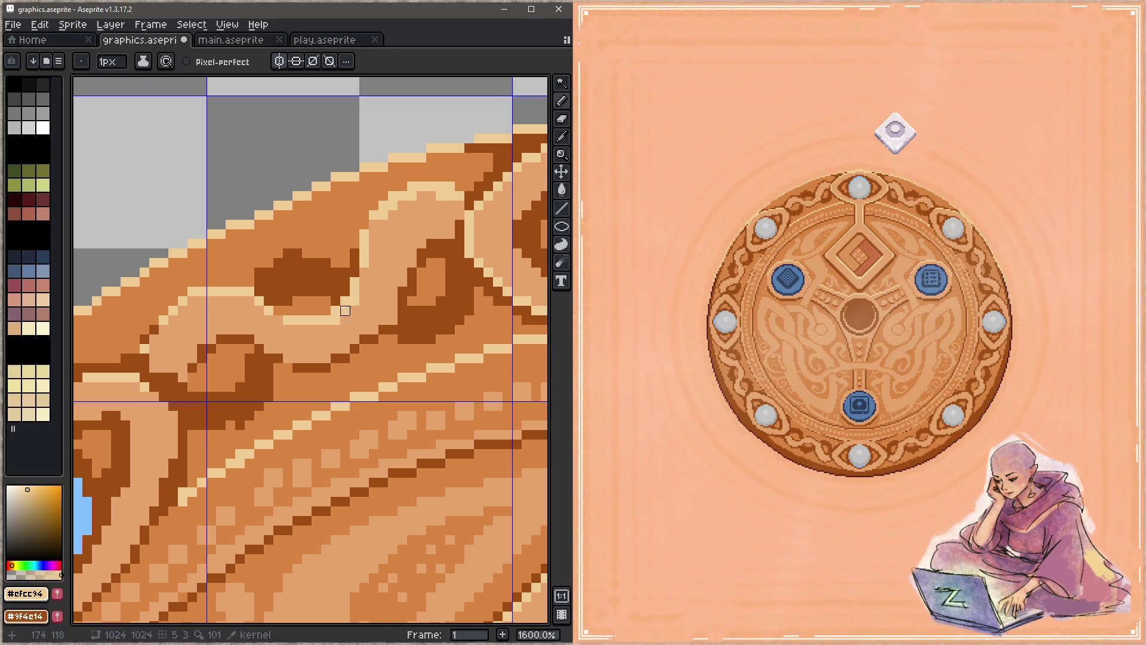
left_click(345, 310, "alt")
key("ctrl+s")
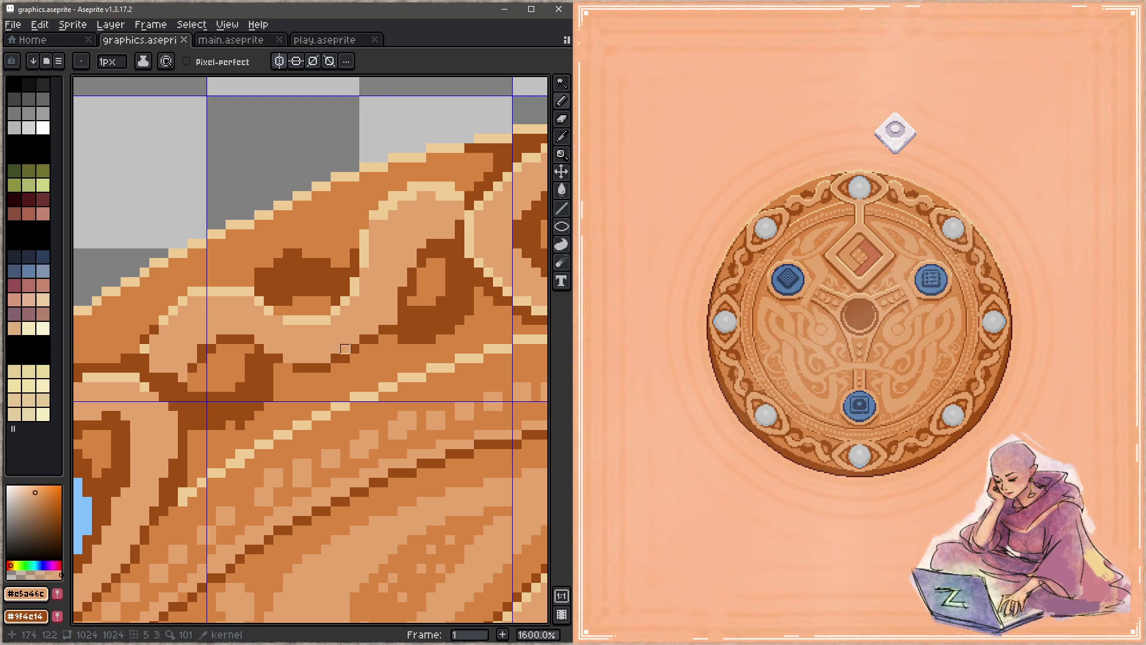
Add a dark brown knot pixel and light tan pixels along the diagonal, saving after each
left_click(397, 313, "alt")
left_click(393, 321)
key("ctrl+s")
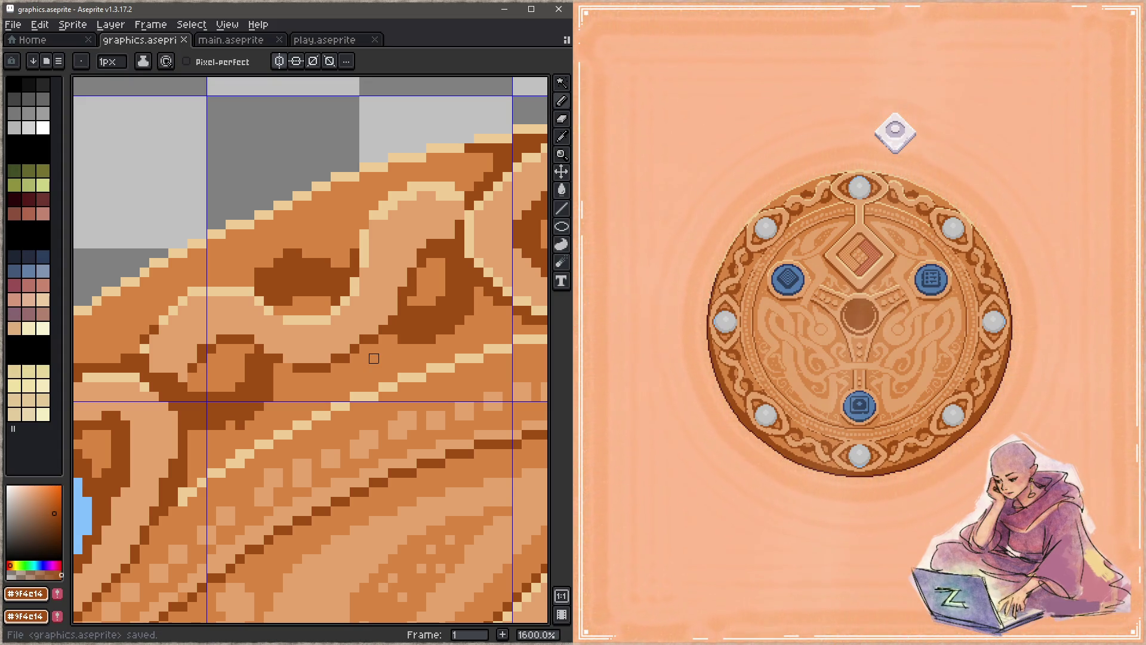
left_click(384, 276, "alt")
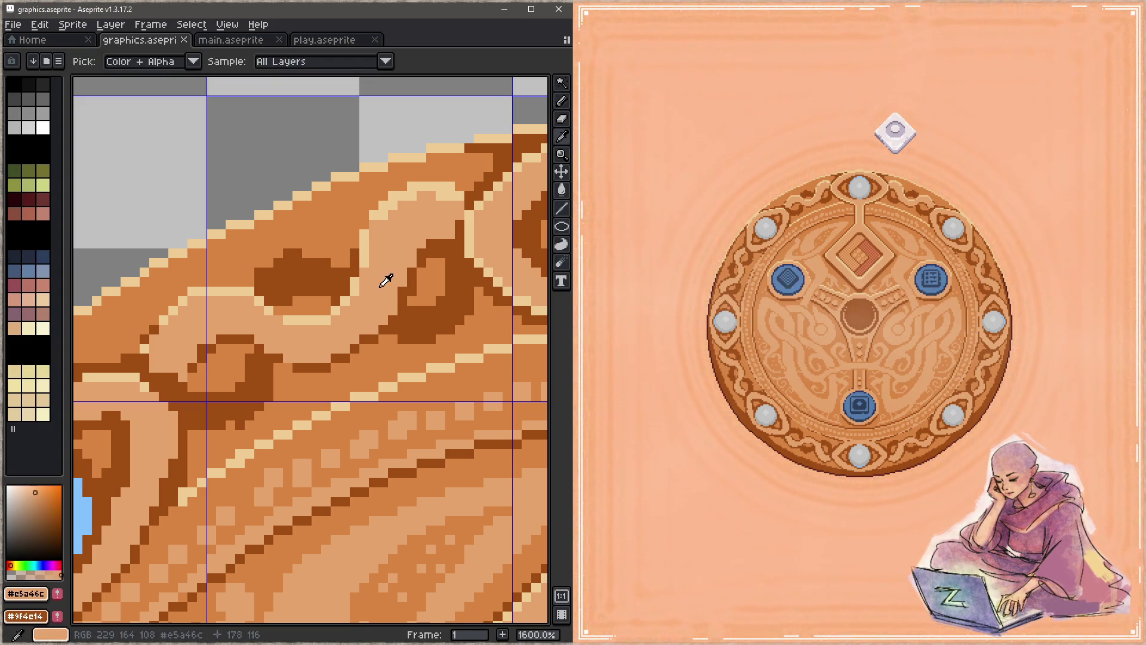
left_click_drag(259, 272, 345, 253)
left_click(278, 263, "alt")
key("ctrl+s")
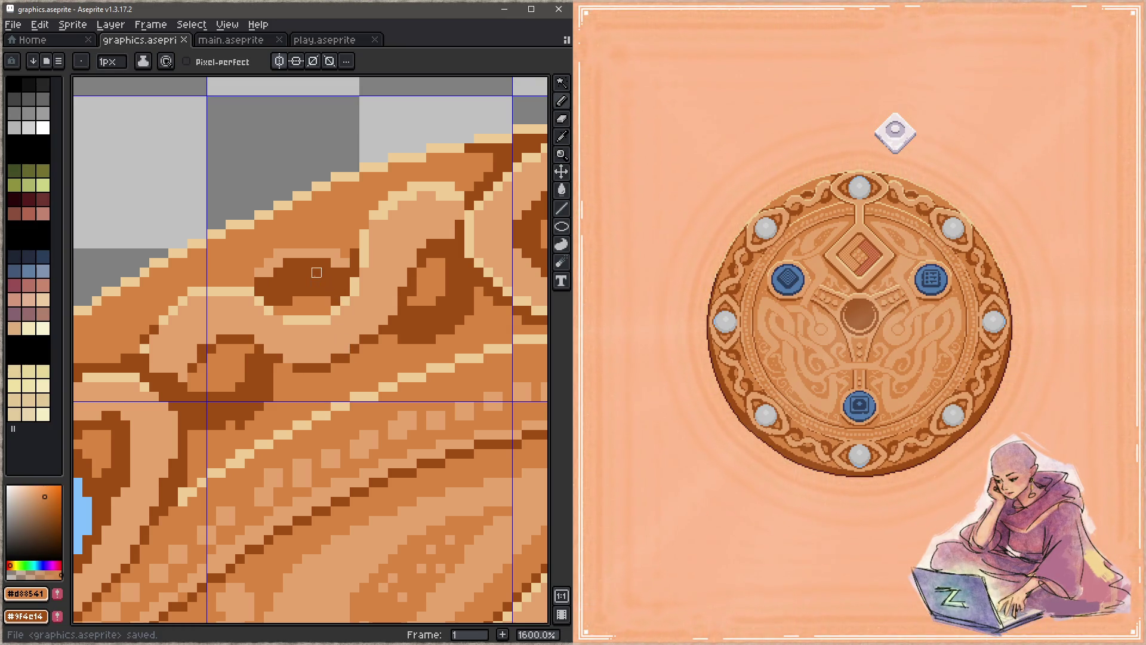
Darken the light row under the knot, repaint dark pixels mid orange, add dark brown to the lower band
left_click(309, 267, "alt")
left_click(326, 254)
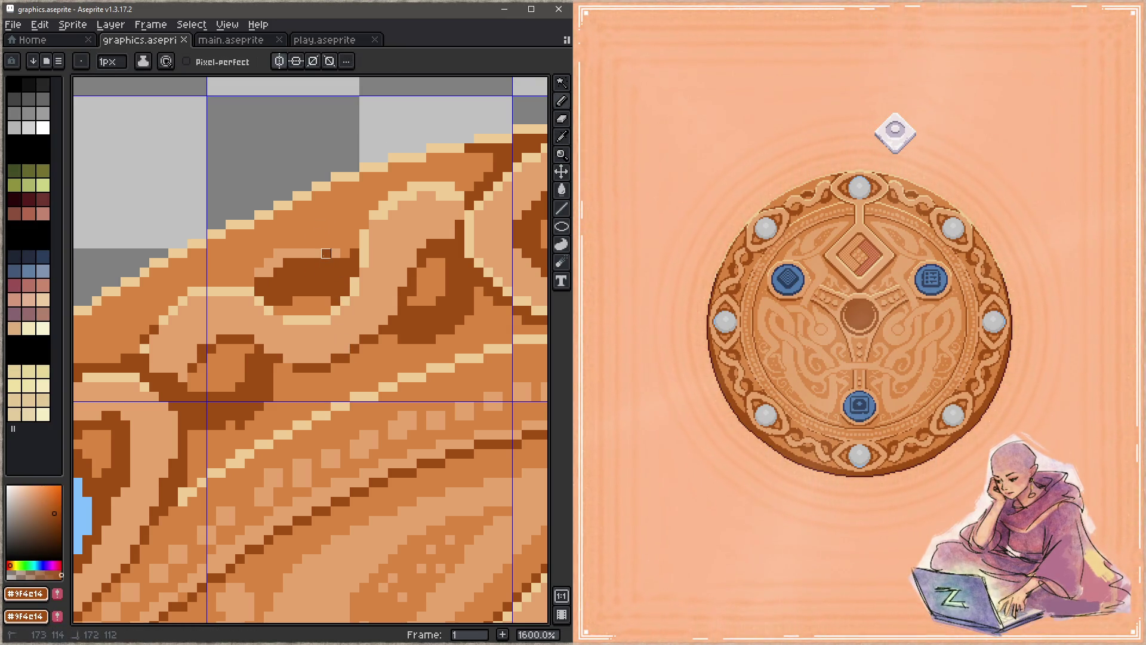
mouse_move(336, 254)
left_mouse_down()
mouse_move(285, 253)
mouse_move(259, 272)
left_mouse_up()
key("ctrl+s")
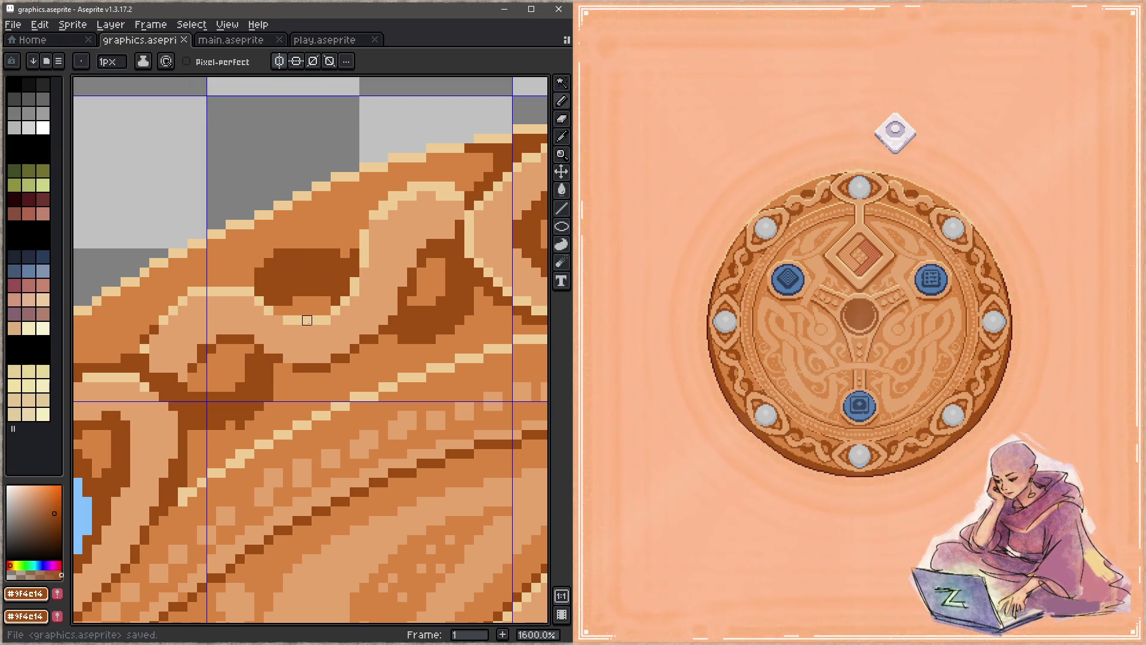
left_click(316, 307, "alt")
mouse_move(292, 302)
left_mouse_down()
mouse_move(334, 287)
mouse_move(307, 292)
left_mouse_up()
key("ctrl+s")
left_click(342, 359, "alt")
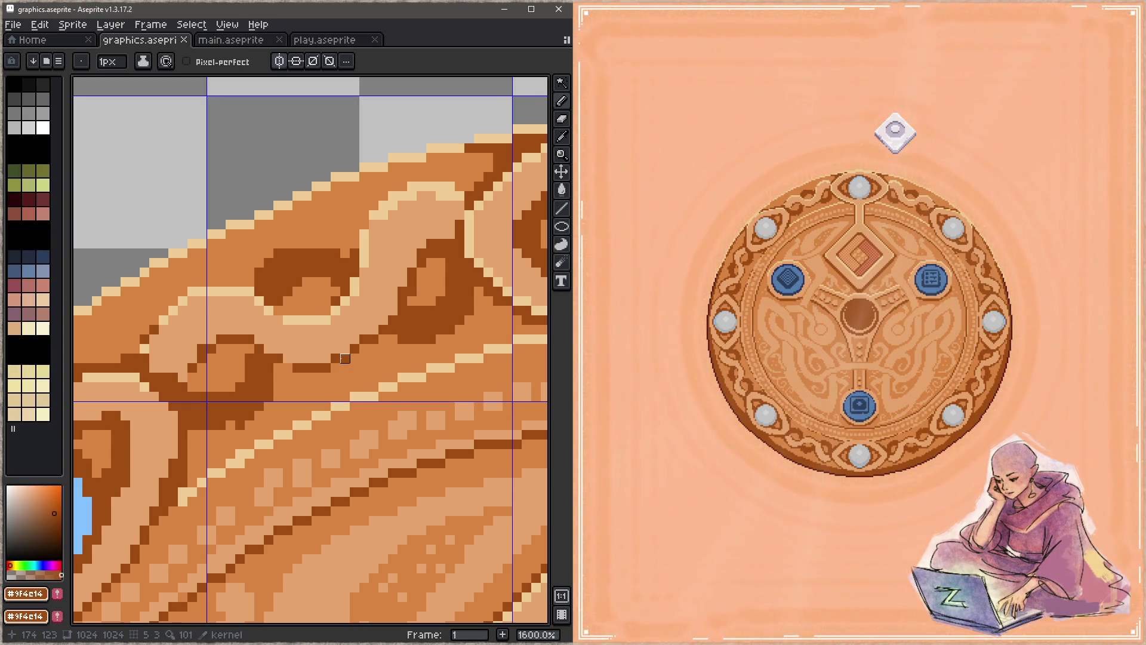
left_click_drag(231, 435, 203, 435)
key("ctrl+s")
Lighten several dark outline pixels on the next part of the rim with light tan and cream
left_click(279, 434, "alt")
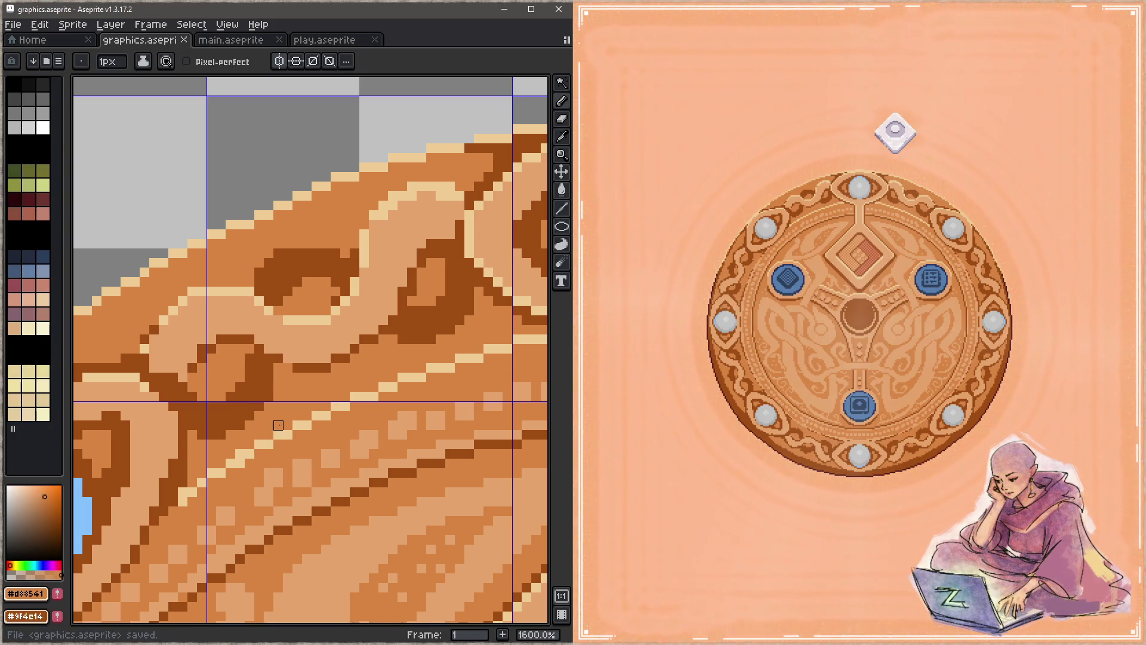
left_click_drag(225, 366, 328, 313)
left_click(289, 302, "alt")
left_click(277, 325)
left_click(248, 315)
left_click(247, 305)
left_click(251, 287, "alt")
left_click(239, 300)
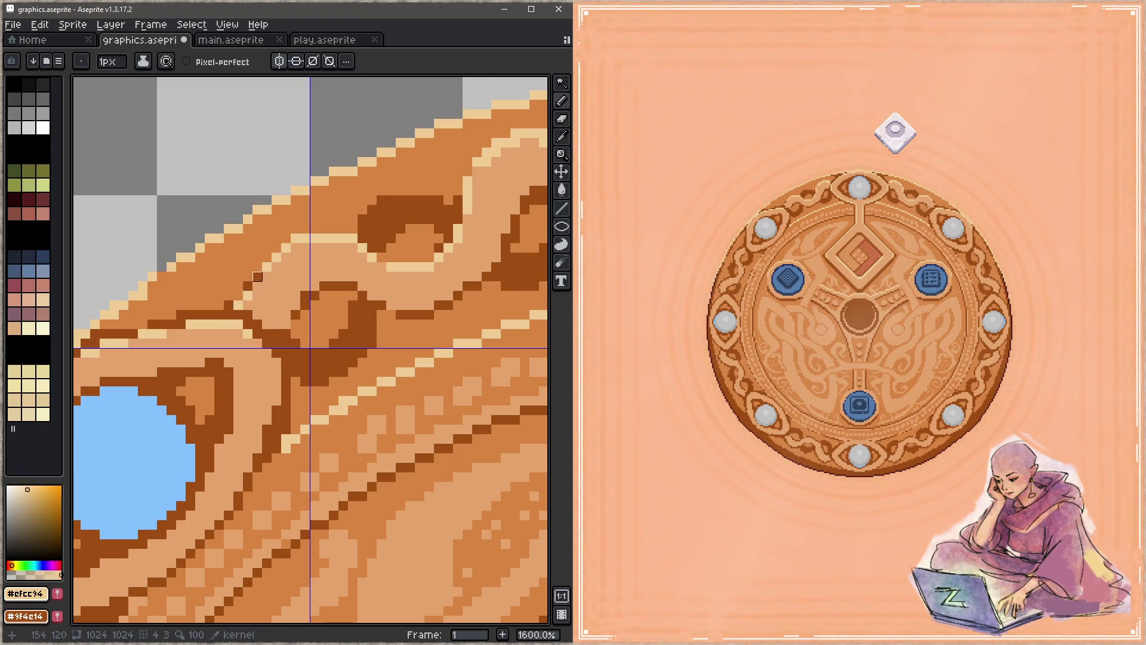
Save the knotwork touch-ups to graphics.aseprite
left_click(256, 287, "alt")
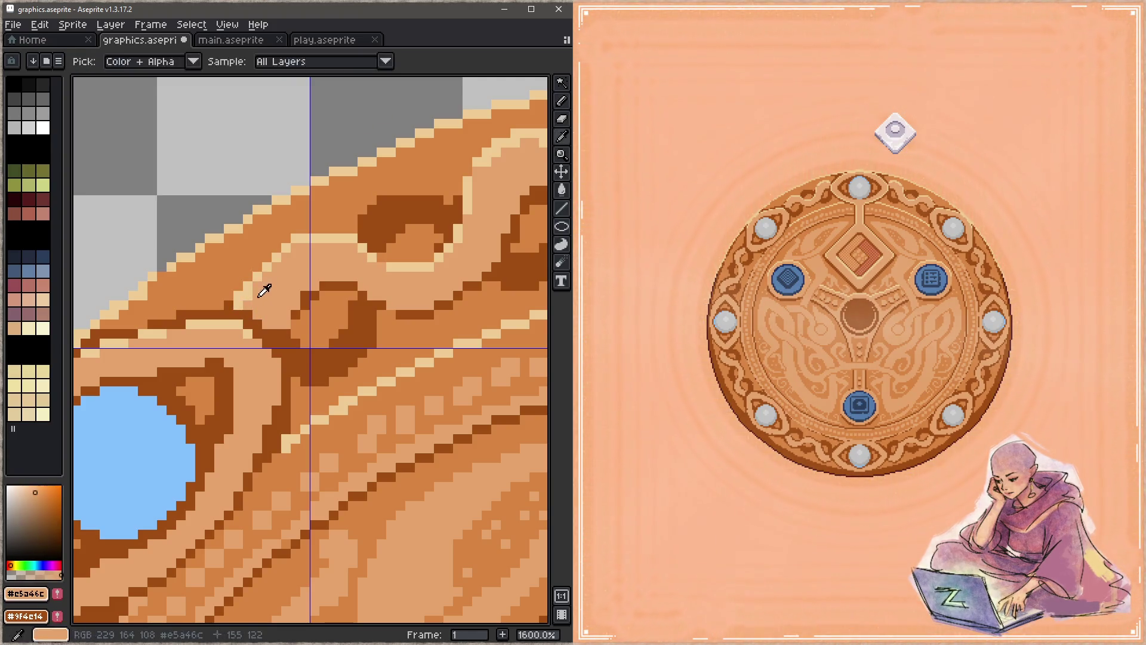
key("ctrl+s")
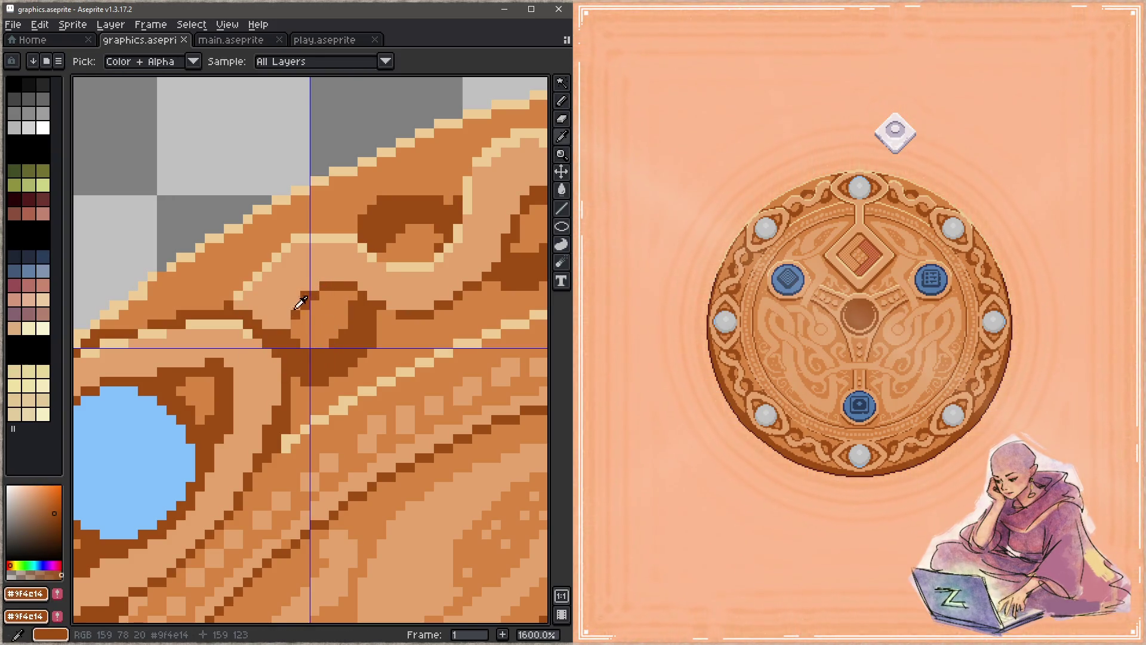
key("ctrl+s")
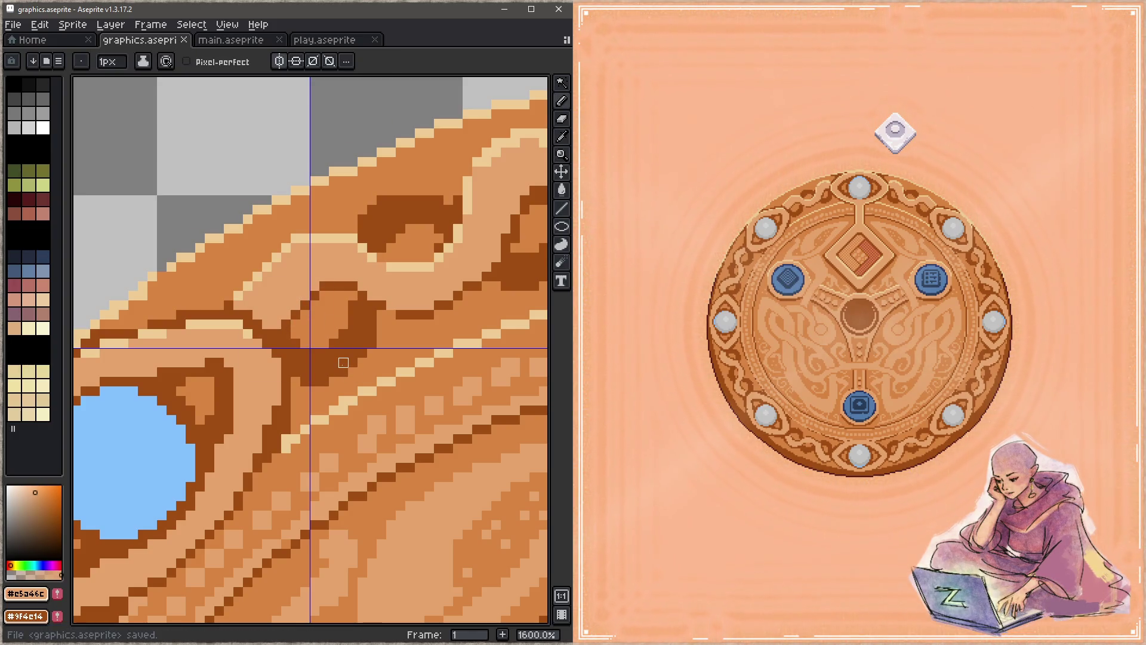
Draw a trial dark maroon outline under the ornament beside the blue socket, then undo it
mouse_move(332, 332)
left_mouse_down()
mouse_move(450, 204)
mouse_move(232, 343)
mouse_move(300, 332)
mouse_move(318, 267)
left_mouse_up()
left_click(300, 333, "alt")
left_click_drag(219, 362, 235, 370)
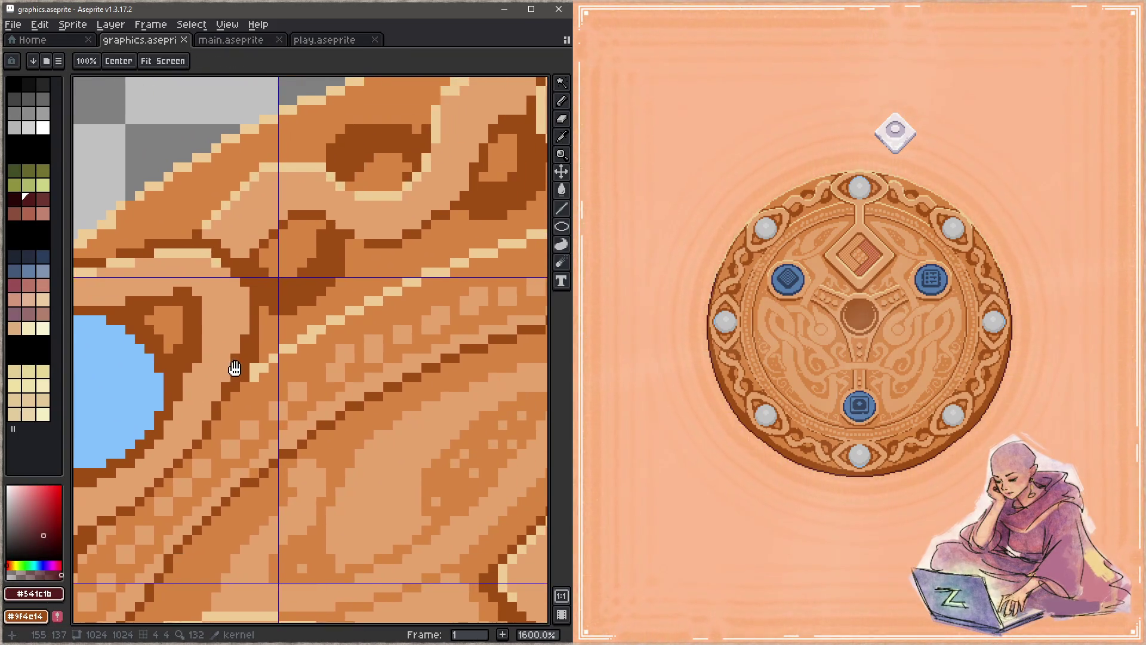
left_click_drag(286, 289, 286, 352)
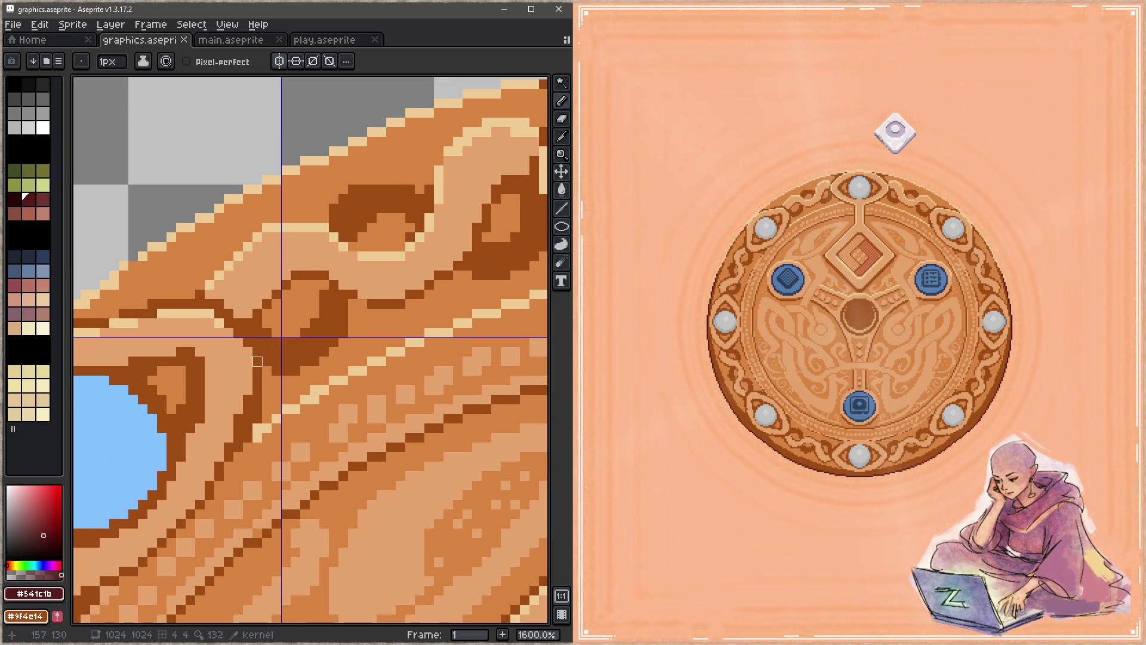
mouse_move(267, 361)
left_mouse_down()
mouse_move(305, 361)
mouse_move(352, 303)
left_mouse_up()
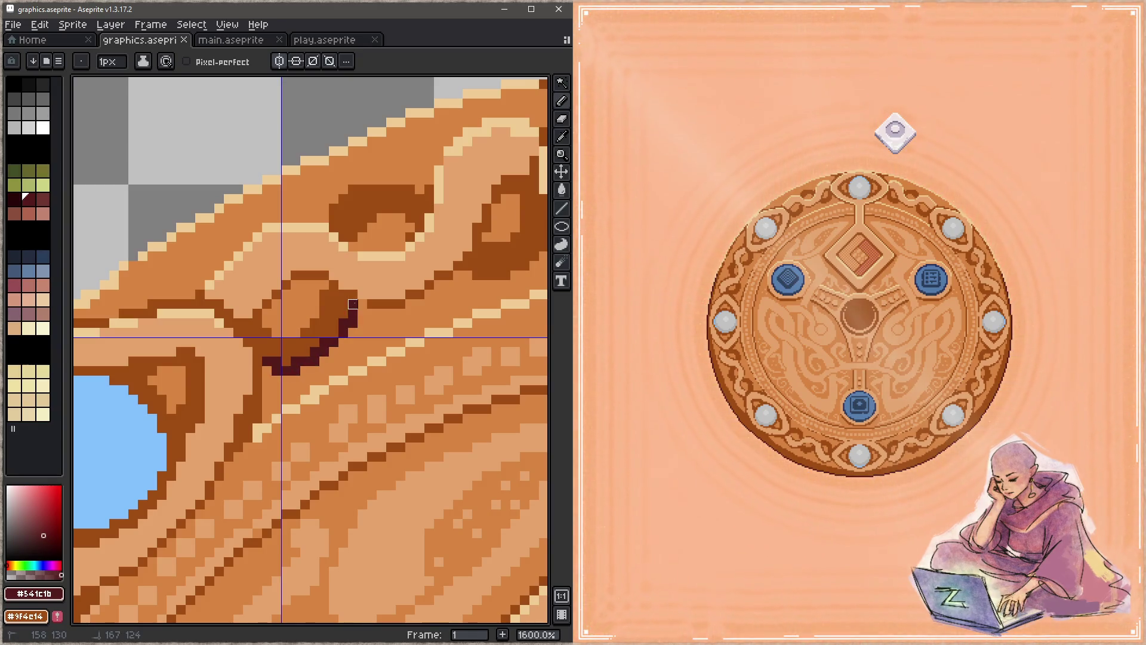
key("ctrl+s")
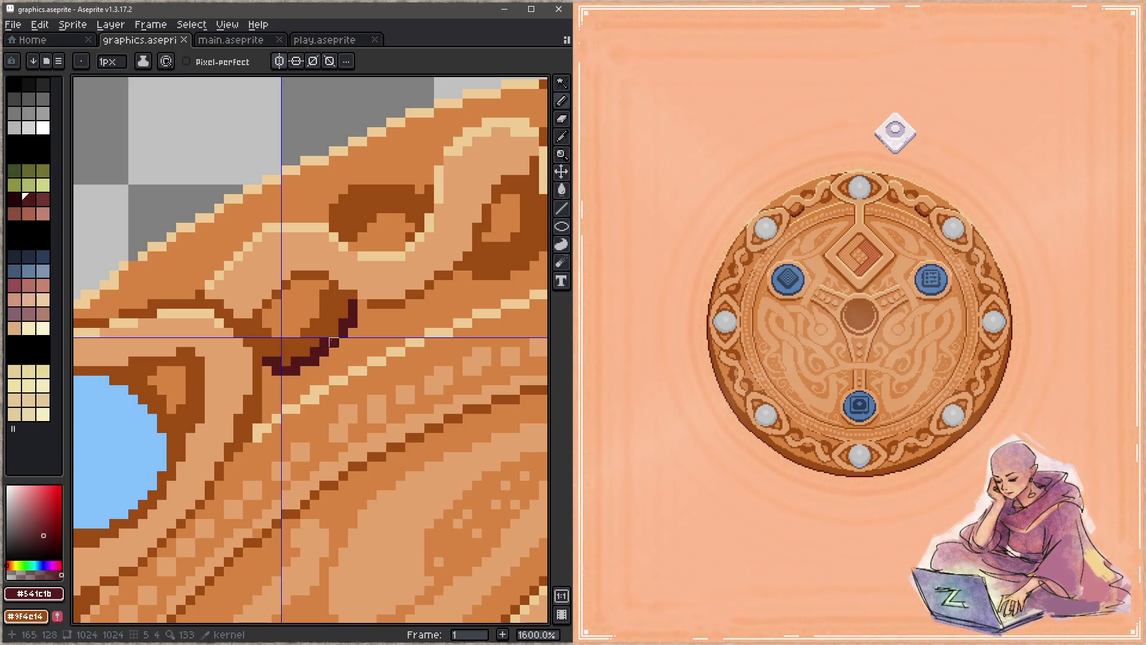
key("ctrl+z")
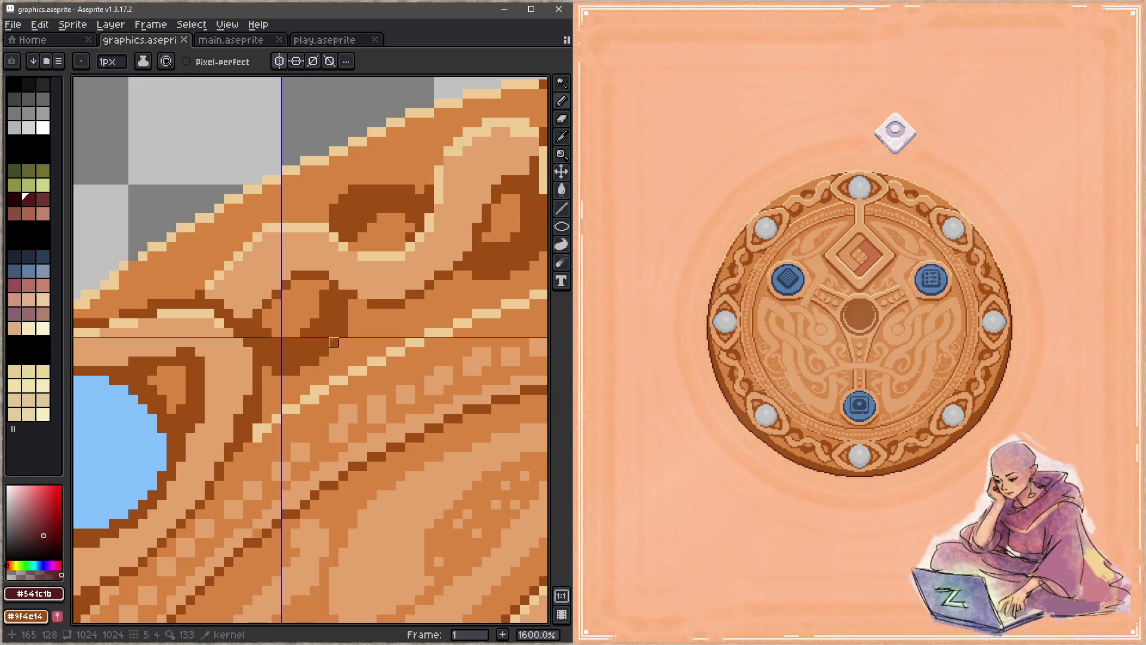
Fill the band above the diagonal line with dark brown using the Paint Bucket
mouse_move(334, 343)
left_mouse_down()
mouse_move(327, 256)
mouse_move(338, 302)
left_mouse_up()
left_click(328, 268, "alt")
key("g")
left_click(327, 268)
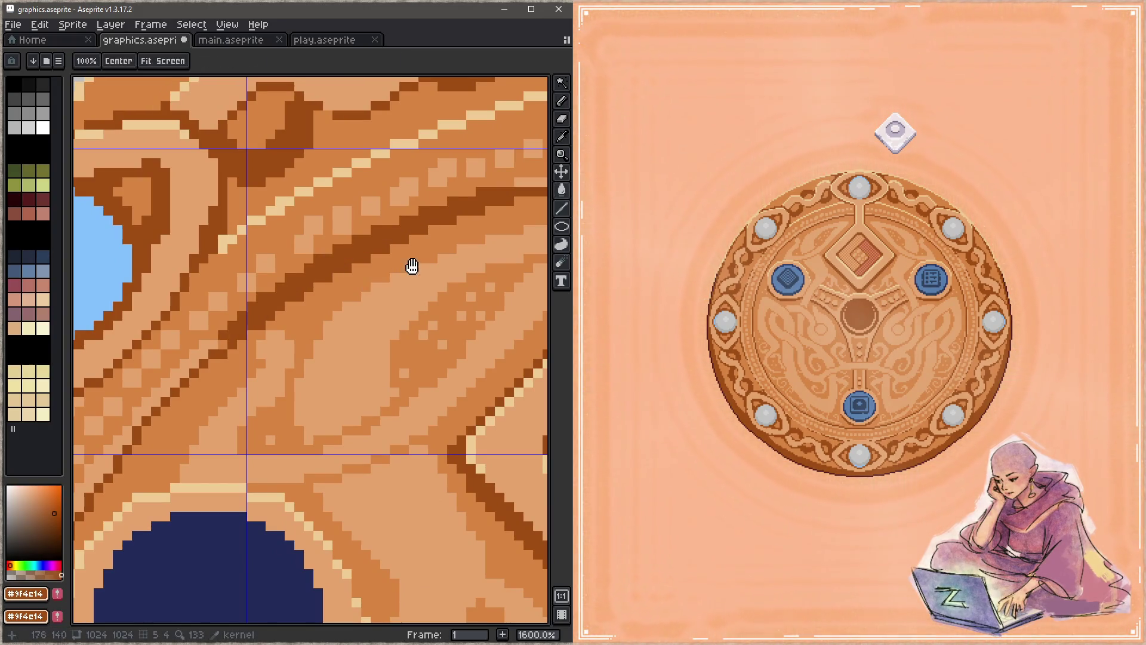
Save the dark brown fill and move to the area above the navy socket
left_click_drag(407, 268, 206, 317)
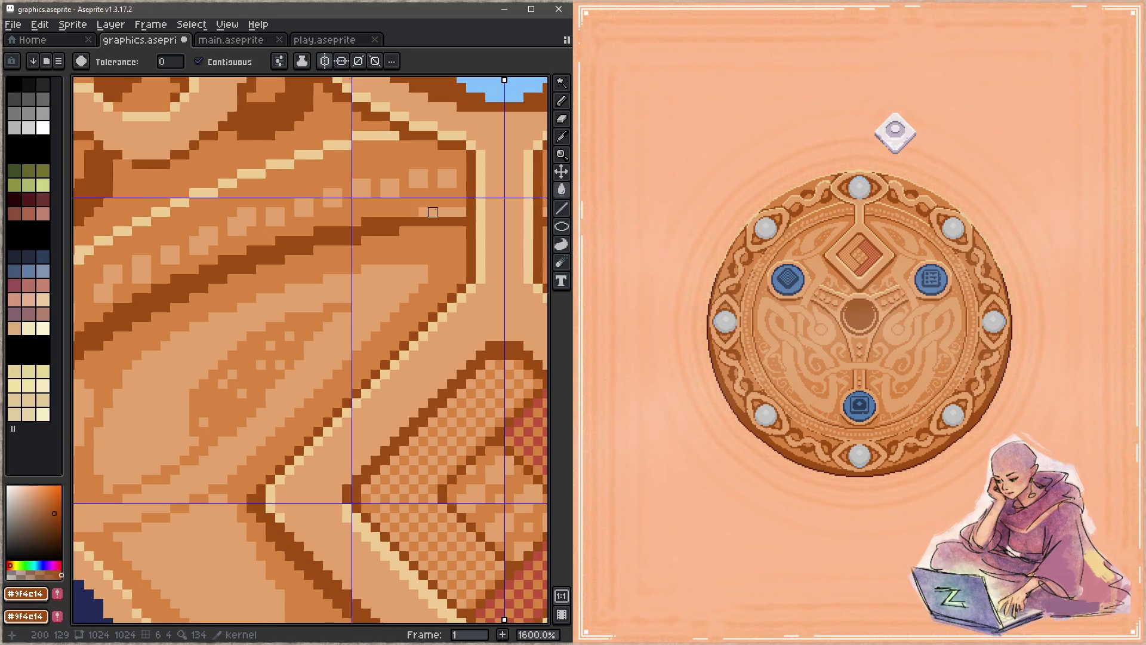
scroll(334, 275, "down", 3)
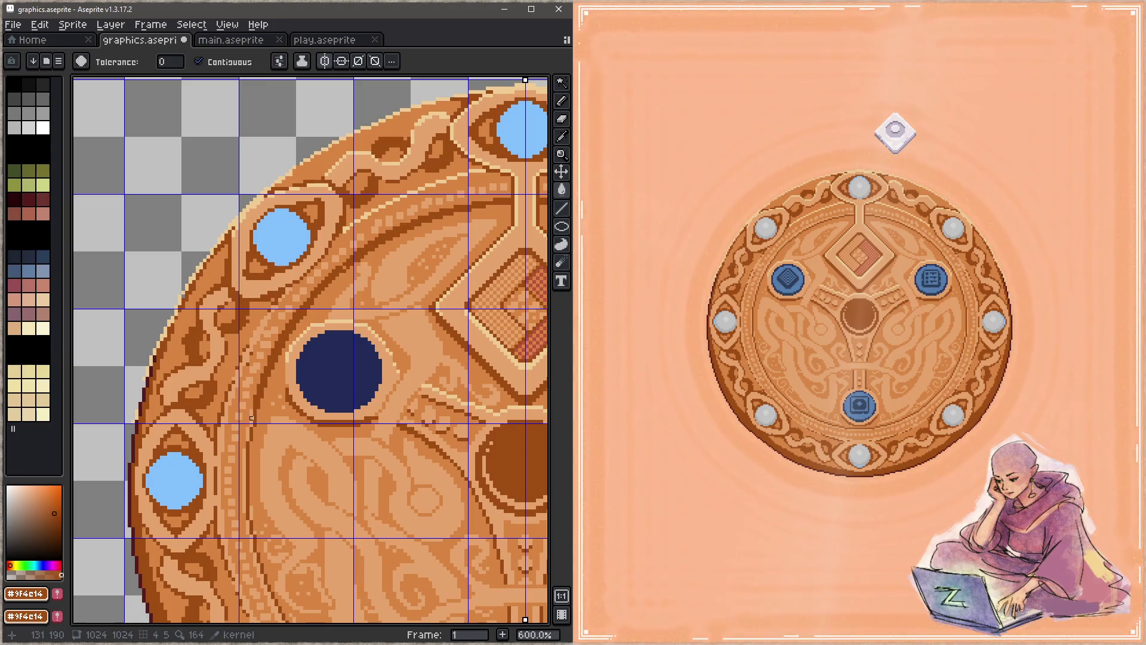
key("ctrl+s")
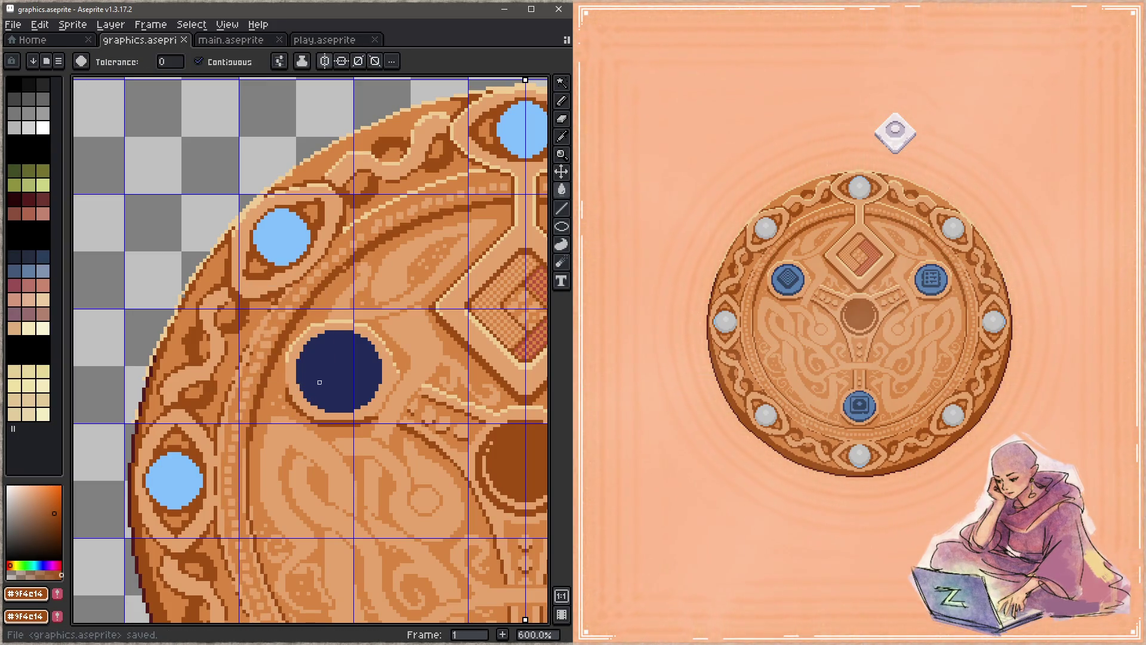
Lighten the dark outline with mid orange and draw a dark brown diagonal line, then save
key("b")
scroll(492, 190, "up", 3)
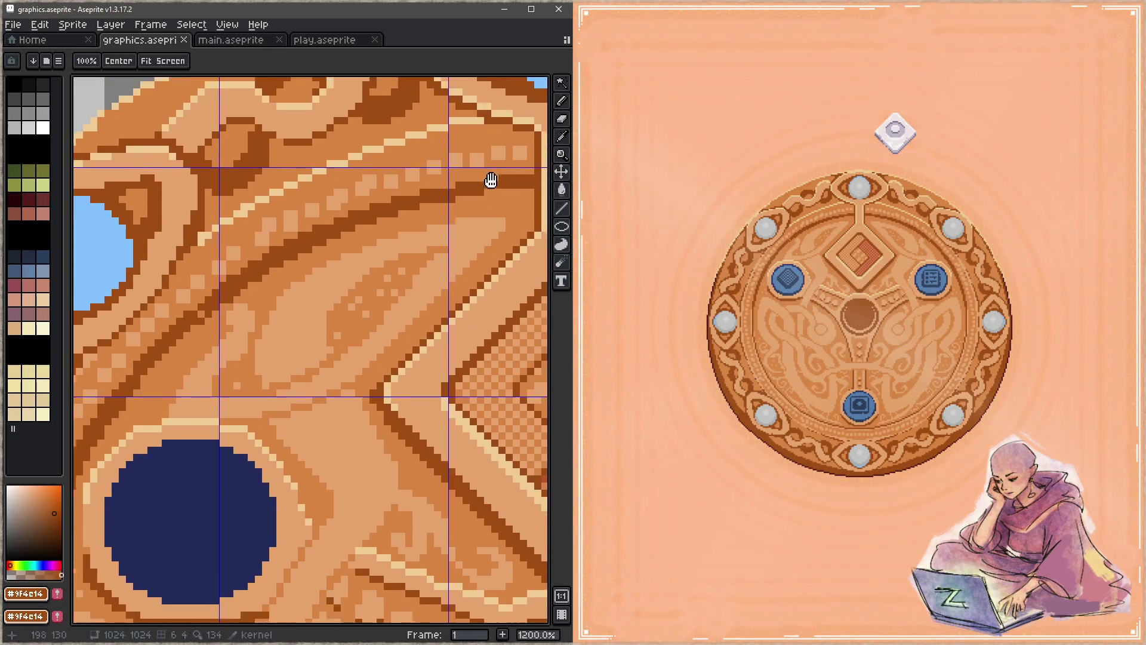
left_click(517, 148, "alt")
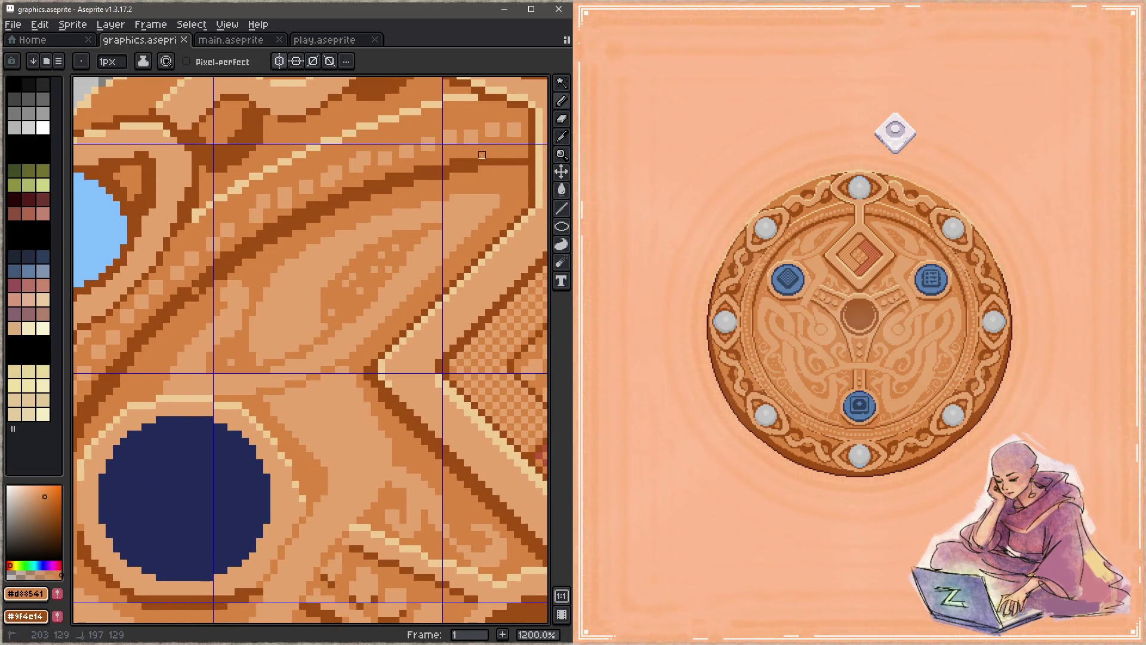
mouse_move(424, 170)
left_mouse_down()
mouse_move(443, 166)
mouse_move(360, 183)
mouse_move(209, 276)
left_mouse_up()
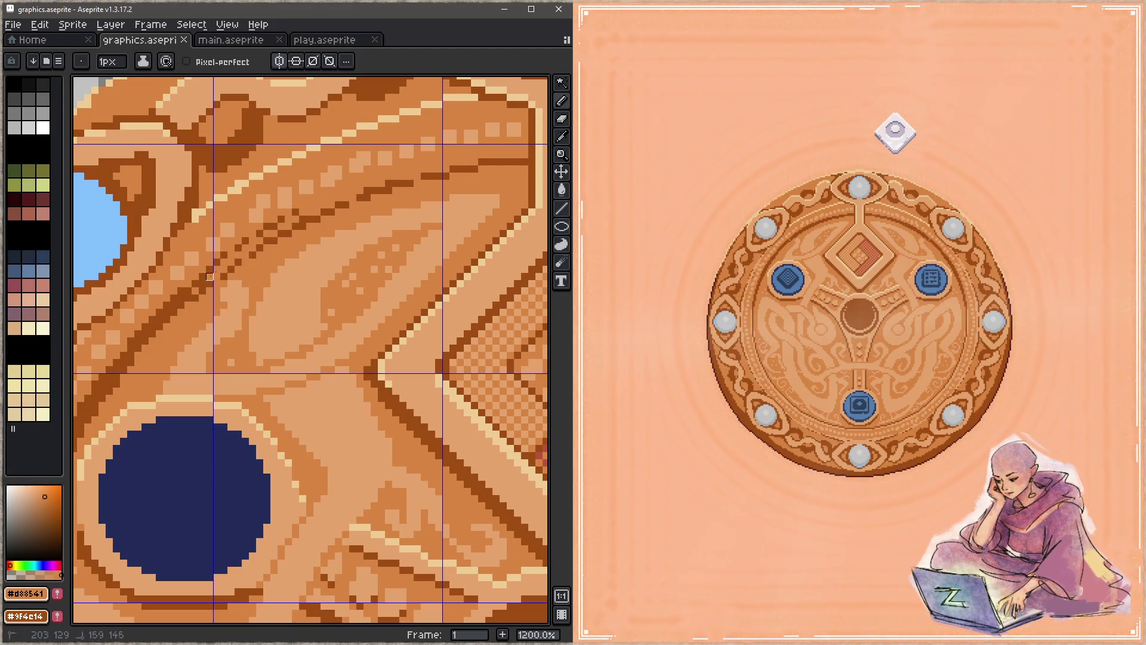
left_click_drag(310, 212, 359, 192)
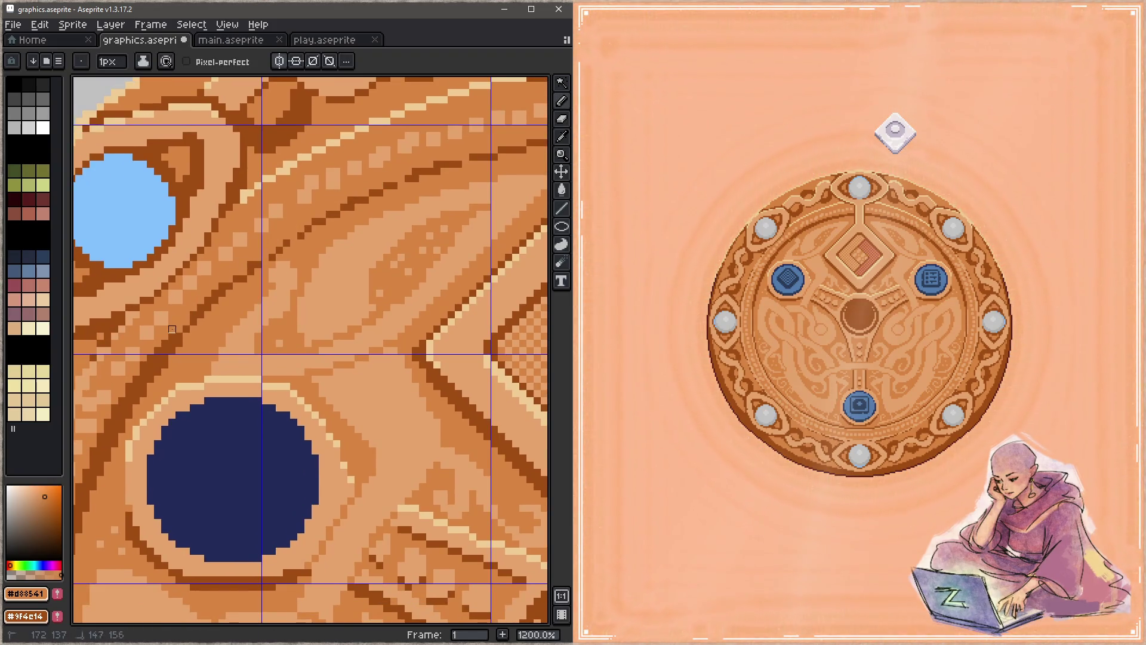
left_click(207, 304, "alt")
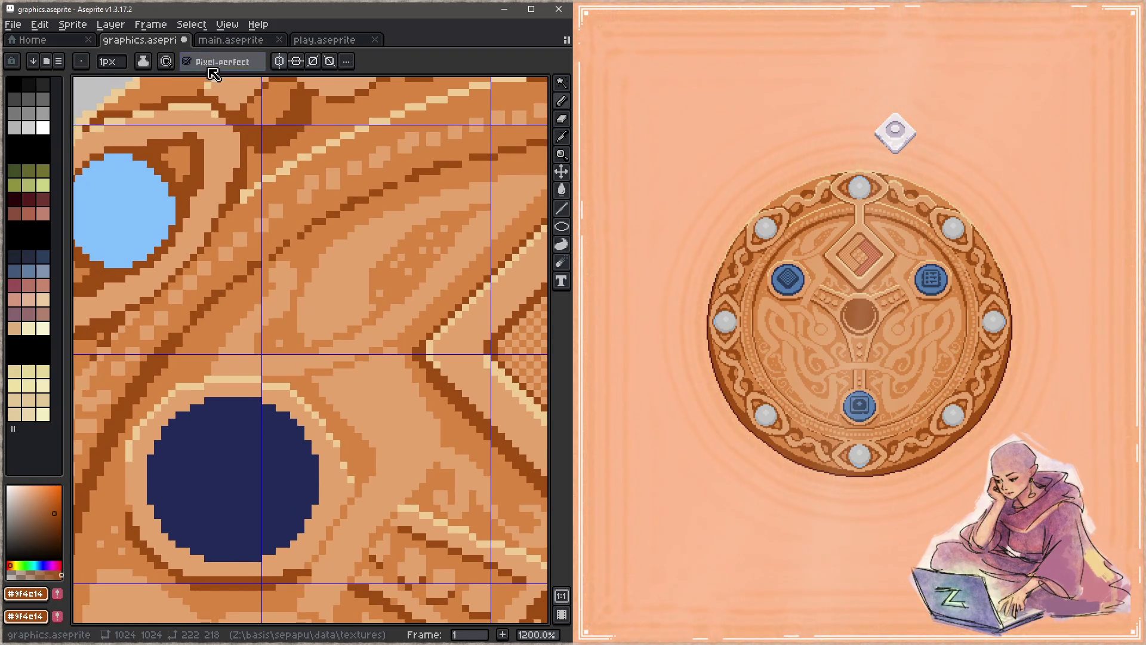
mouse_move(222, 294)
left_mouse_down()
mouse_move(445, 167)
mouse_move(359, 187)
left_mouse_up()
key("ctrl+s")
Paint a light diagonal stroke above the navy circle, touch up its outline, and save
left_click_drag(302, 244, 434, 170)
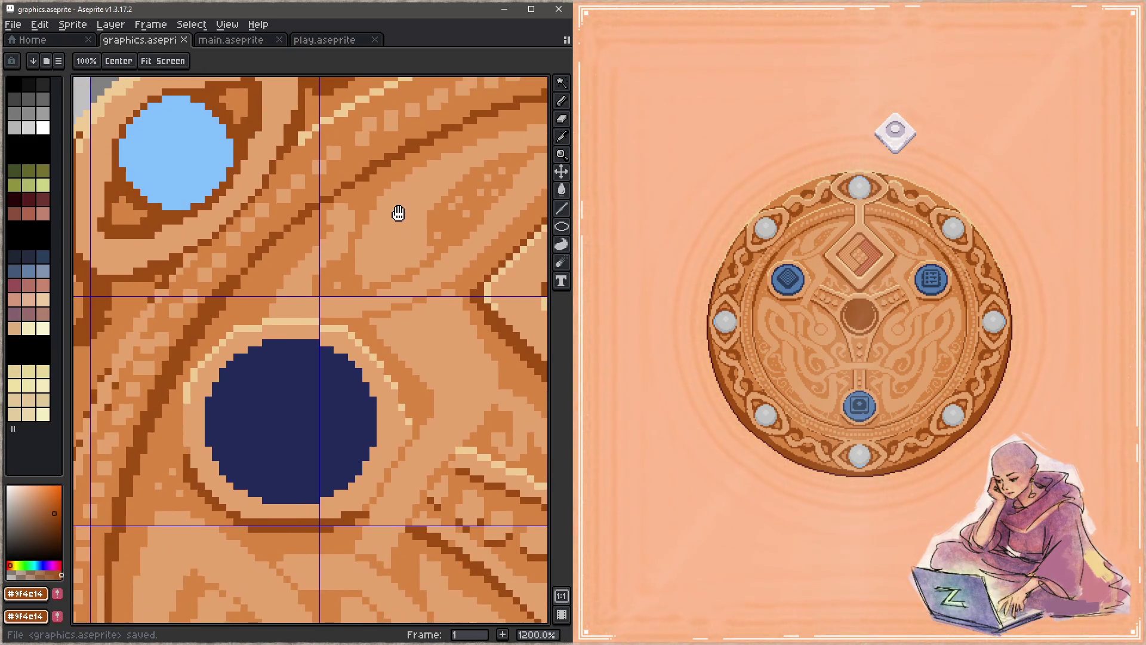
left_click(257, 258, "alt")
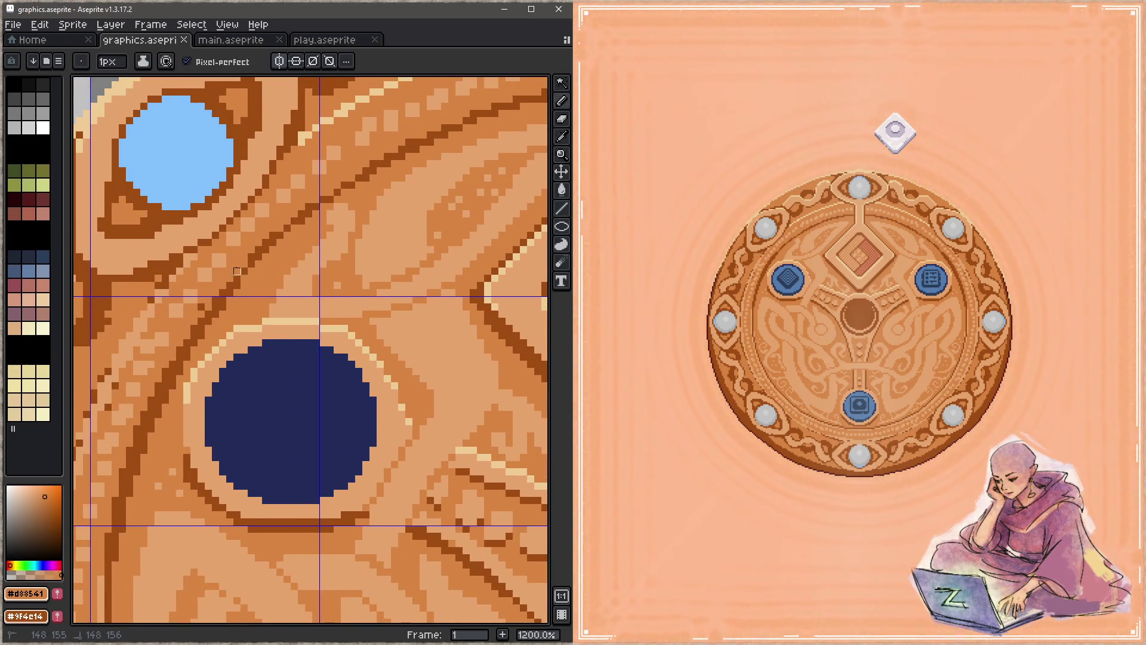
mouse_move(115, 566)
left_mouse_down()
mouse_move(124, 493)
mouse_move(151, 421)
mouse_move(194, 340)
mouse_move(265, 264)
left_mouse_up()
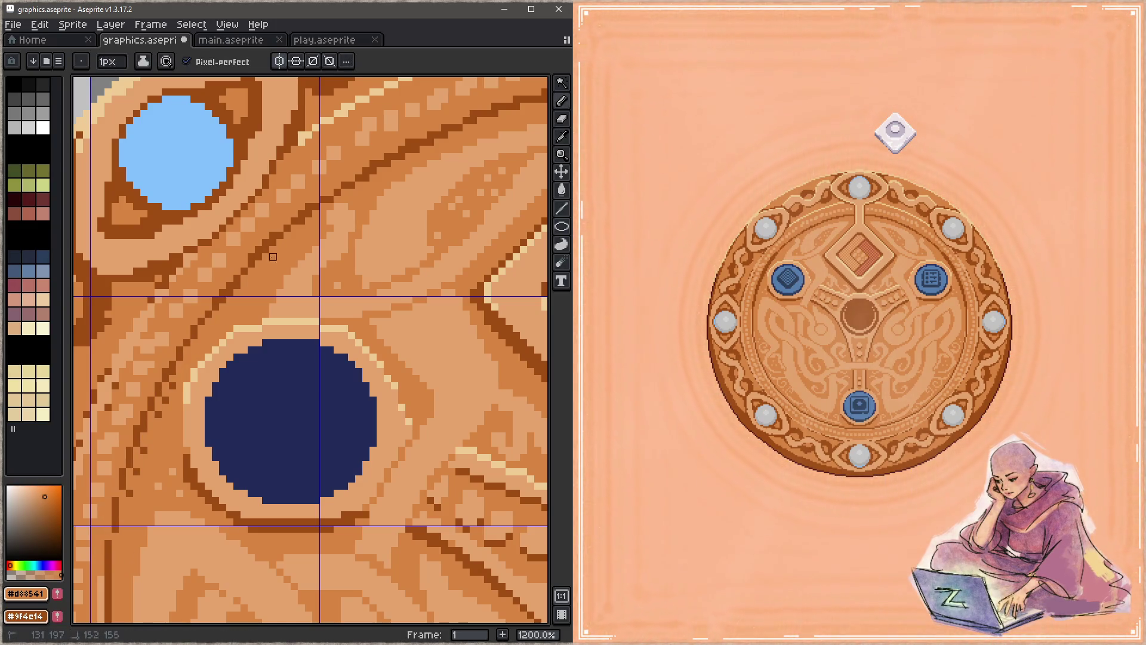
left_click_drag(223, 307, 287, 250)
mouse_move(209, 322)
left_mouse_down()
mouse_move(129, 498)
mouse_move(167, 385)
mouse_move(213, 357)
left_mouse_up()
key("ctrl+s")
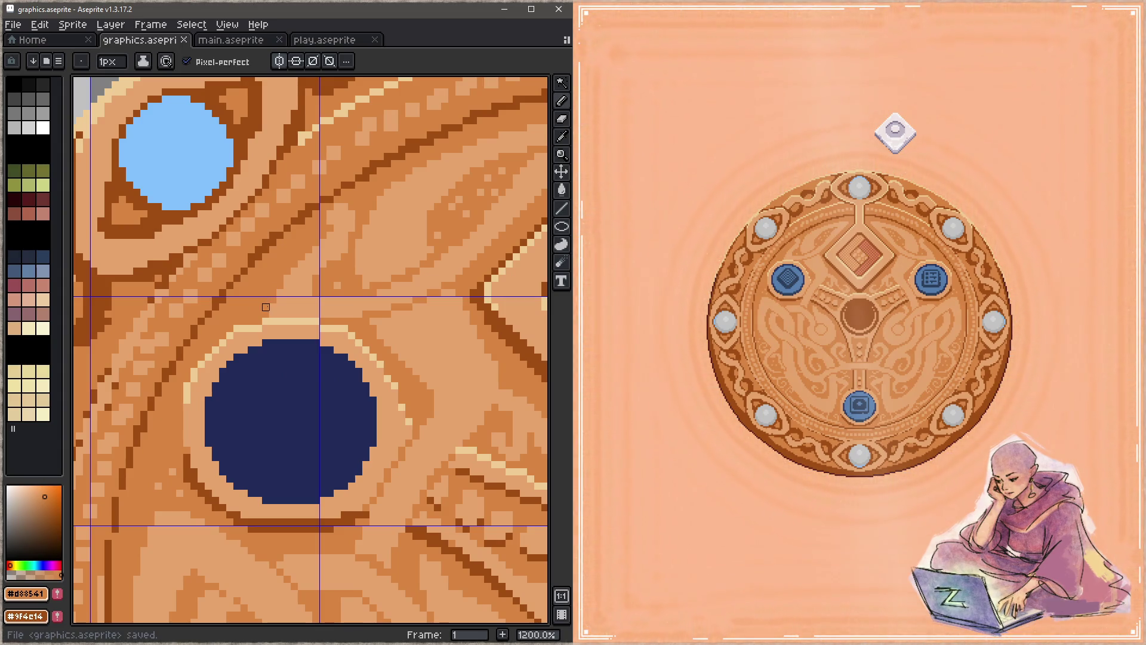
Draw a pale cream pixel line in the band above the central diamond
mouse_move(345, 271)
left_mouse_down()
mouse_move(223, 328)
mouse_move(348, 220)
left_mouse_up()
left_click(307, 174, "alt")
left_click_drag(319, 183, 347, 176)
Overpaint stray pale pixels in orange and add dark brown runs above the diamond, saving throughout
left_click(332, 159, "alt")
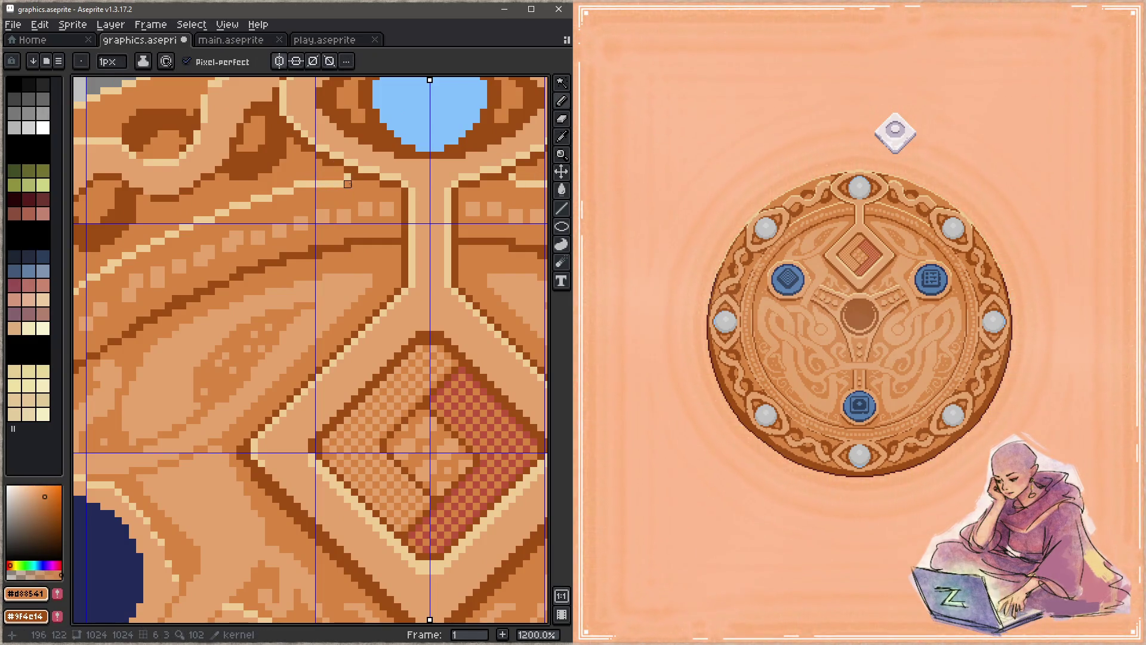
left_click(351, 179, "alt")
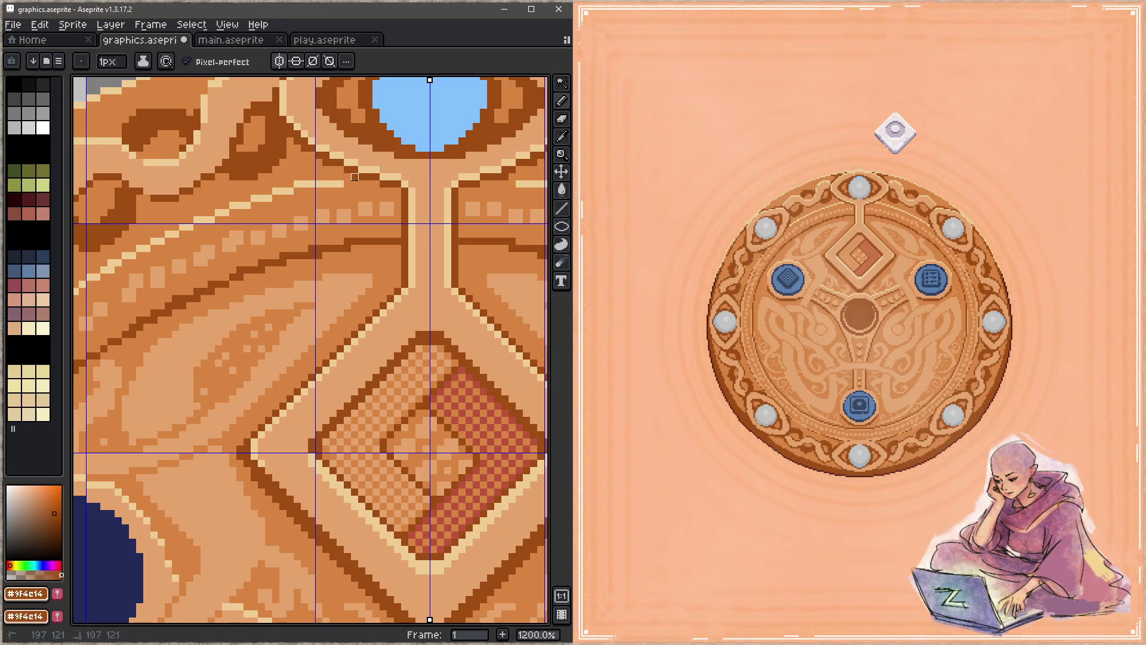
left_click_drag(352, 183, 388, 183)
key("ctrl+s")
left_click(361, 185, "alt")
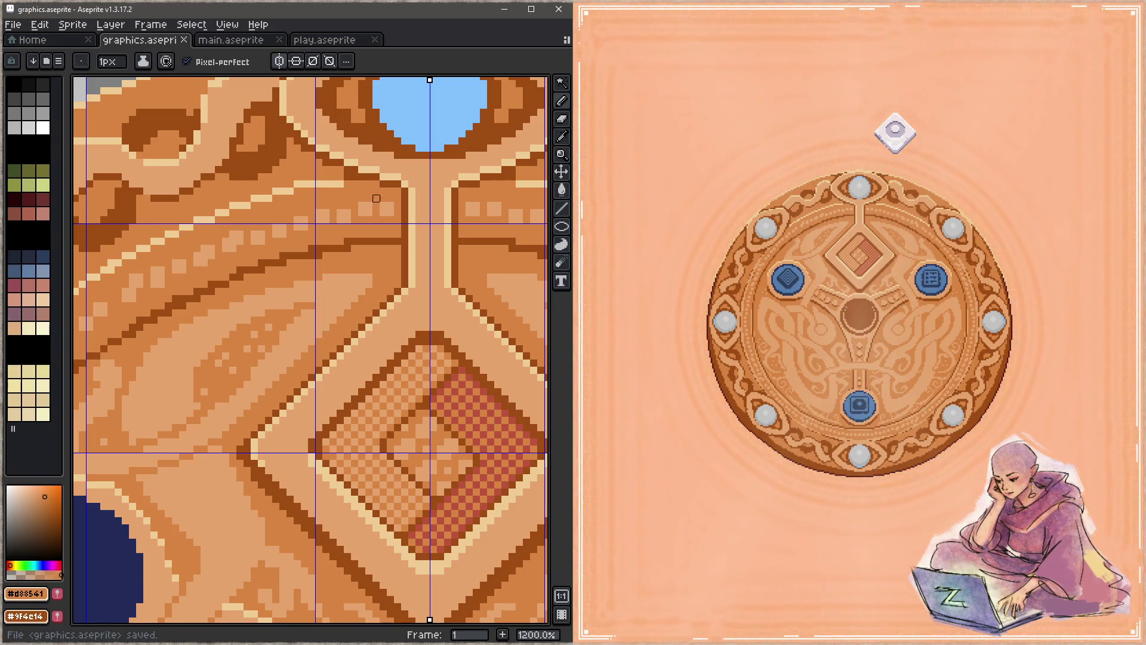
left_click(340, 177, "alt")
key("ctrl+s")
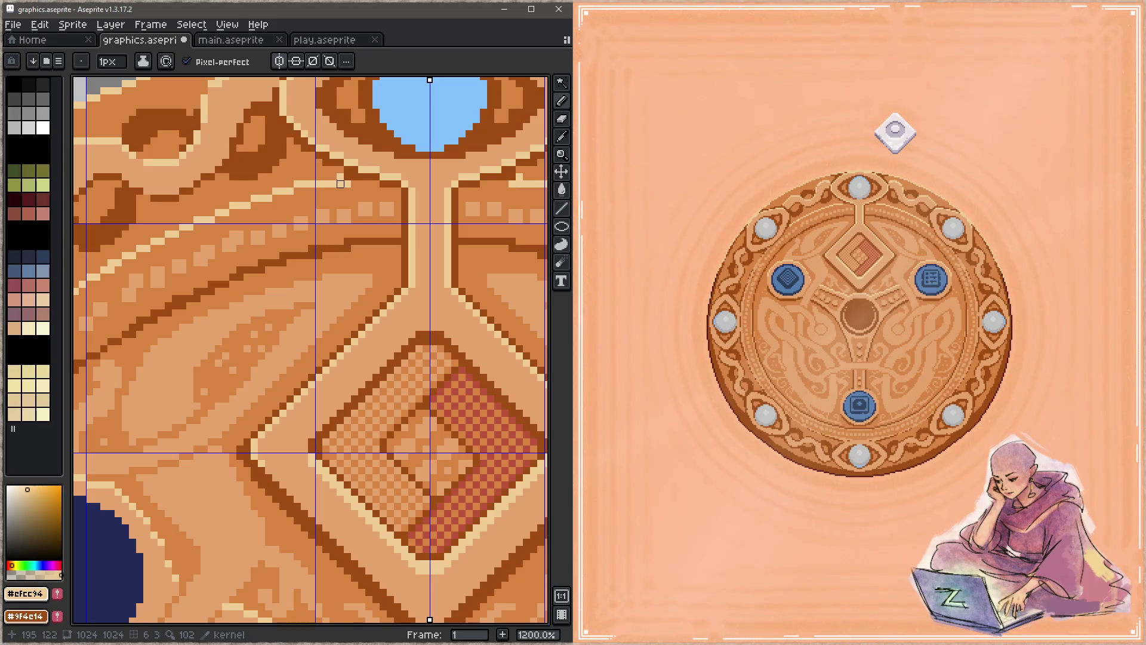
left_click(352, 169, "alt")
left_click_drag(350, 173, 305, 176)
key("ctrl+s")
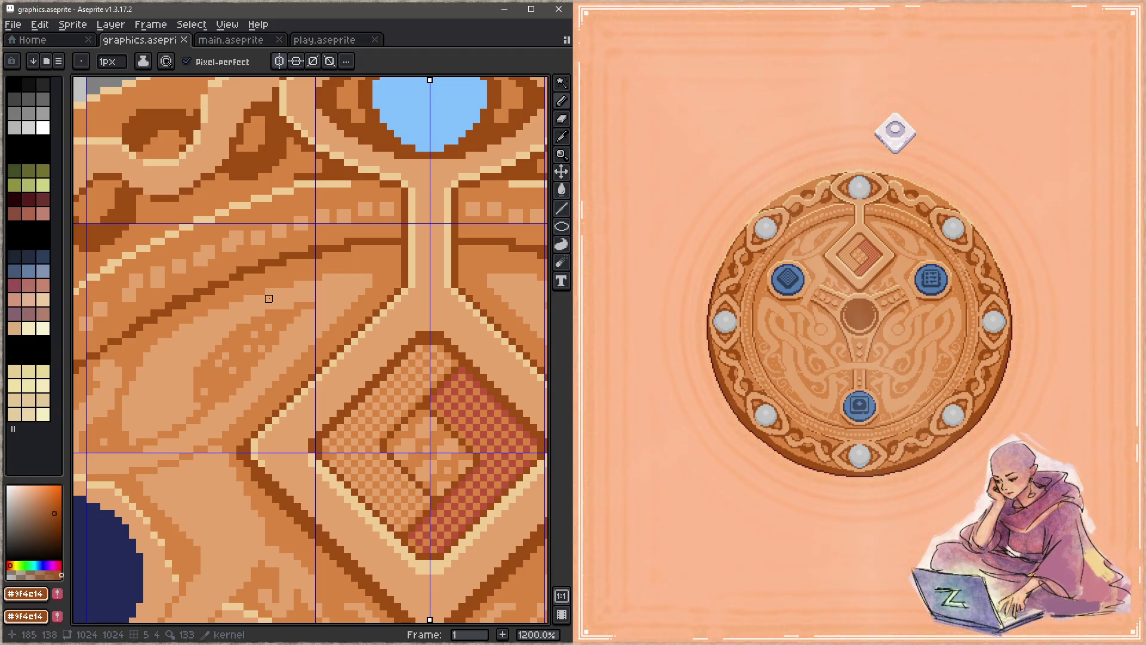
Zoom out to 600% to review the medallion's upper ring and central diamond beside the game preview
left_click(681, 170)
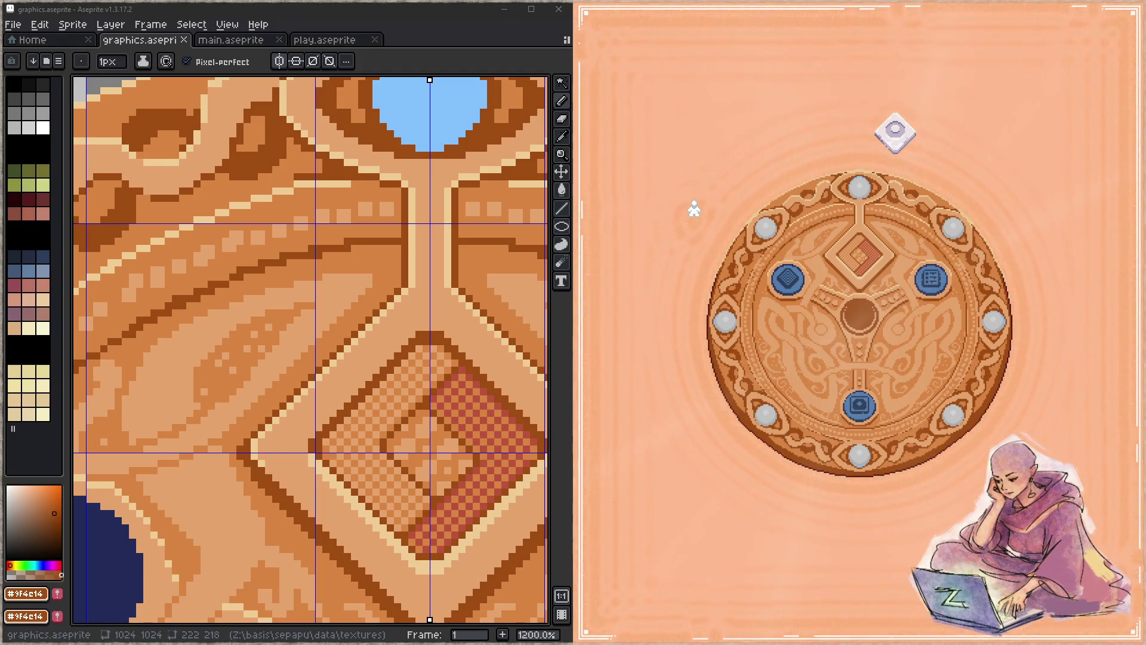
scroll(335, 289, "down", 2)
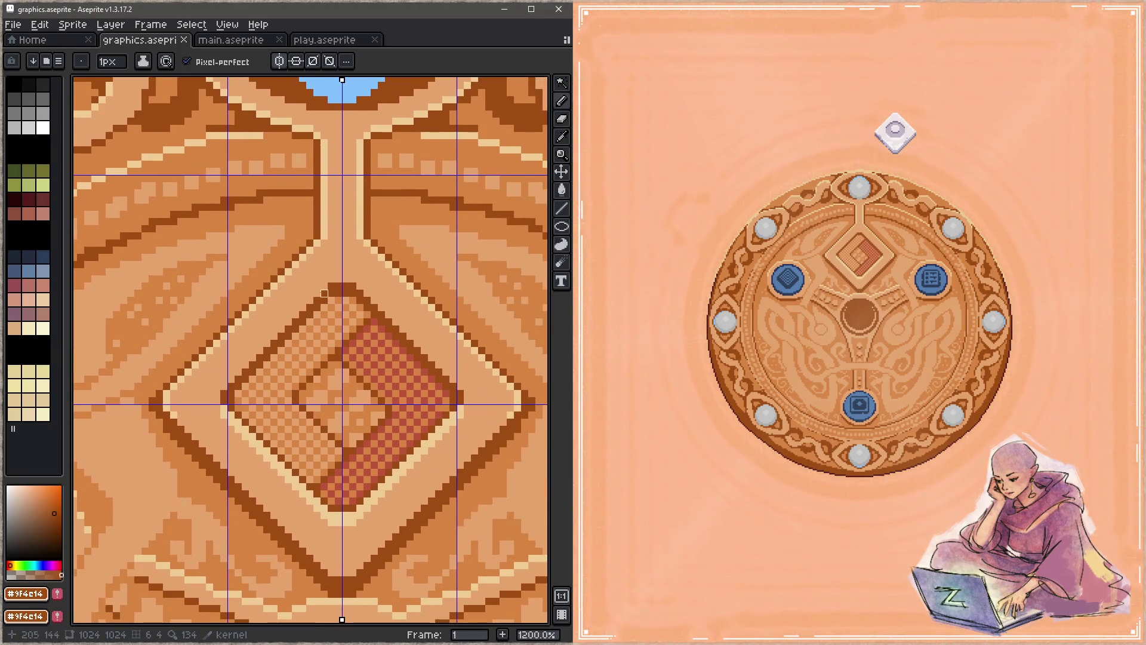
mouse_move(336, 289)
left_mouse_down()
mouse_move(312, 326)
mouse_move(344, 304)
left_mouse_up()
left_click(313, 188, "alt")
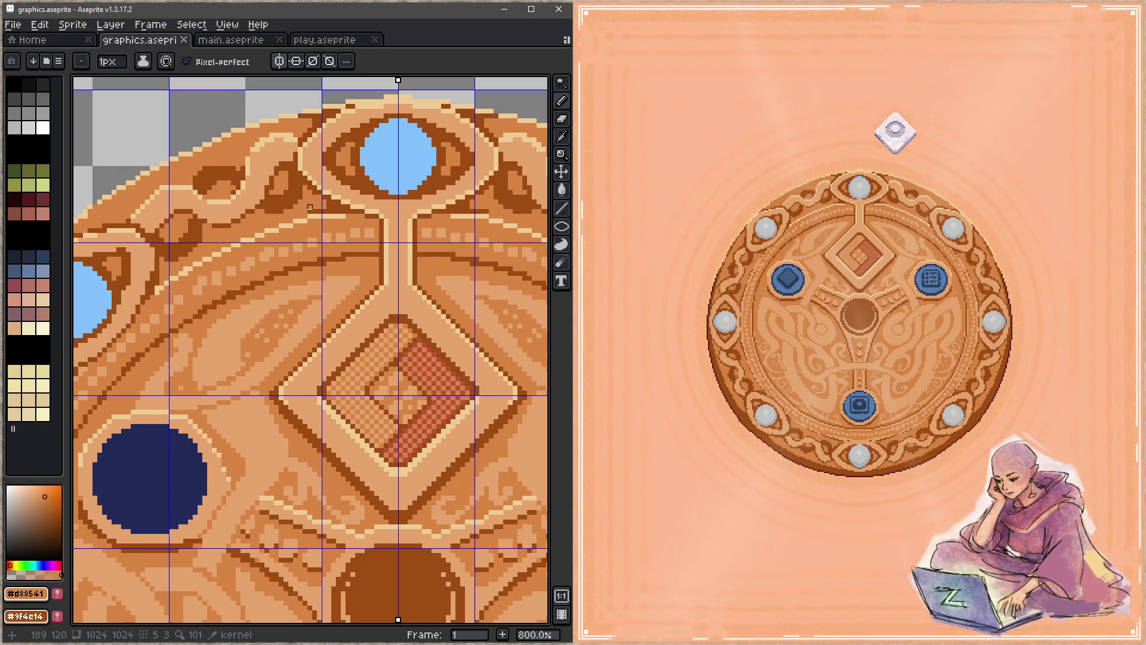
key("z")
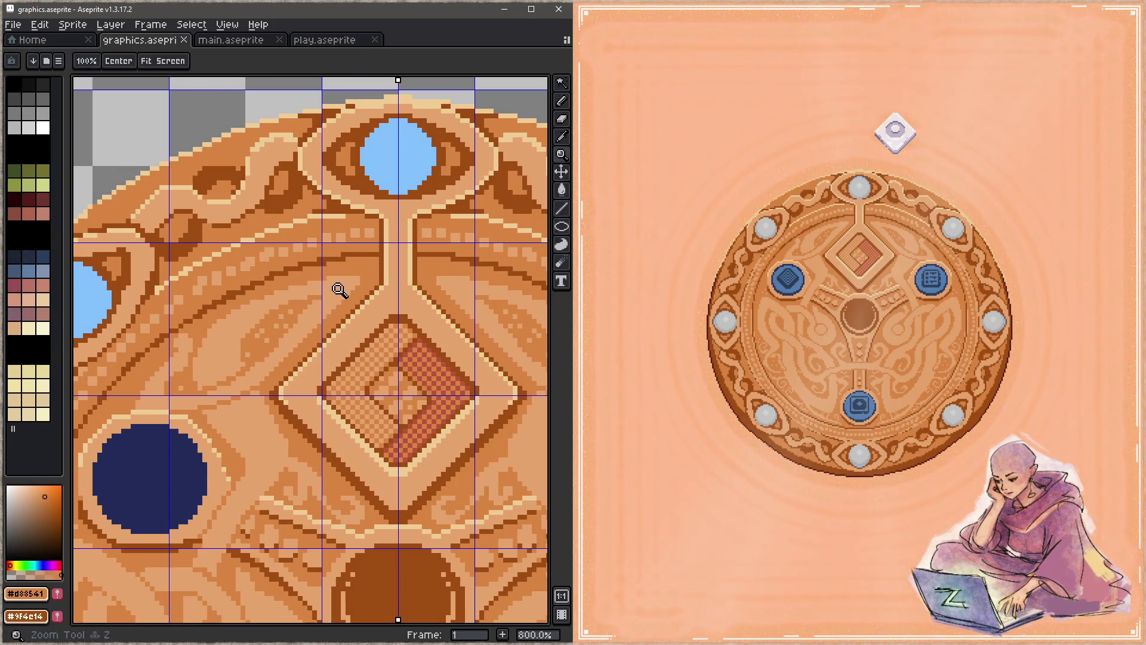
right_click(361, 341)
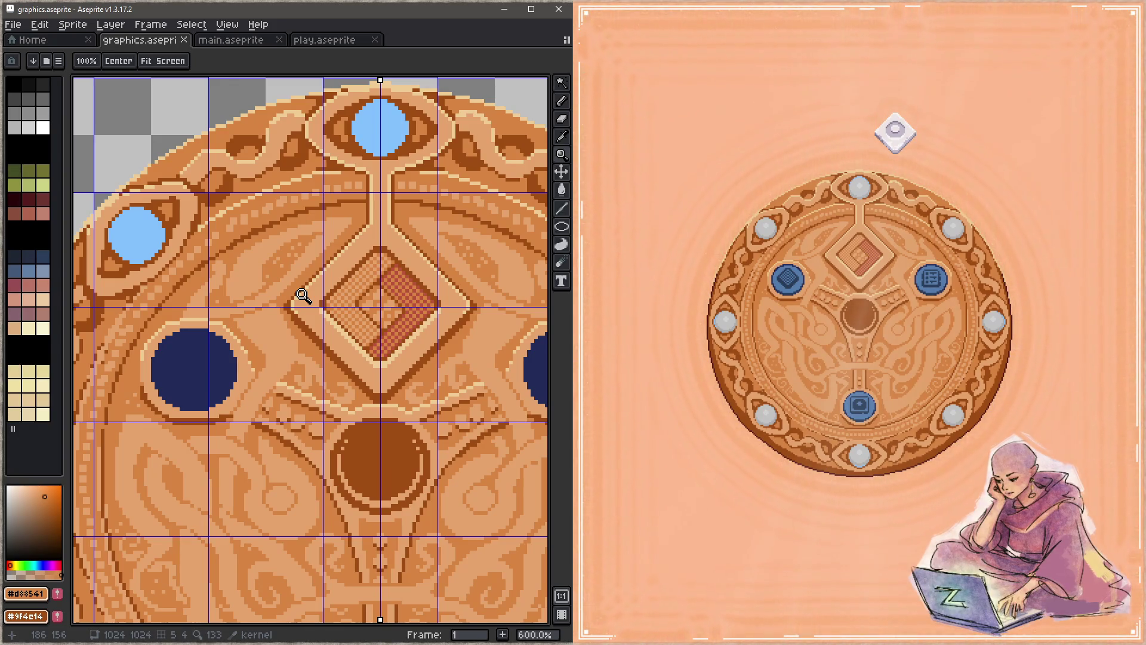
left_click(799, 200)
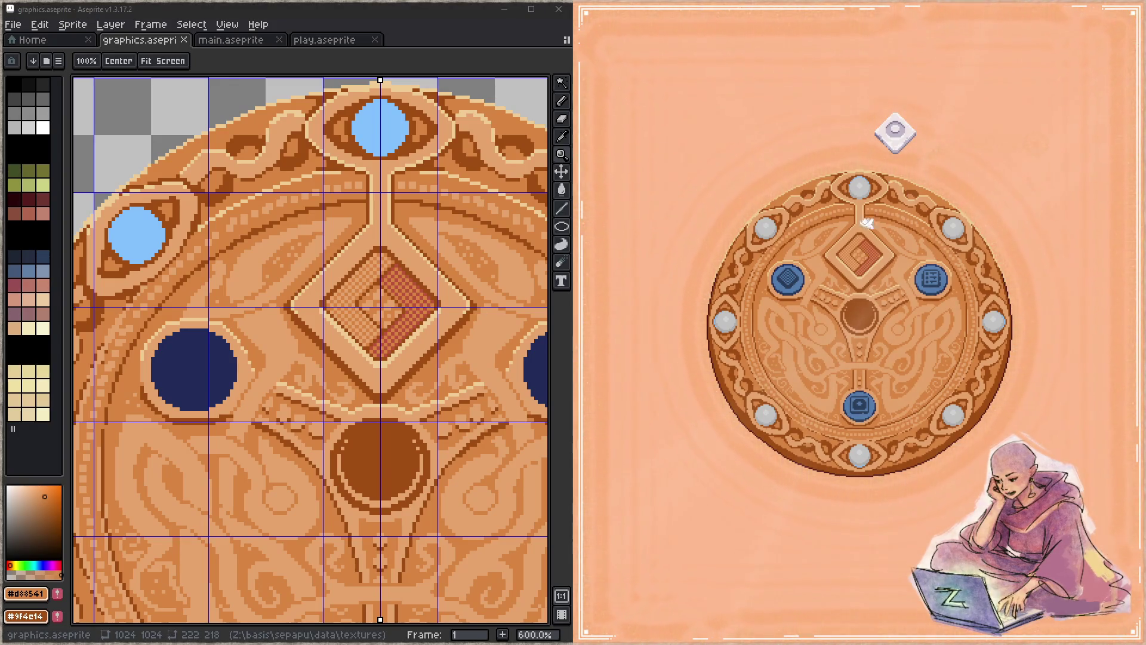
left_click(788, 278)
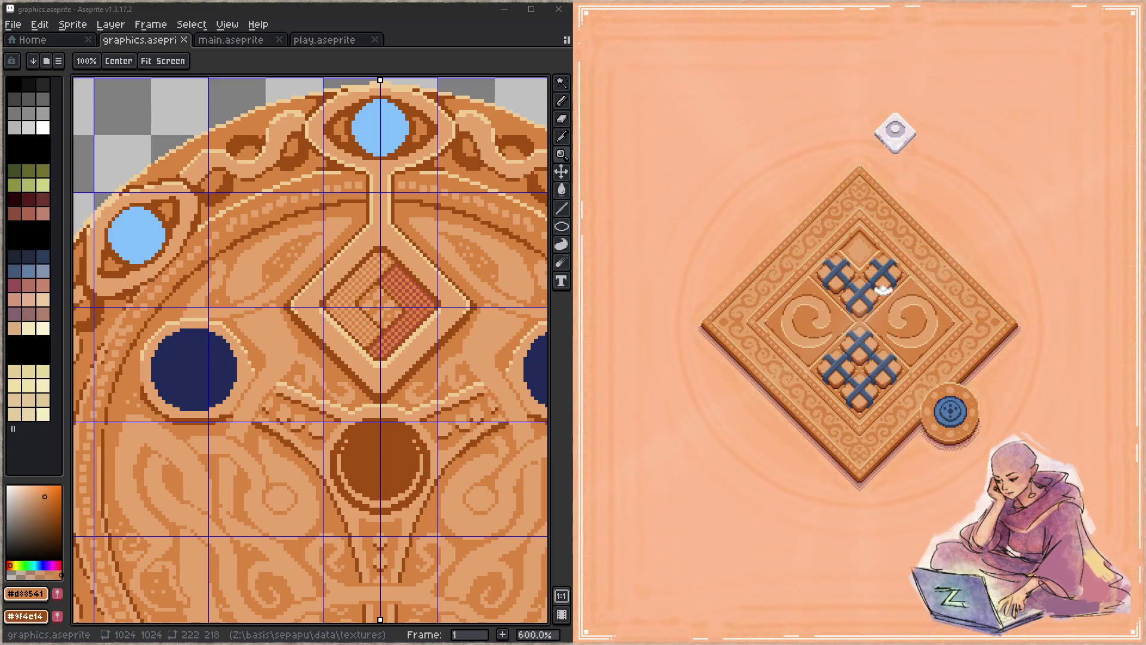
left_click(951, 411)
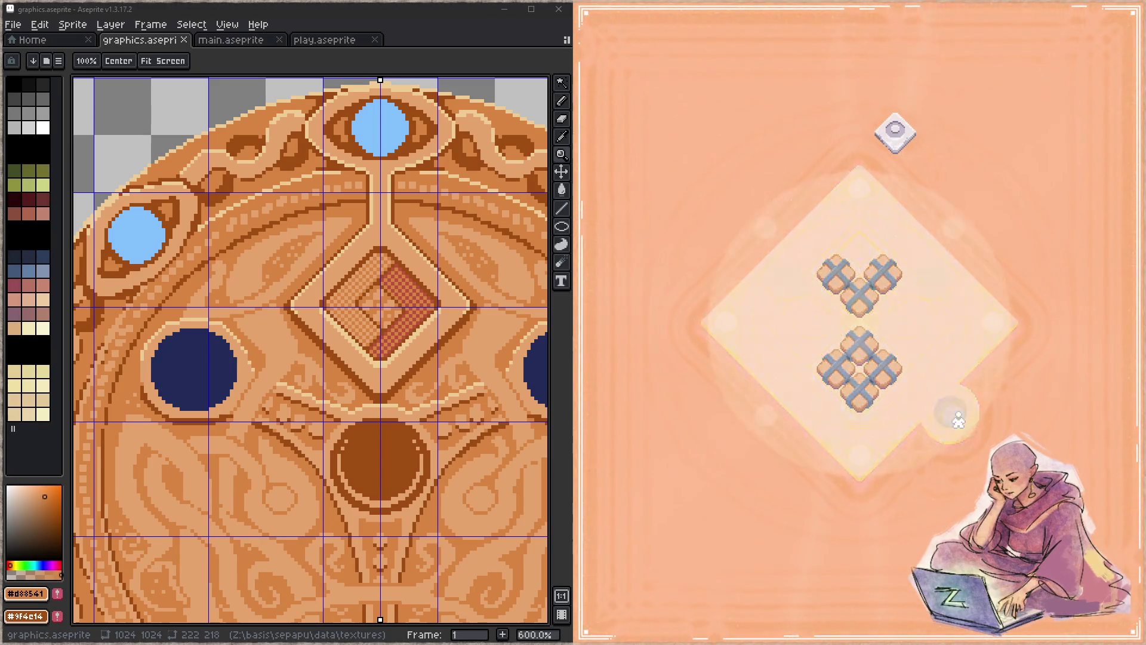
left_click(935, 286)
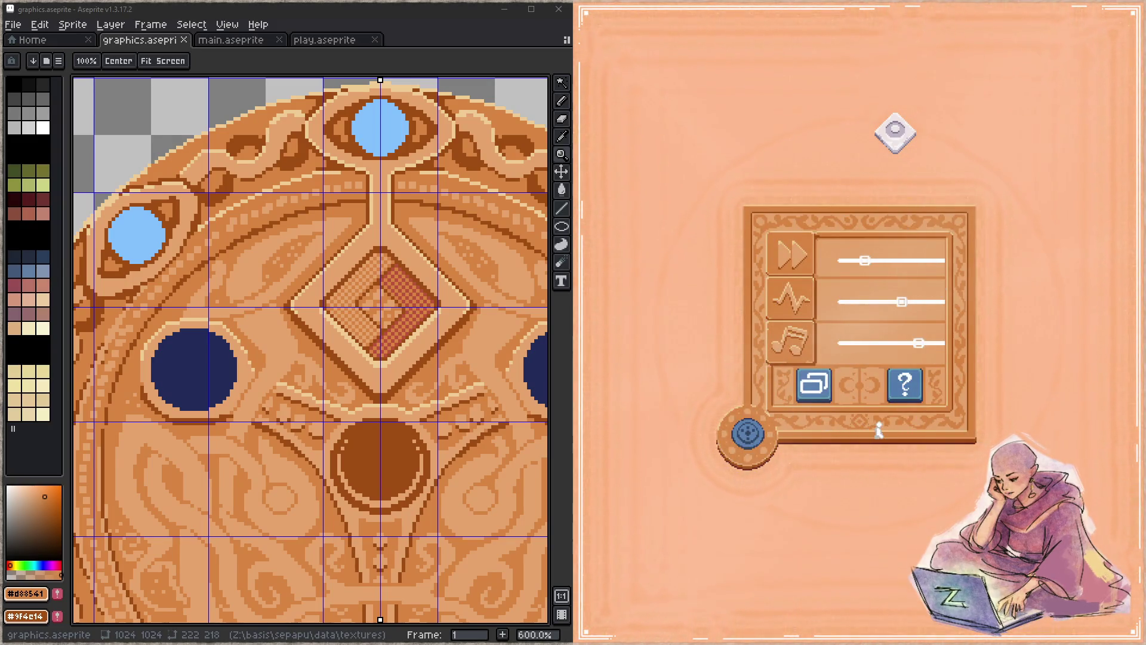
left_click(748, 432)
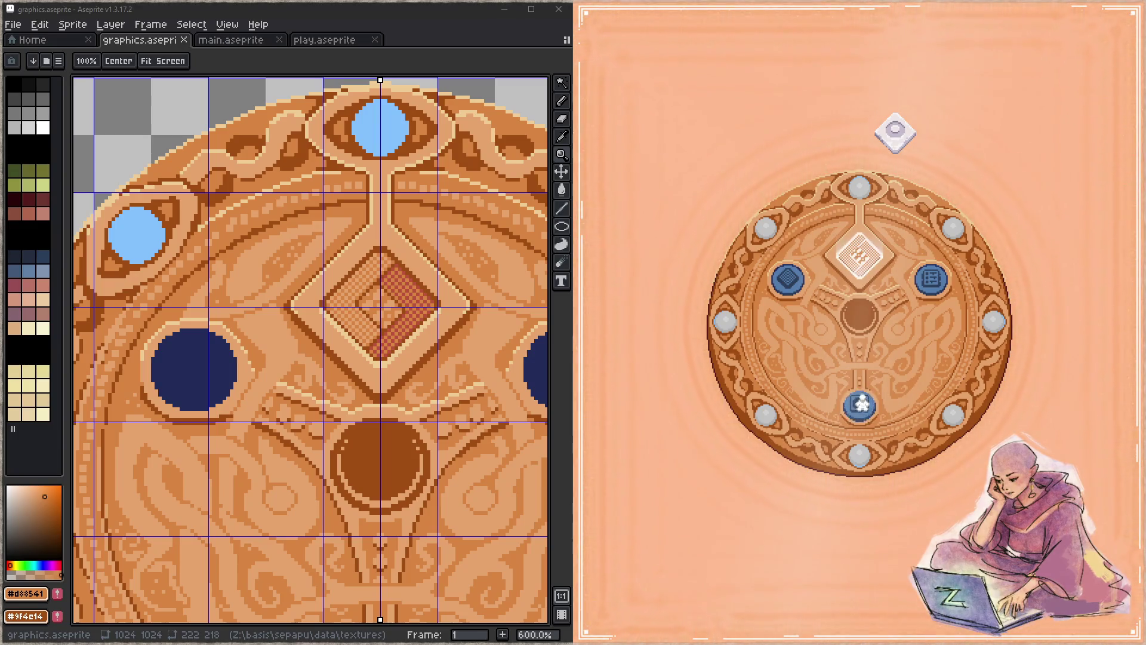
left_click(905, 132)
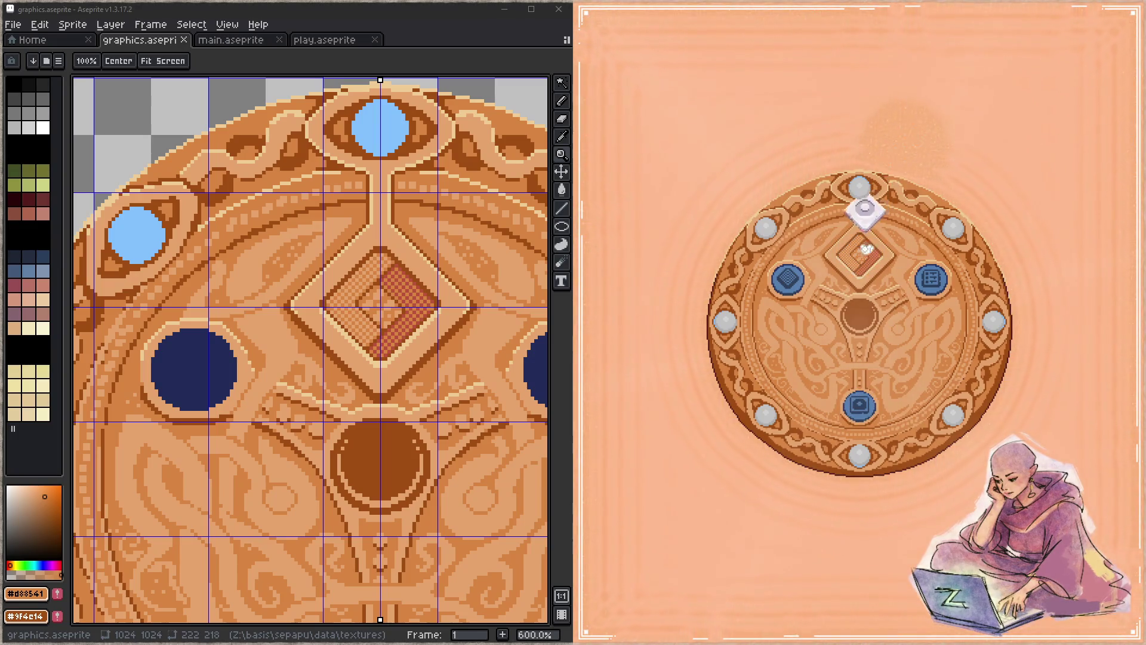
Start the pearl puzzle level and move pearls onto the right and top-right tiles
left_click(862, 401)
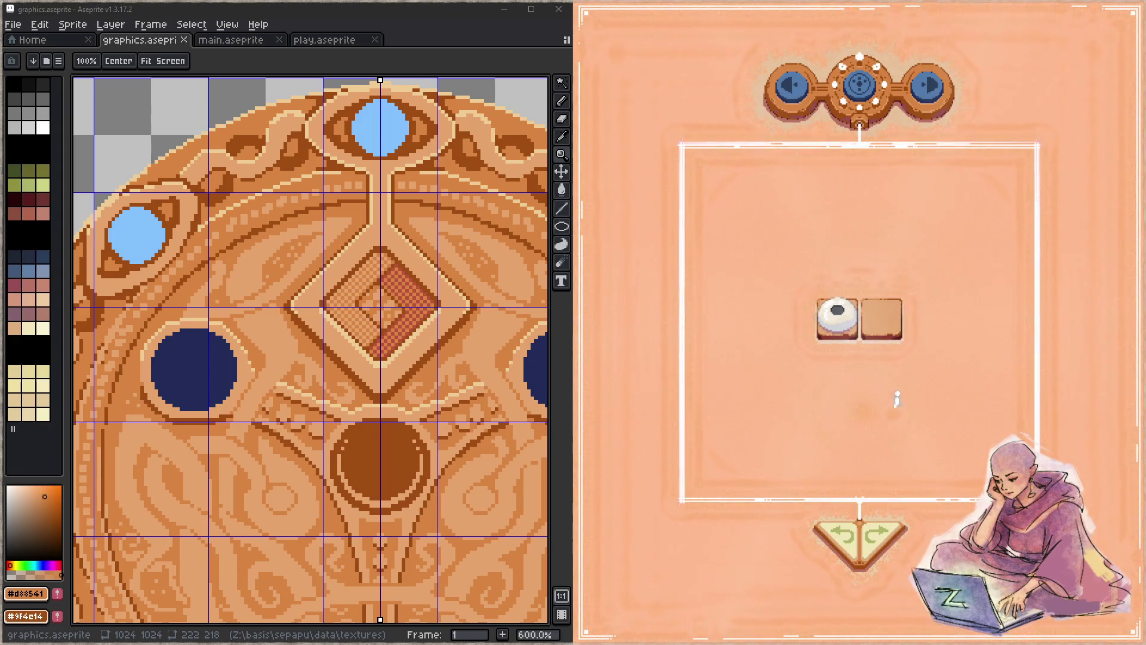
left_click_drag(825, 309, 881, 322)
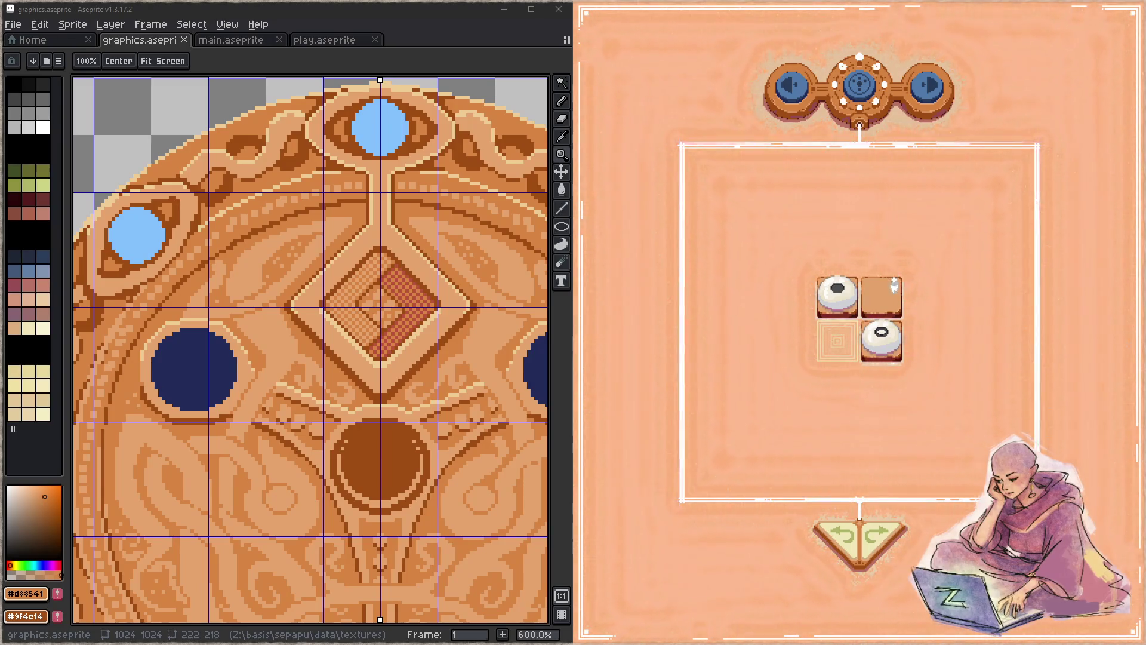
left_click_drag(882, 337, 868, 306)
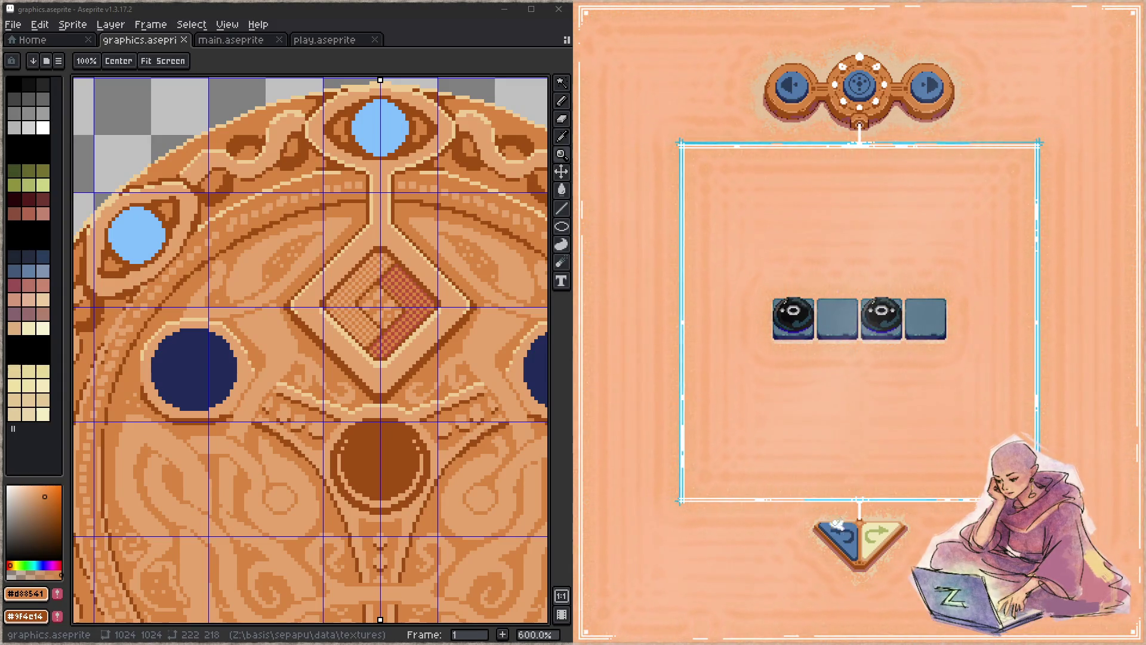
Step the pearl move back and forth with undo/redo, ending with white pearls on tiles 2 and 4, then leave the puzzle
left_click(836, 521)
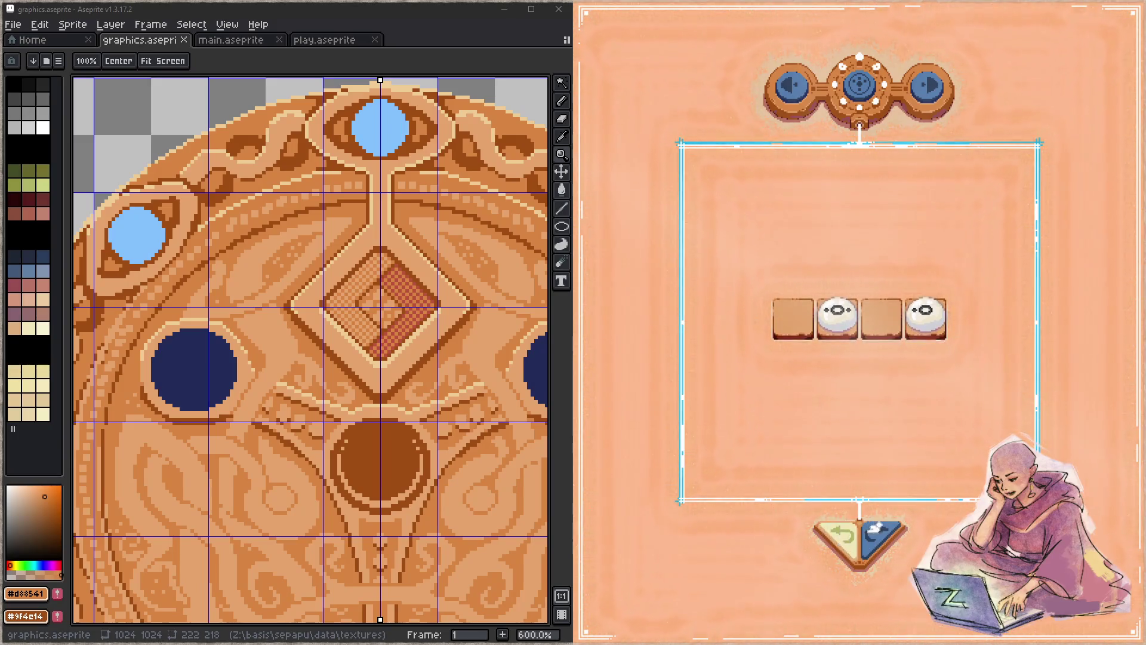
left_click(876, 528)
left_click(844, 534)
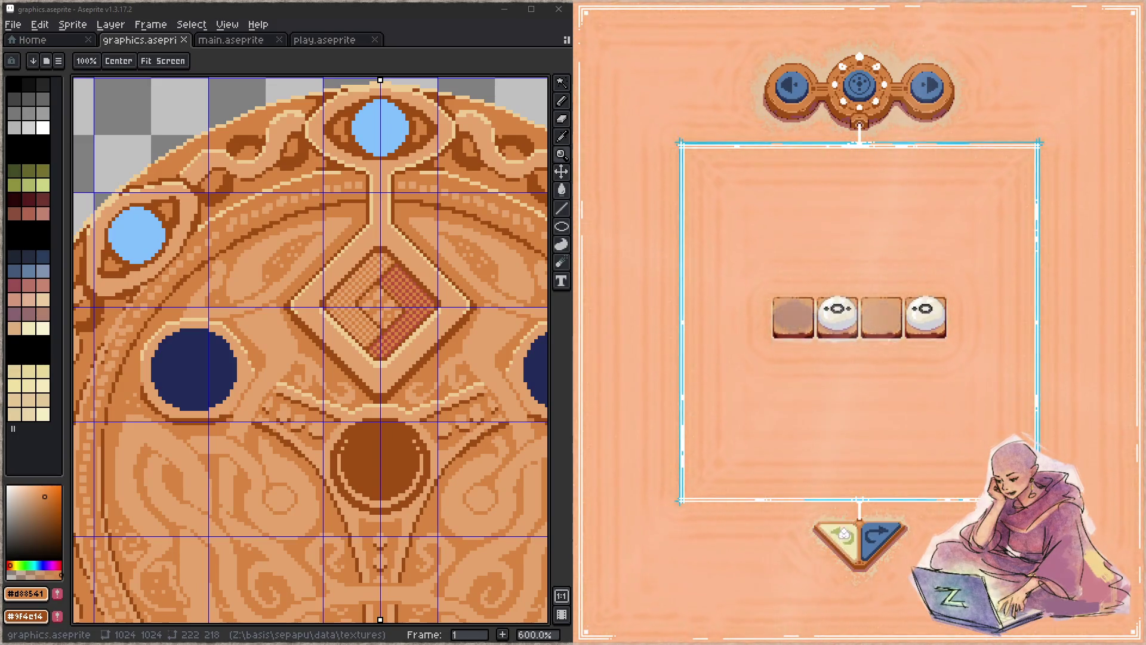
left_click(878, 529)
left_click(844, 533)
left_click(879, 528)
left_click(845, 532)
left_click(847, 532)
left_click(848, 532)
left_click(848, 531)
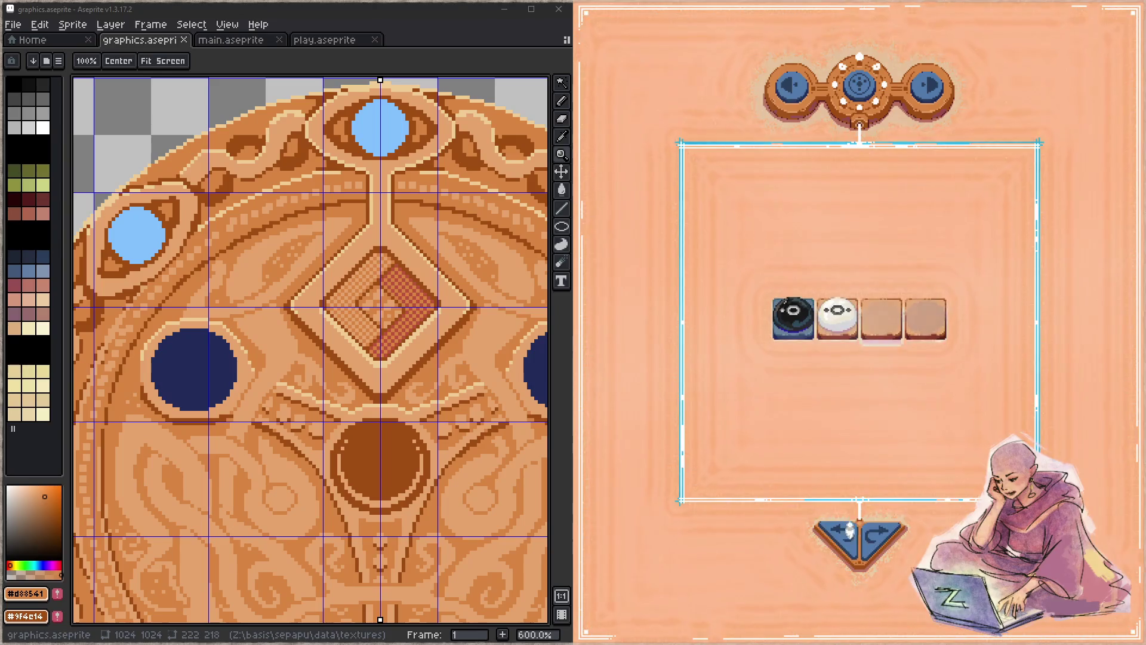
left_click(878, 528)
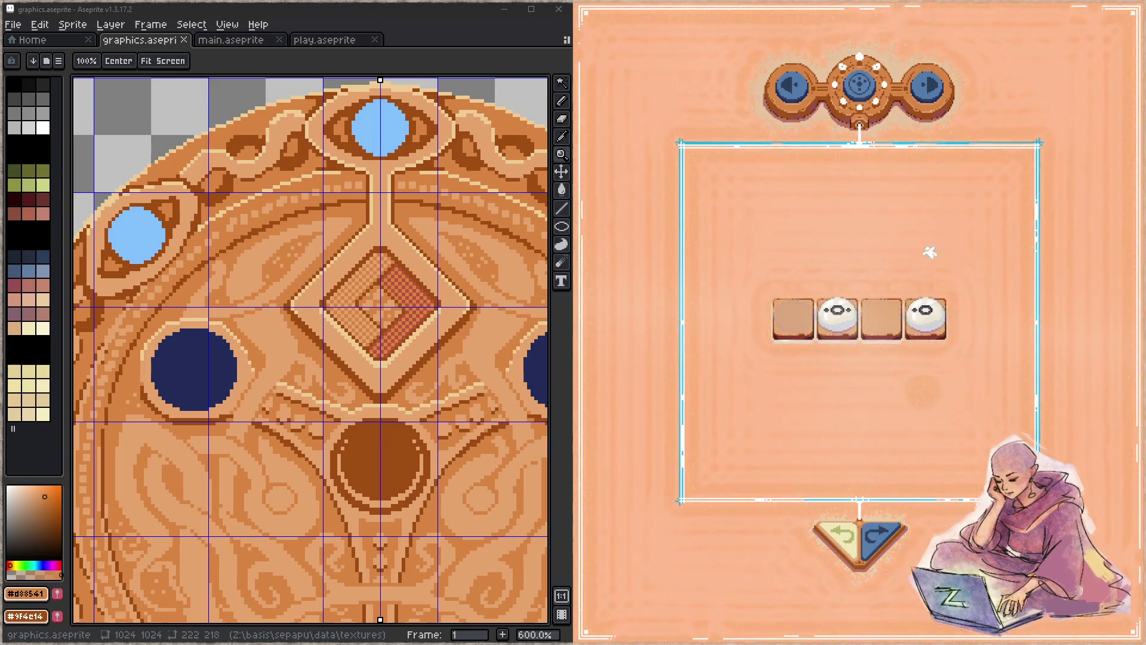
left_click(860, 85)
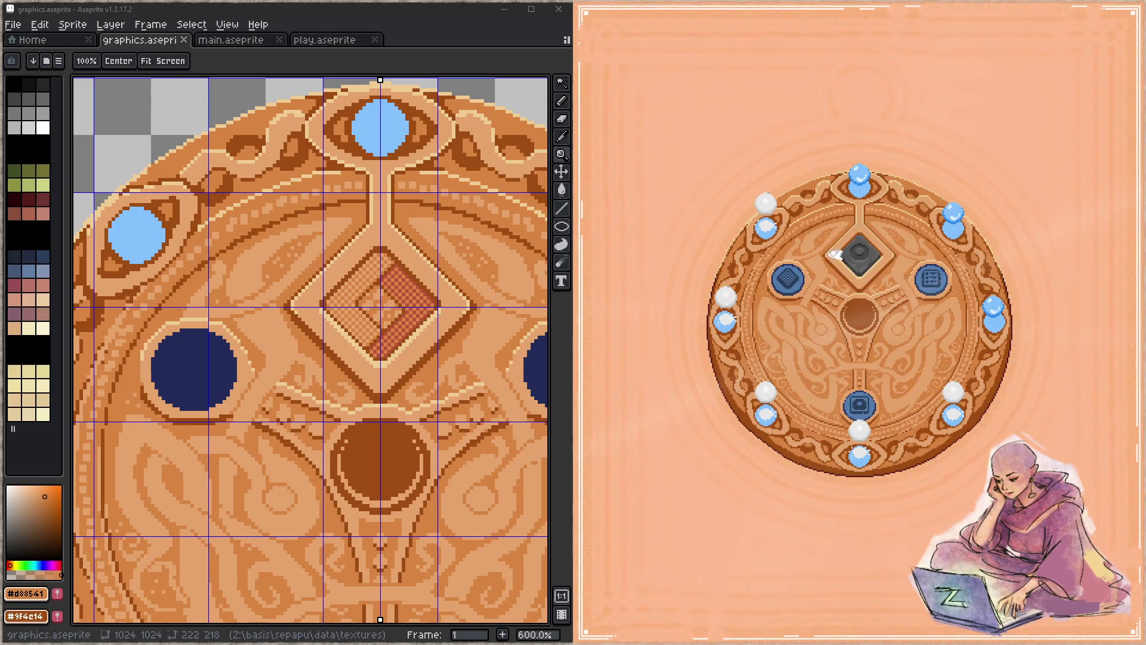
left_click(772, 277)
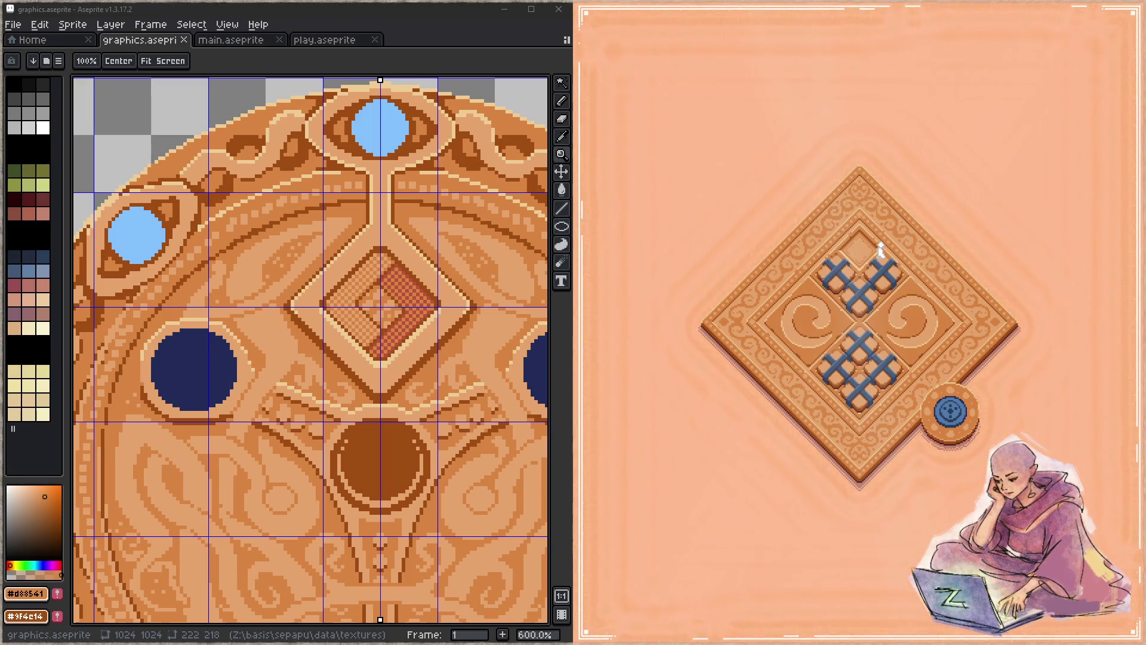
left_click(949, 410)
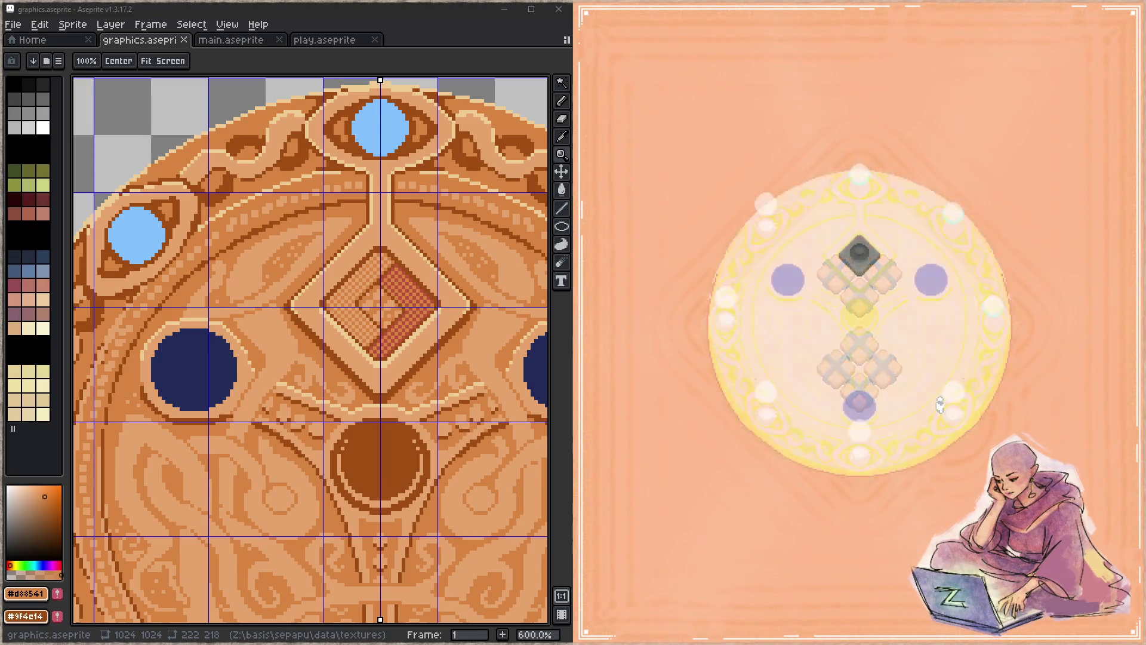
left_click(856, 410)
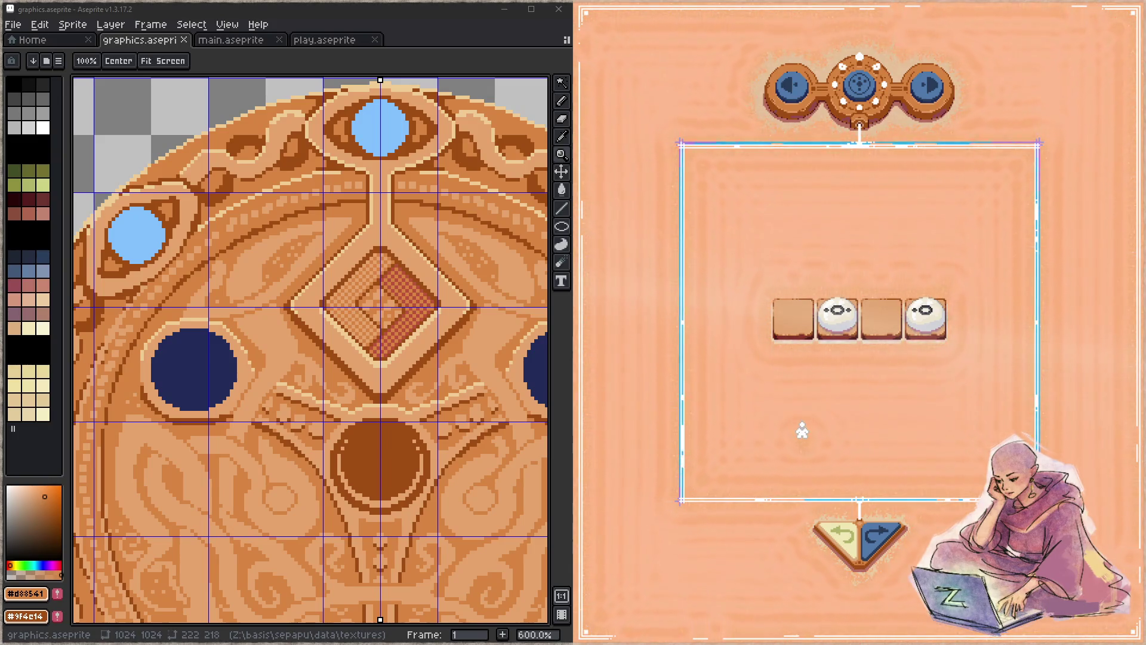
left_click(854, 89)
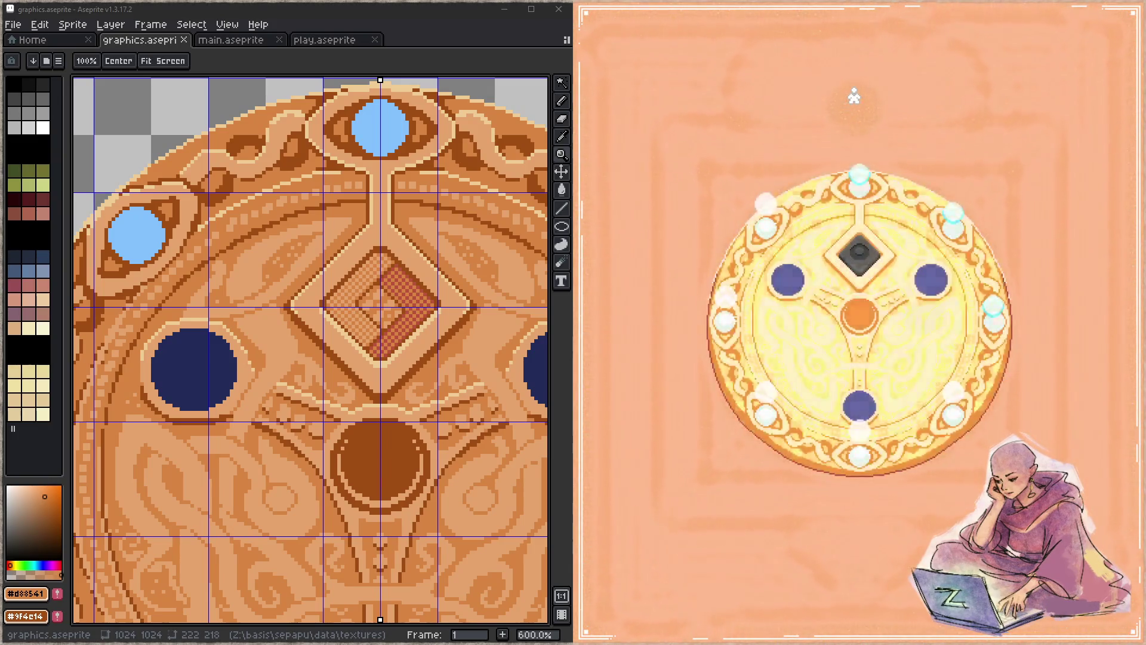